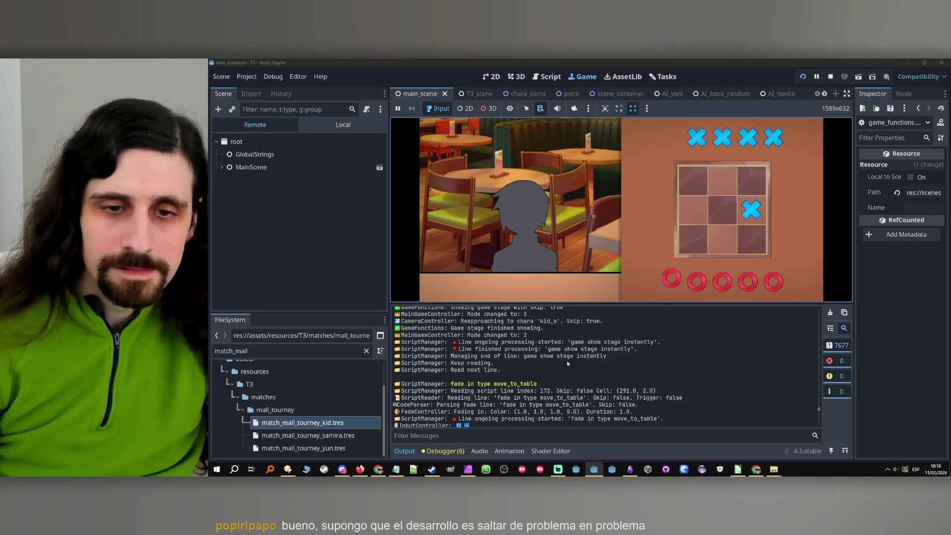
# - Skip the game ahead, highlight the Output lines reporting 'game show ui' skipped, then stop the game
pyautogui.press('space')
pyautogui.press('space')
pyautogui.moveTo(460, 363)
pyautogui.mouseDown()
pyautogui.moveTo(537, 369)
pyautogui.moveTo(538, 383)
pyautogui.mouseUp()
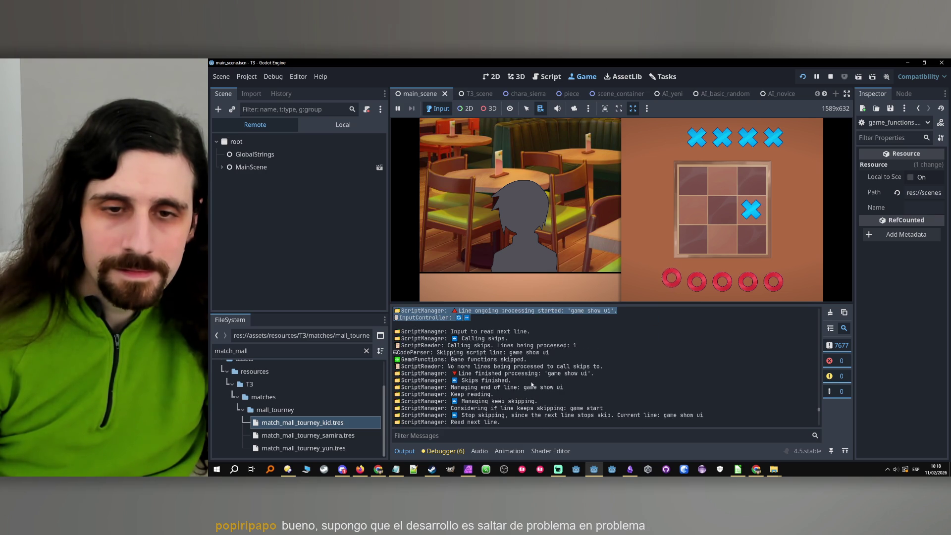
pyautogui.moveTo(471, 331)
pyautogui.mouseDown()
pyautogui.moveTo(545, 381)
pyautogui.moveTo(533, 404)
pyautogui.moveTo(529, 392)
pyautogui.mouseUp()
pyautogui.scroll(1, 528, 389)
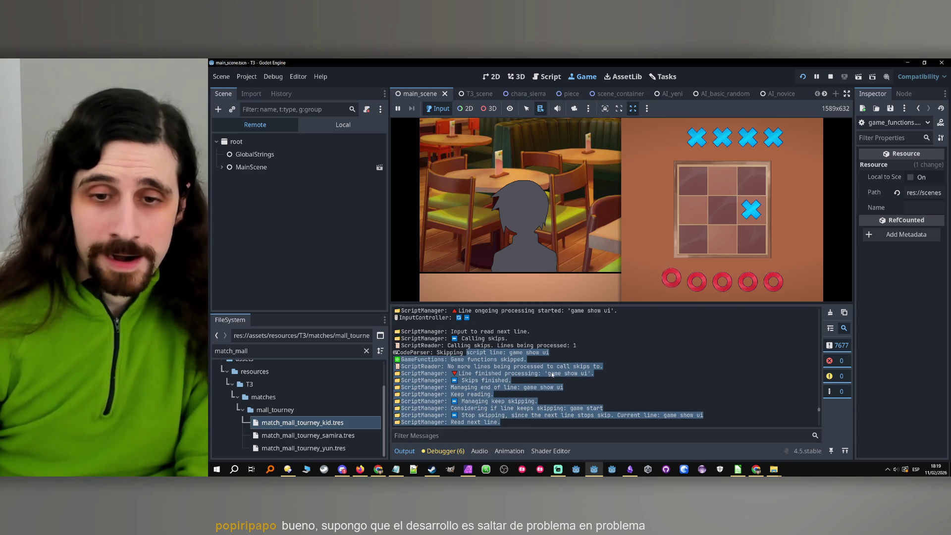
pyautogui.click(831, 76)
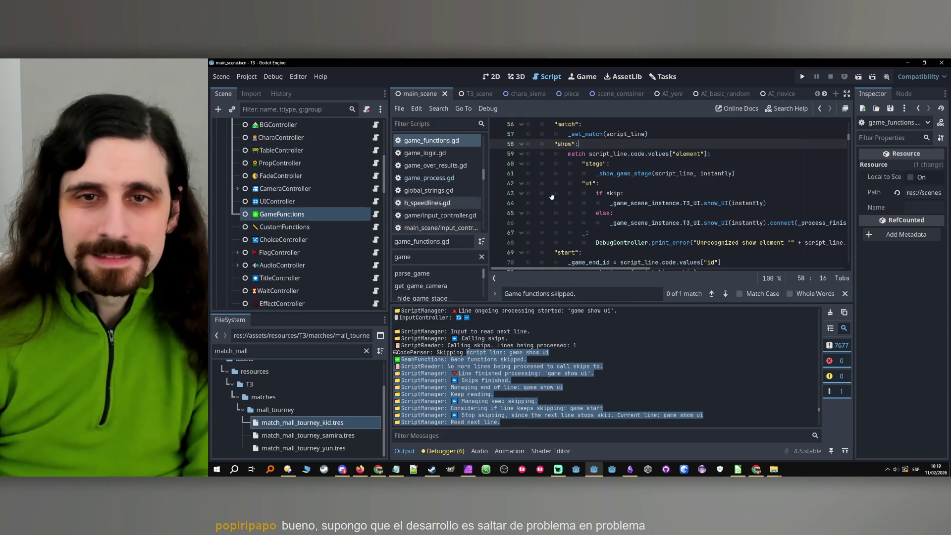
# - Put the caret on the show_UI call in game_functions.gd's ui branch
pyautogui.click(640, 174)
pyautogui.press('Down')
pyautogui.press('Down')
pyautogui.press('Down')
pyautogui.click(719, 203)
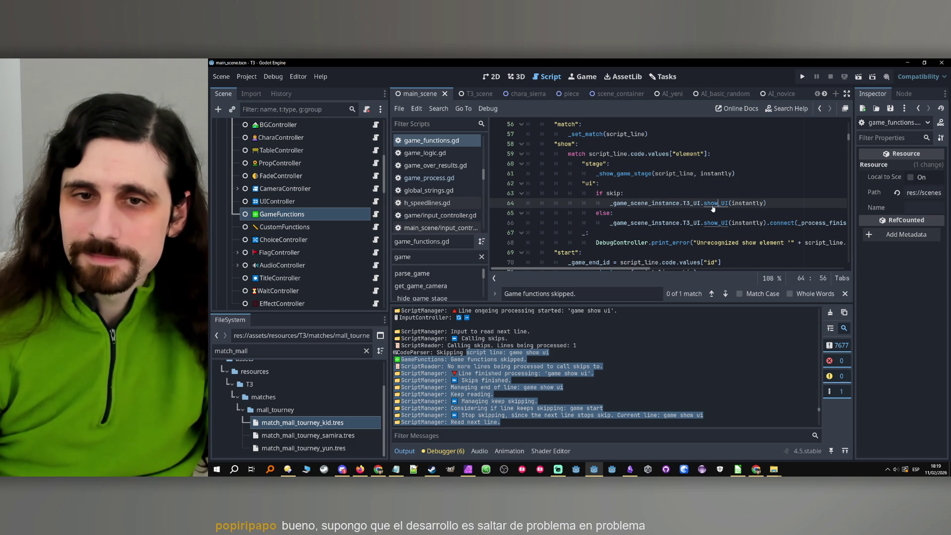
pyautogui.moveTo(640, 271)
pyautogui.mouseDown()
pyautogui.moveTo(663, 271)
pyautogui.moveTo(620, 271)
pyautogui.mouseUp()
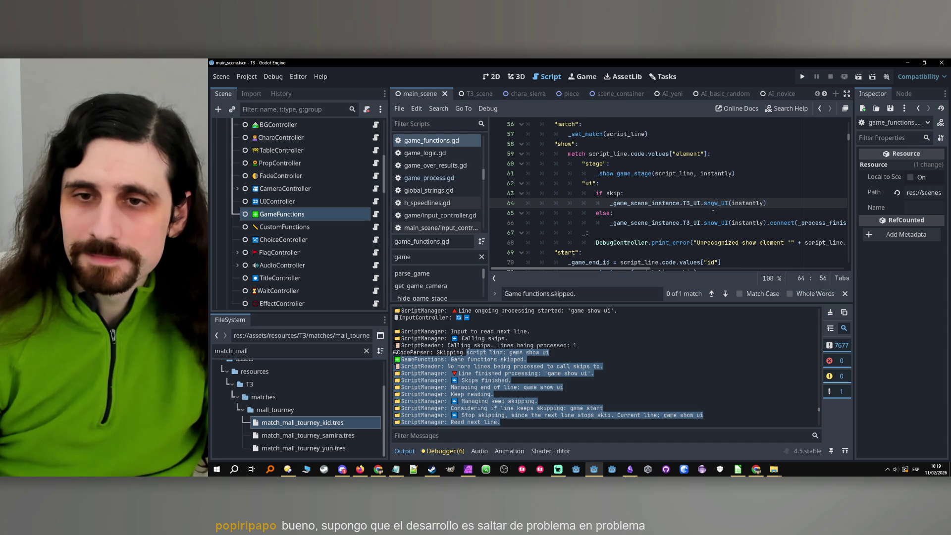
pyautogui.scroll(-1, 714, 203)
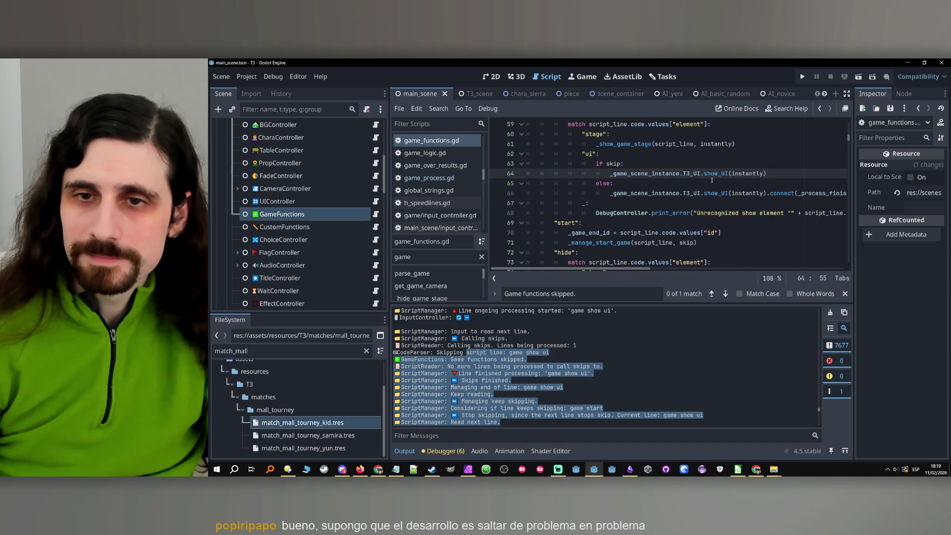
pyautogui.click(717, 173)
# - Follow the T3_UI.do_skip call to its definition in T3_UI.gd
pyautogui.scroll(-20, 718, 176)
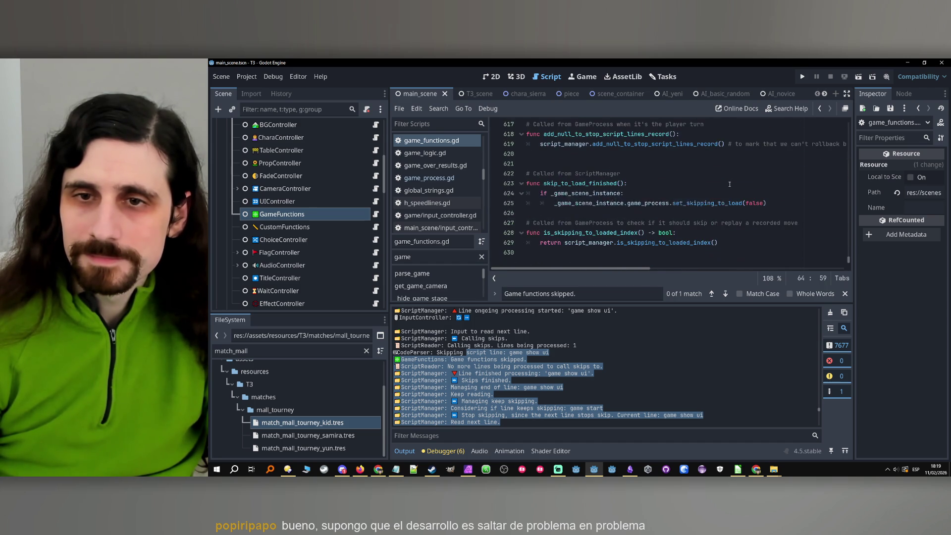
pyautogui.scroll(20, 730, 184)
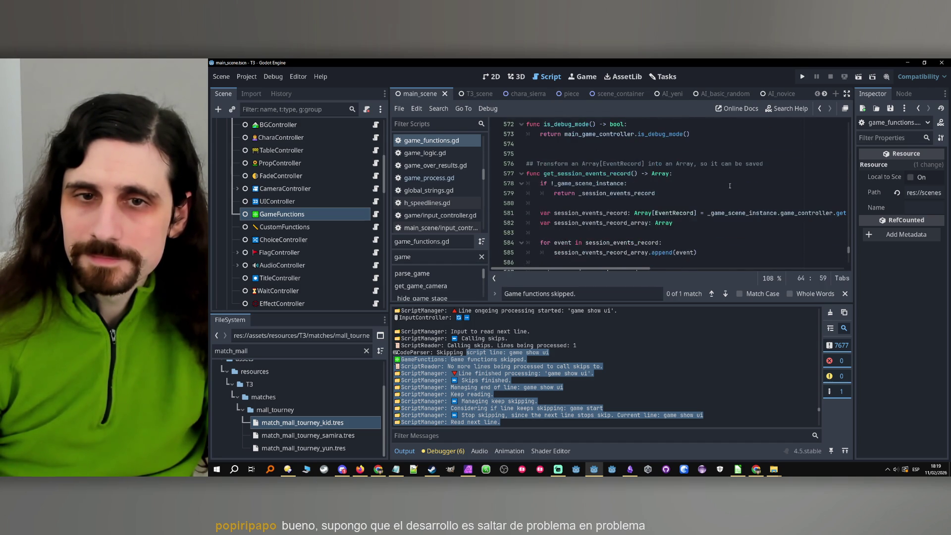
pyautogui.scroll(3, 730, 185)
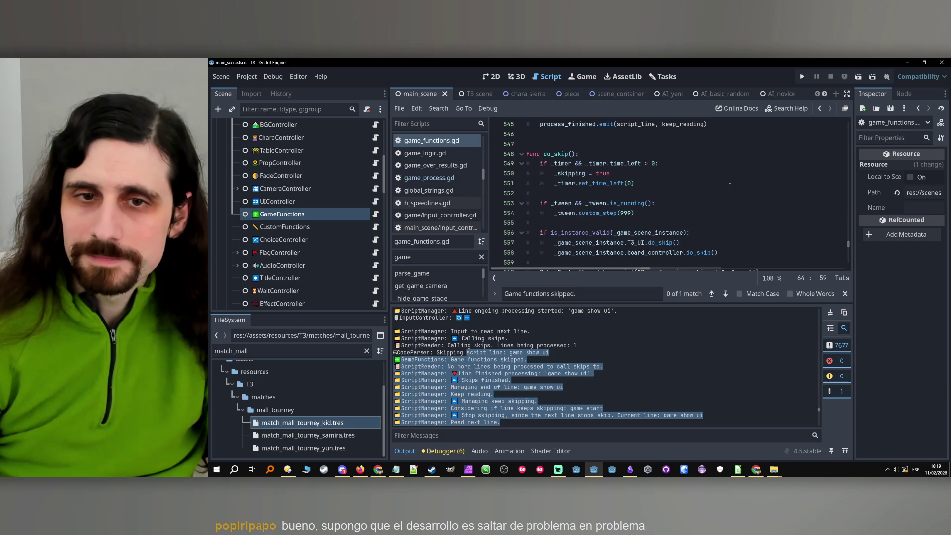
pyautogui.scroll(-1, 730, 185)
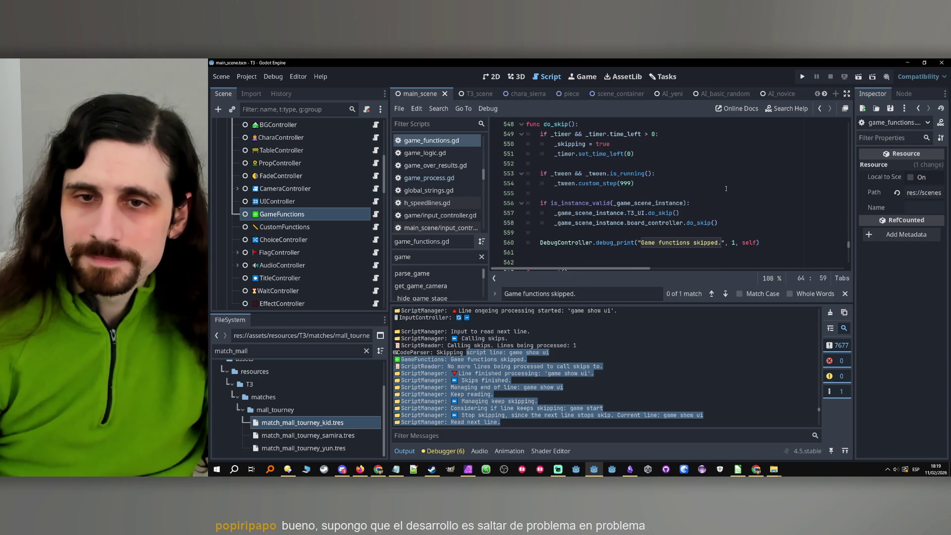
pyautogui.scroll(-3, 724, 191)
pyautogui.scroll(3, 723, 190)
pyautogui.scroll(-1, 721, 192)
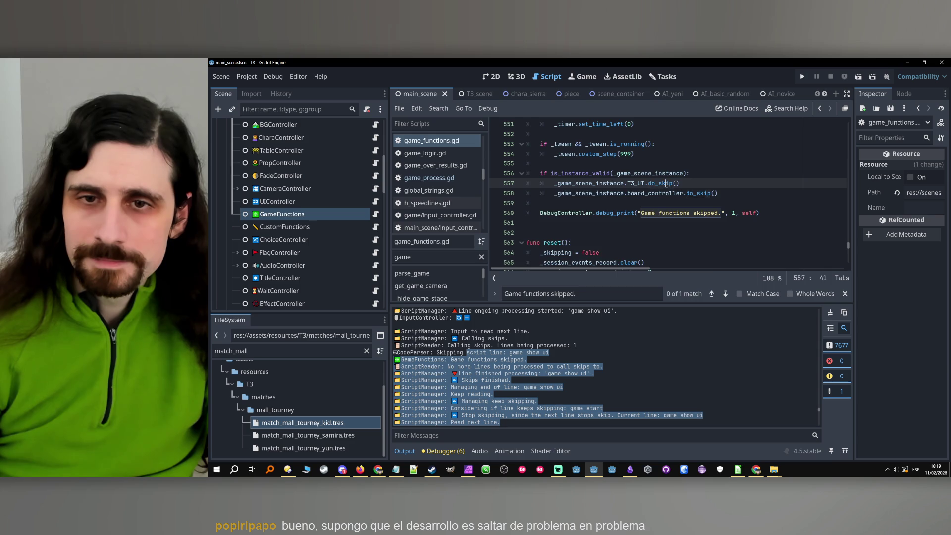
pyautogui.keyDown('ctrl'); pyautogui.click(664, 184); pyautogui.keyUp('ctrl')
pyautogui.scroll(2, 642, 168)
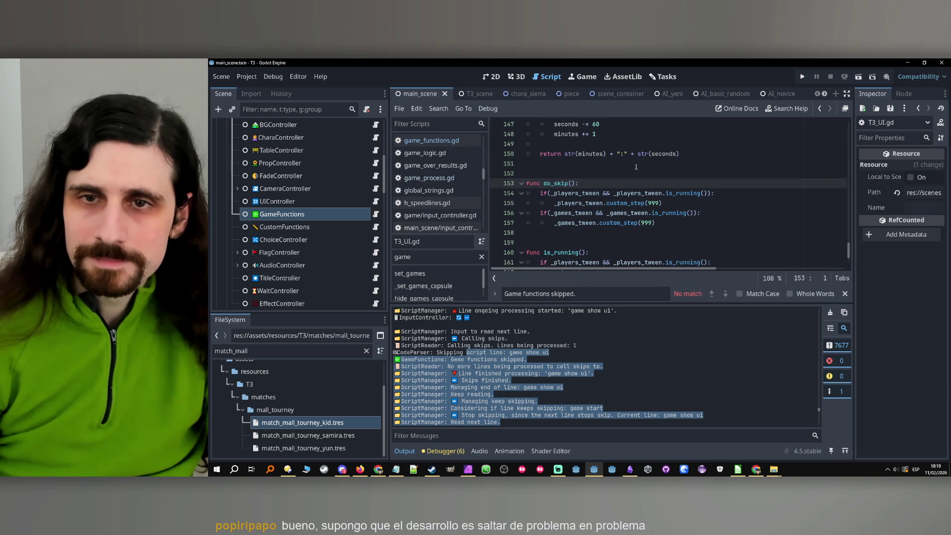
# - Strip the stray parentheses from lines 154 and 156, break on line 154, and run the game
pyautogui.click(549, 193)
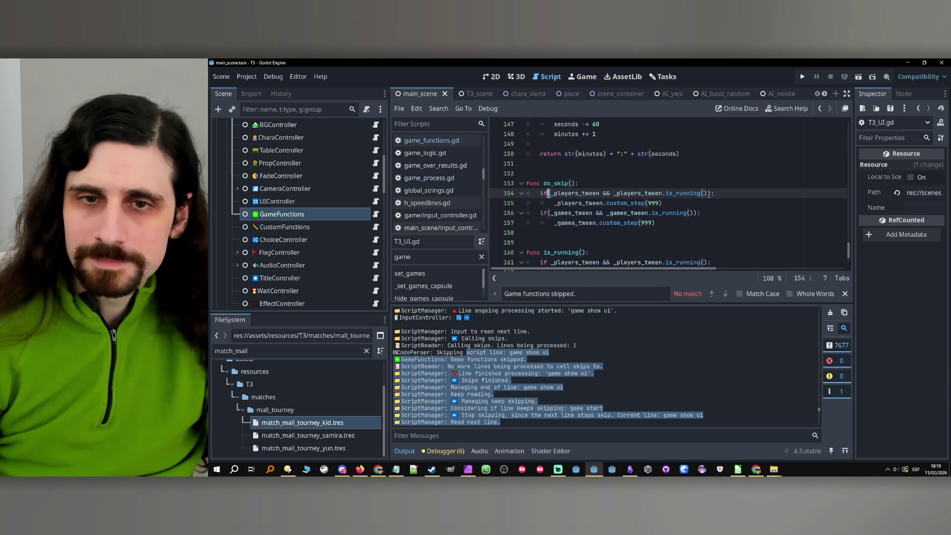
pyautogui.press('End')
pyautogui.press('BackSpace')
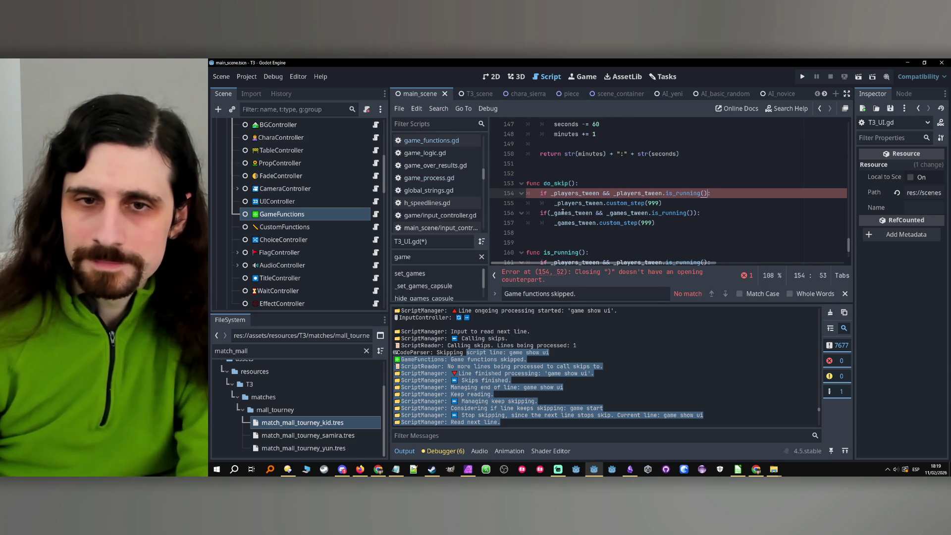
pyautogui.click(548, 214)
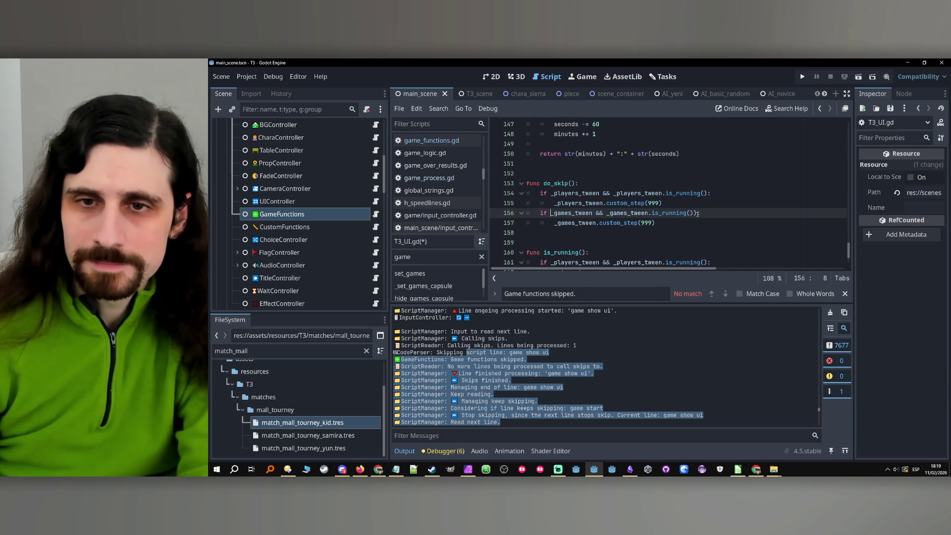
pyautogui.press('Delete')
pyautogui.press('End')
pyautogui.press('BackSpace')
pyautogui.click(684, 223)
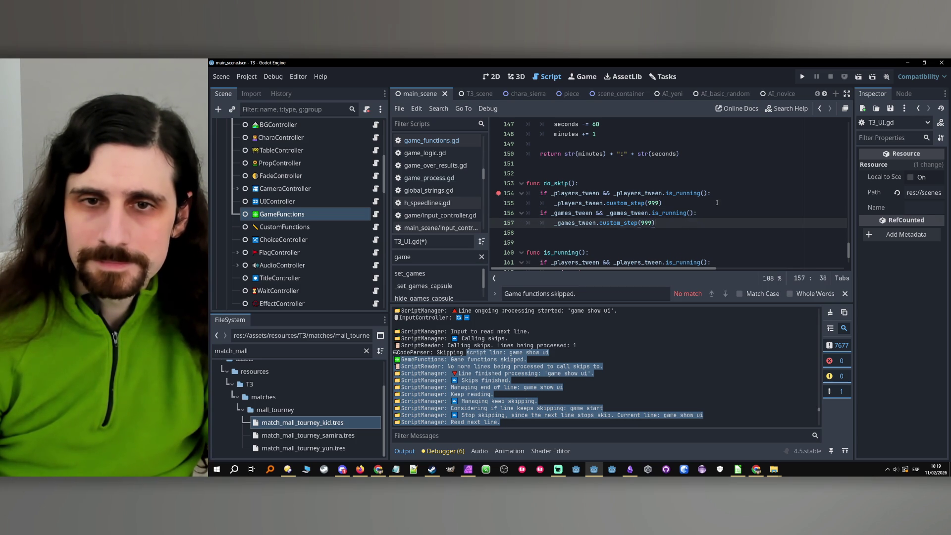
pyautogui.click(717, 202)
pyautogui.click(802, 76)
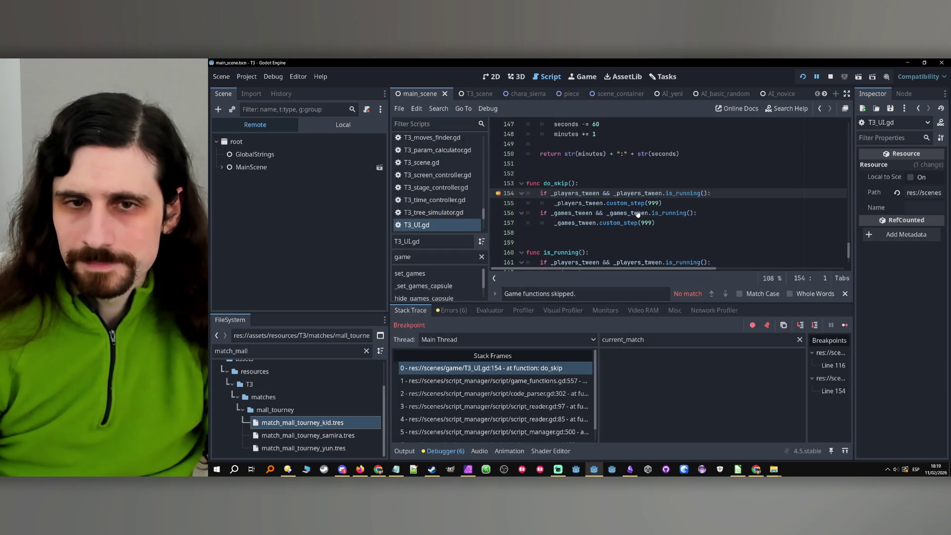
# - Resume past the breakpoint and stop the debug session
pyautogui.click(844, 325)
pyautogui.click(830, 76)
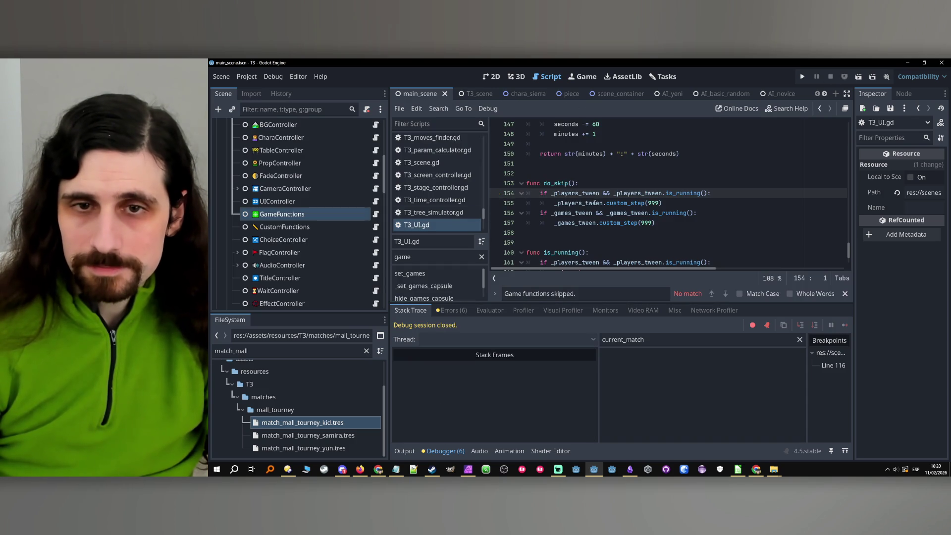
pyautogui.click(694, 223)
pyautogui.scroll(3, 695, 220)
pyautogui.scroll(20, 696, 222)
pyautogui.scroll(6, 698, 225)
# - Save T3_UI.gd with Ctrl+S and relaunch the game
pyautogui.click(698, 224)
pyautogui.hotkey('ctrl', 's')
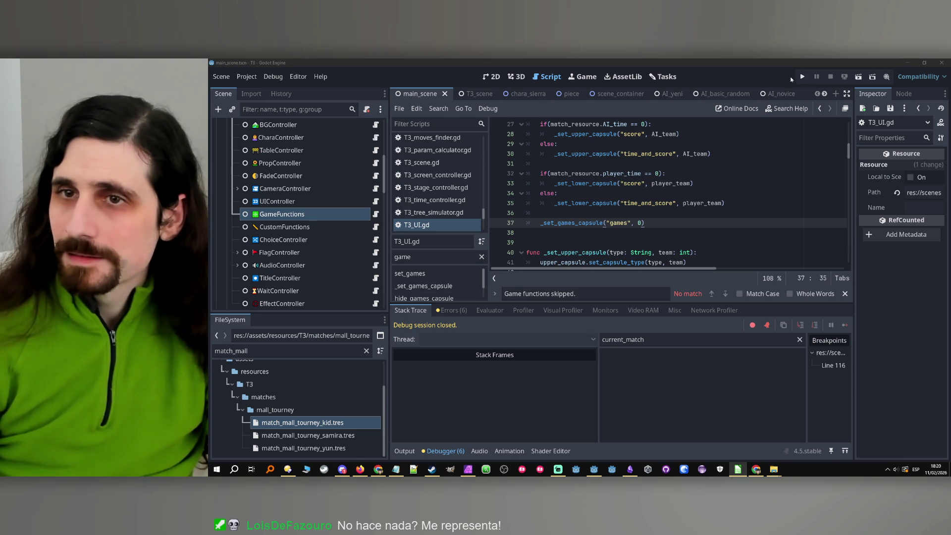
pyautogui.click(802, 76)
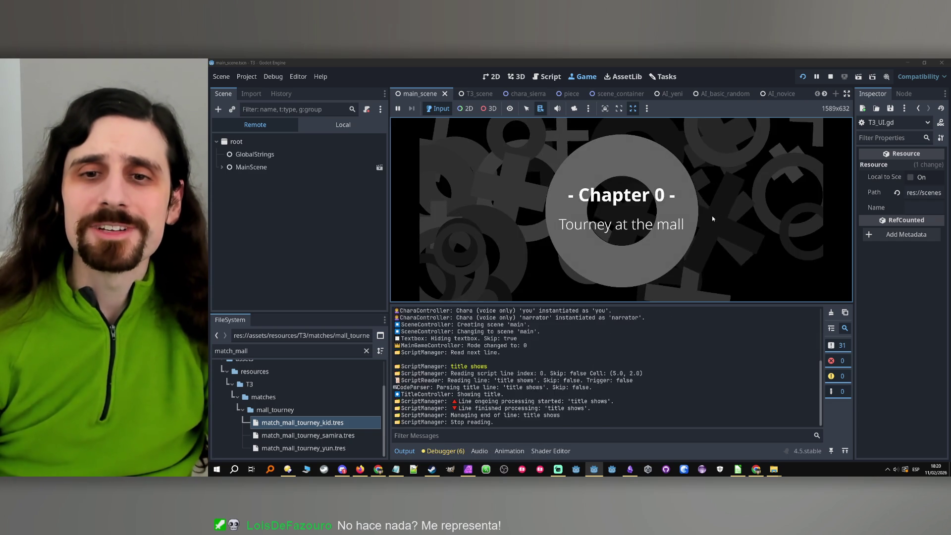
# - Answer Yes and click through the mall and restaurant dialogue until the tic-tac-toe board appears
pyautogui.click(678, 212)
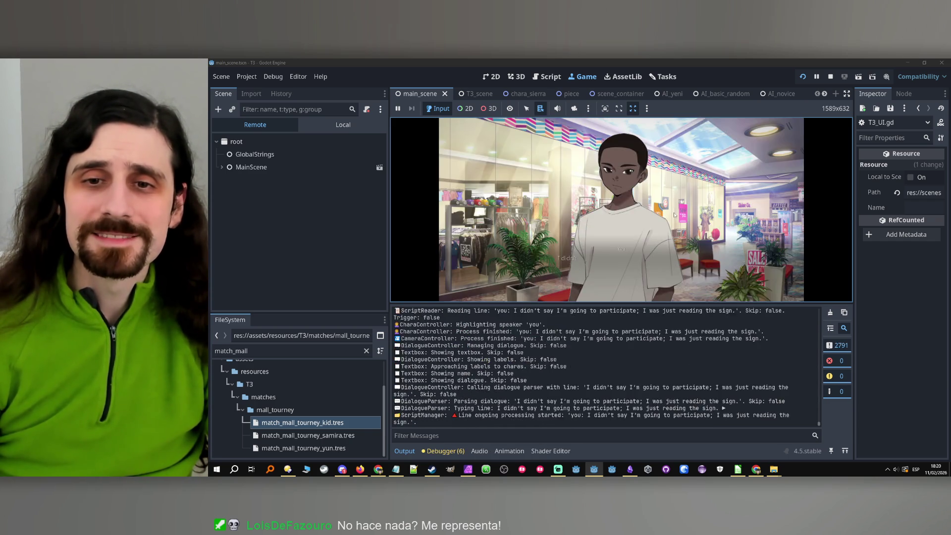
pyautogui.click(674, 215)
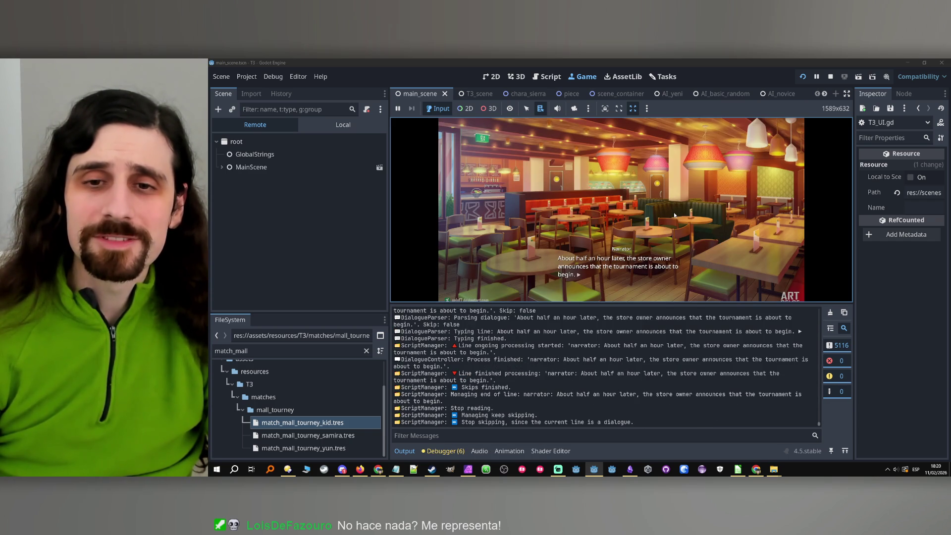
pyautogui.click(674, 214)
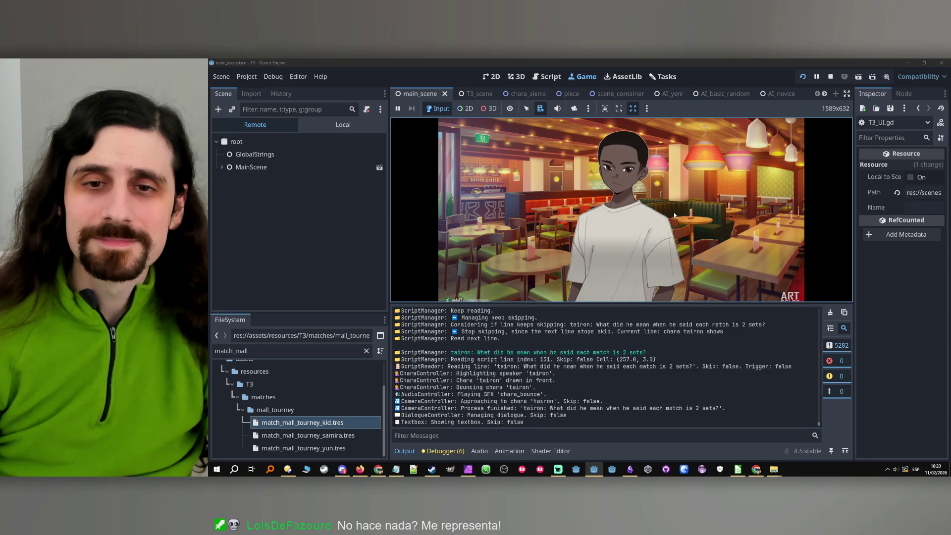
pyautogui.click(675, 214)
pyautogui.click(674, 214)
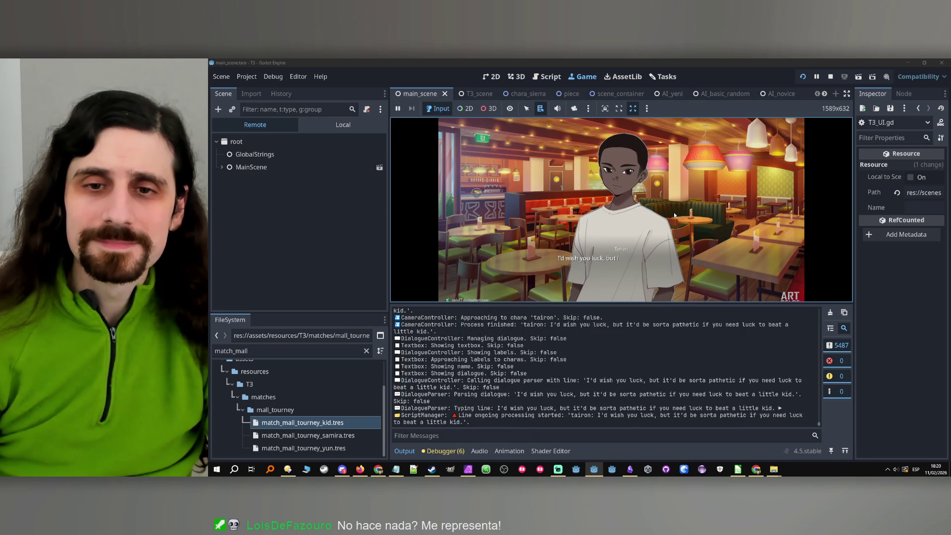
pyautogui.click(674, 215)
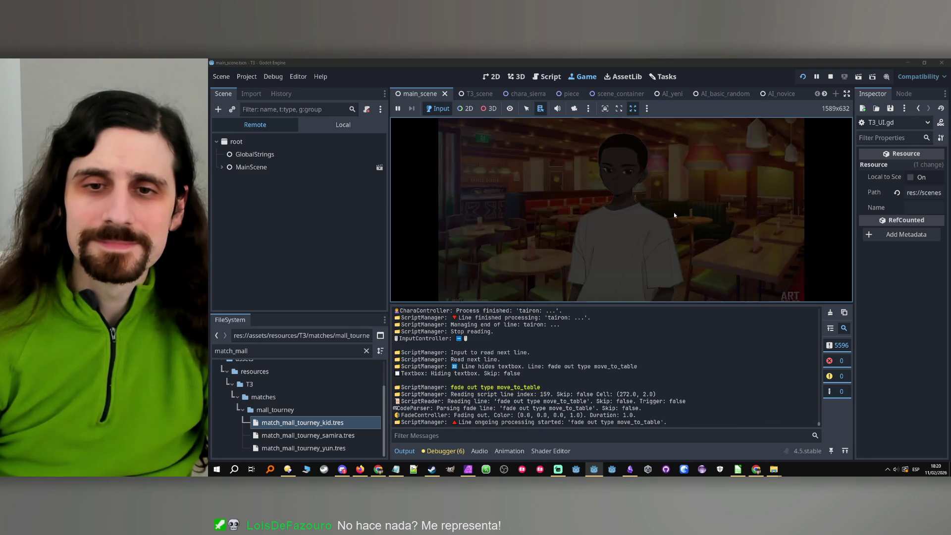
pyautogui.click(674, 215)
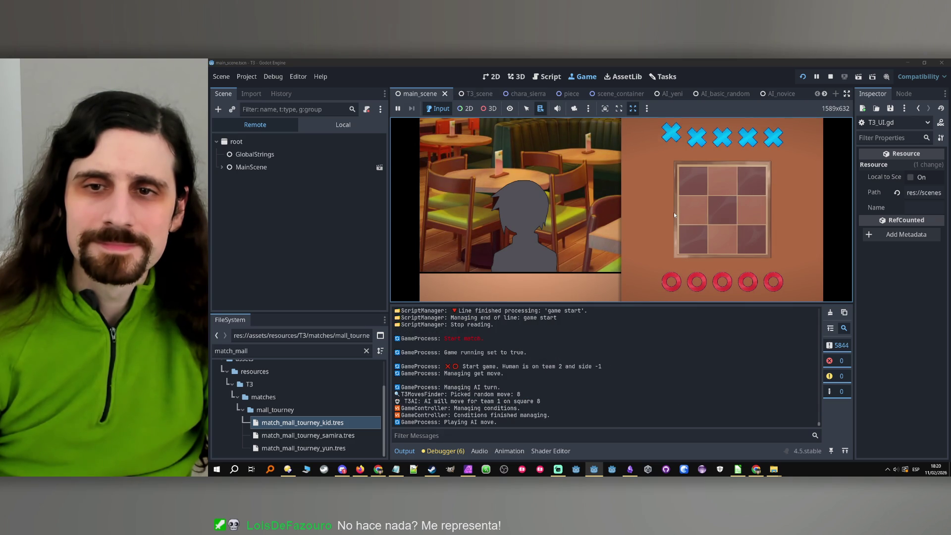
pyautogui.scroll(5, 524, 357)
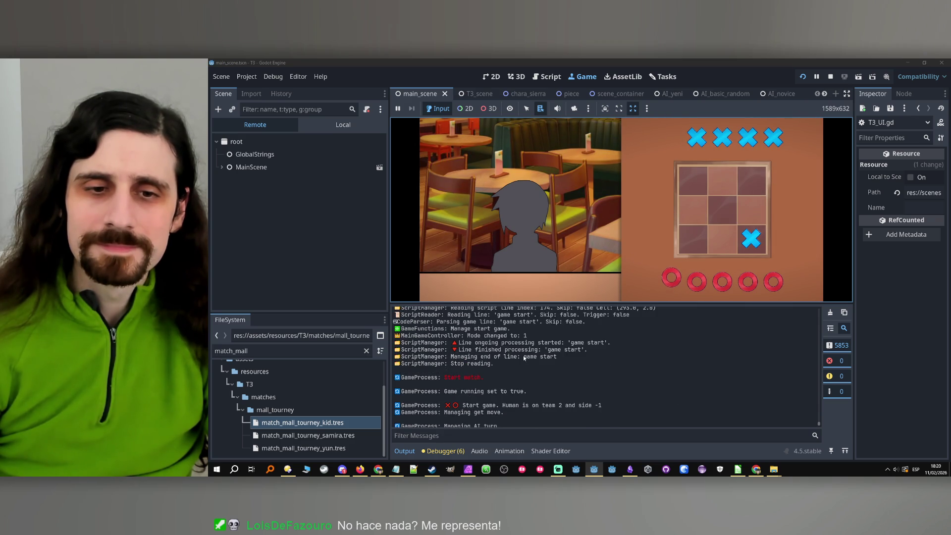
pyautogui.scroll(5, 524, 356)
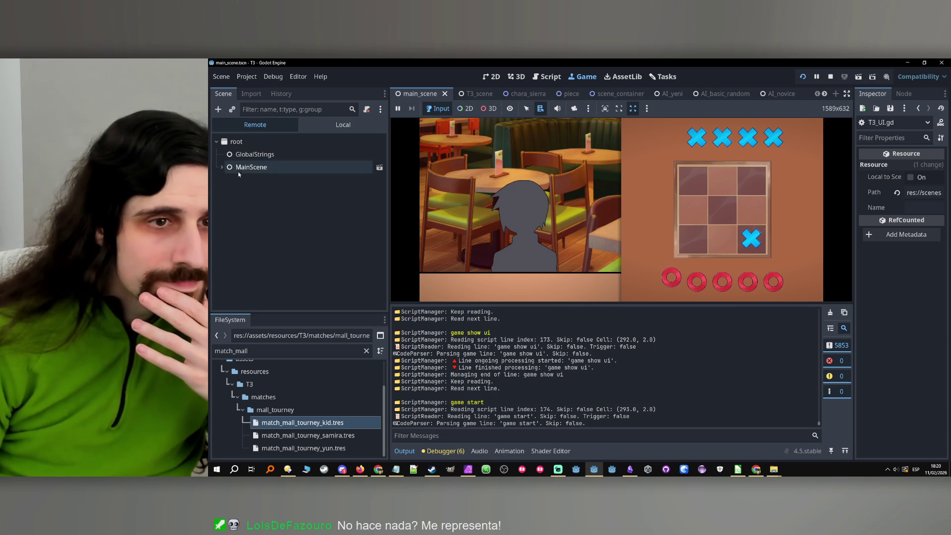
# - Expand the remote MainScene tree from ScreenController down to ScreenSVElementsCenterOffset
pyautogui.click(222, 167)
pyautogui.click(227, 218)
pyautogui.click(232, 231)
pyautogui.click(237, 244)
pyautogui.click(243, 257)
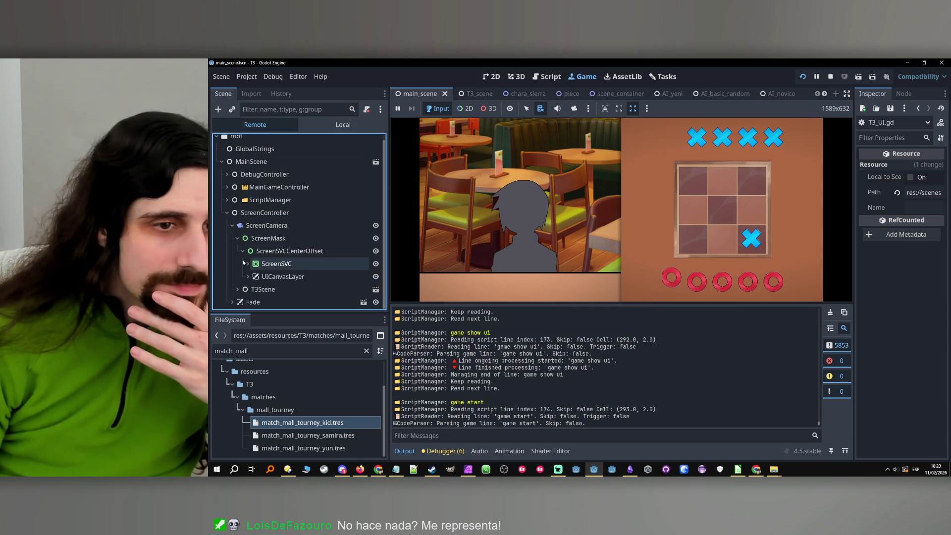
pyautogui.click(253, 276)
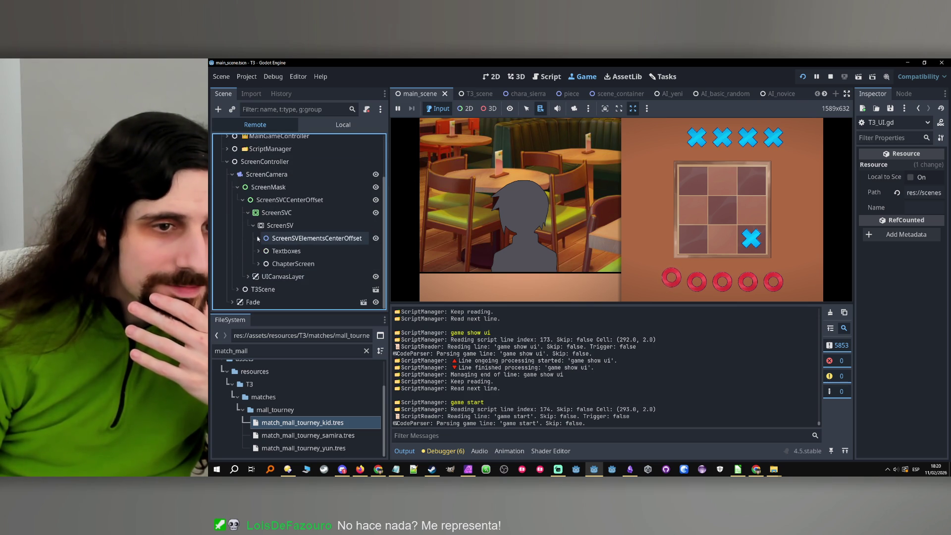
pyautogui.click(259, 239)
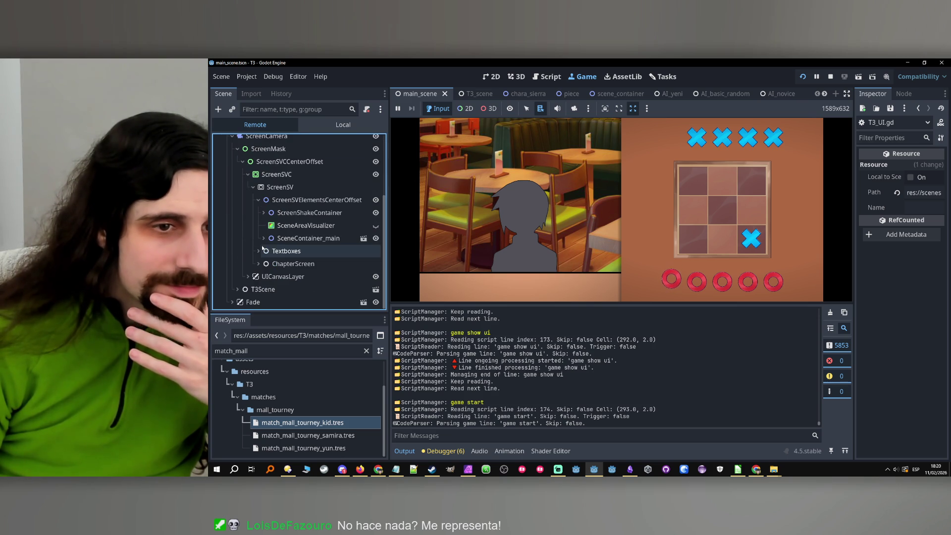
# - Select T3ScreenController and expand it down to T3ScreenSVElementsCenterOffset
pyautogui.click(246, 290)
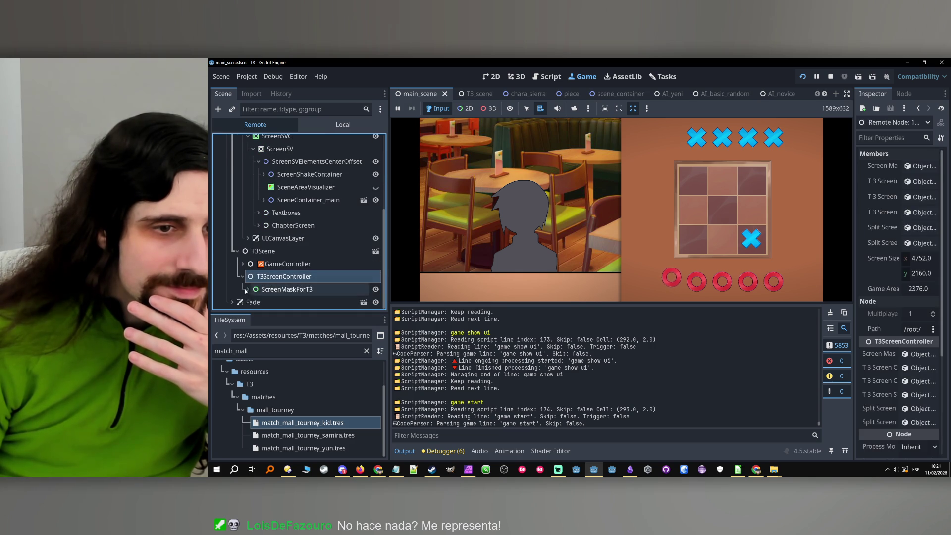
pyautogui.click(242, 290)
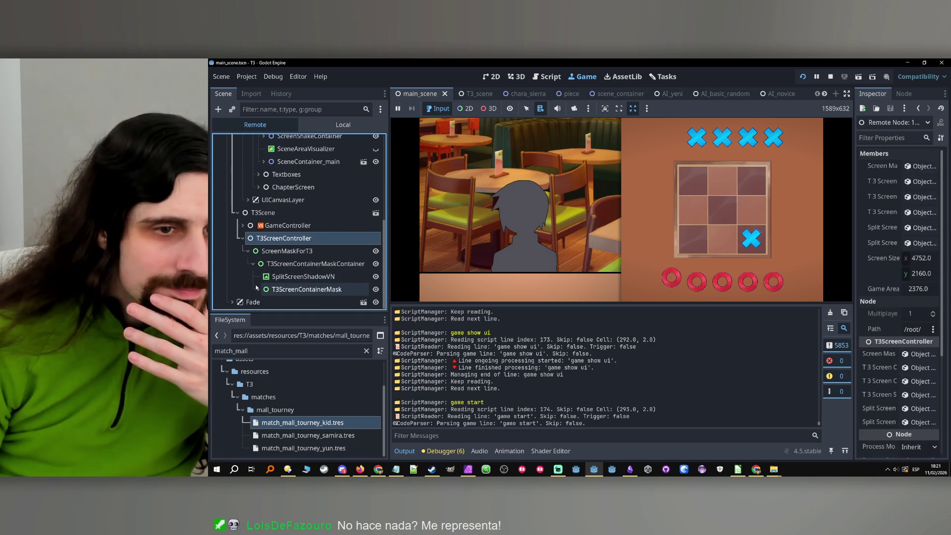
pyautogui.click(257, 289)
pyautogui.click(263, 289)
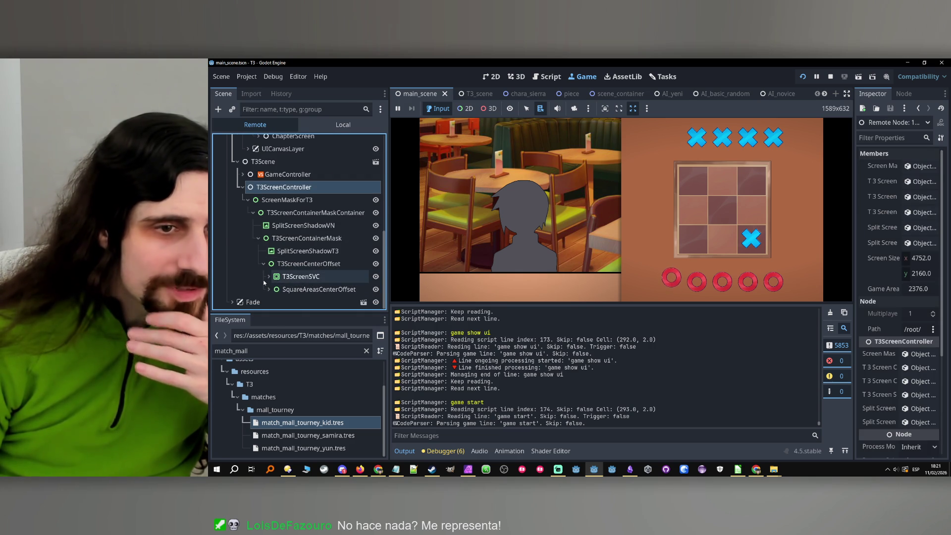
pyautogui.click(274, 290)
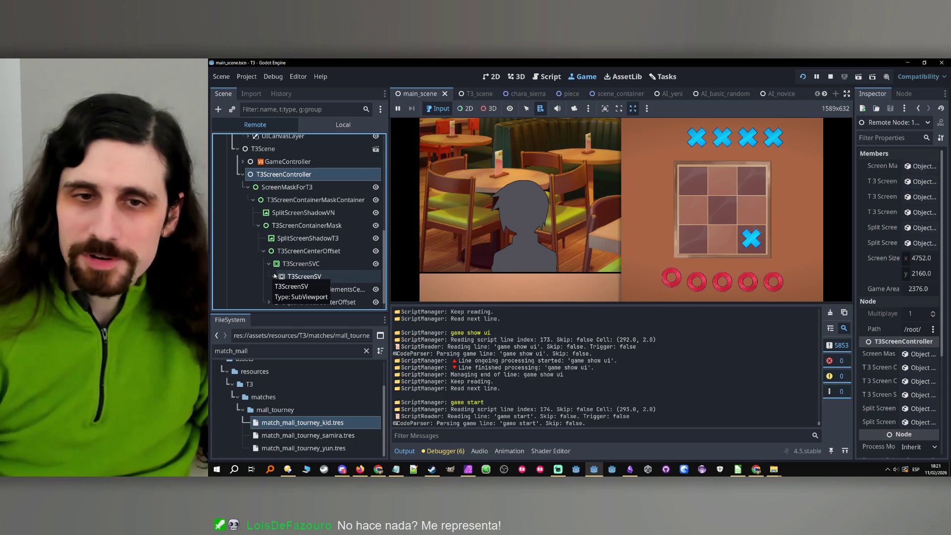
pyautogui.click(458, 248)
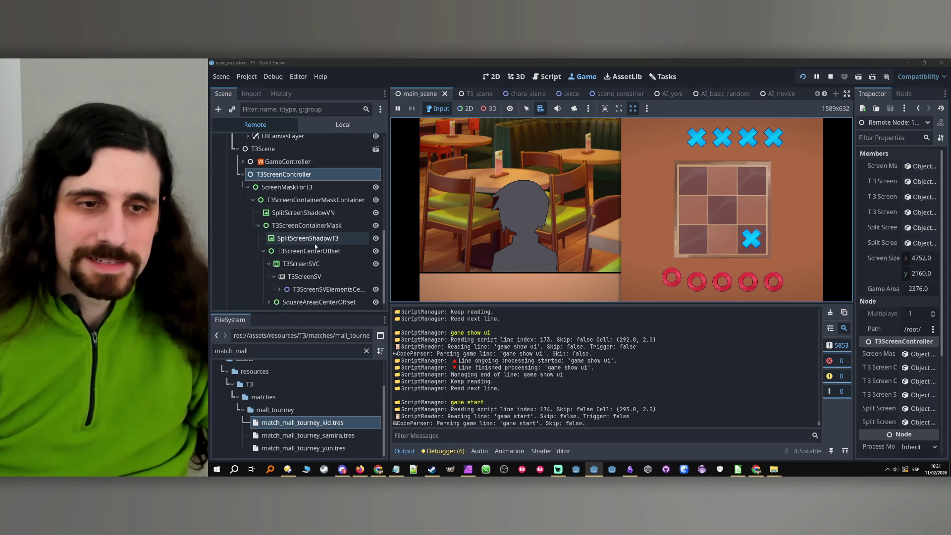
pyautogui.scroll(-1, 302, 248)
pyautogui.click(279, 277)
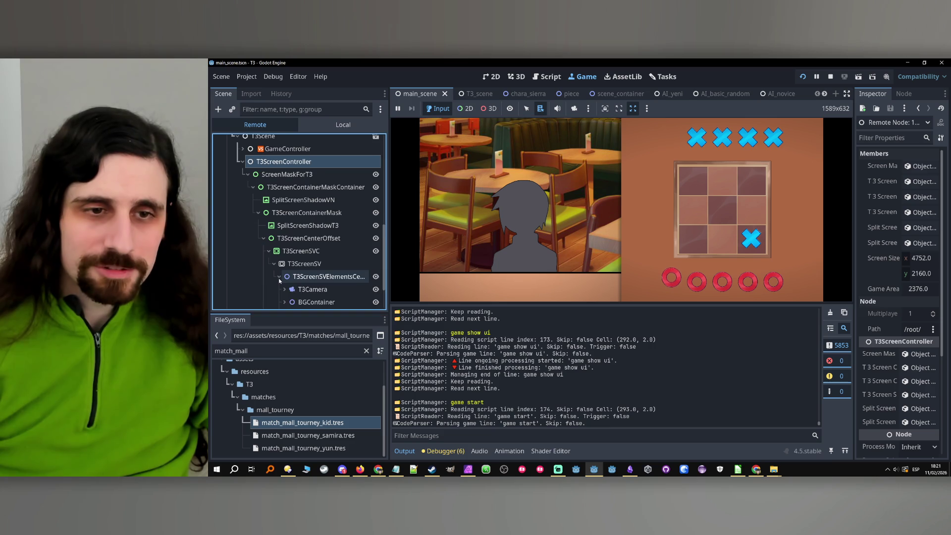
pyautogui.scroll(-3, 275, 270)
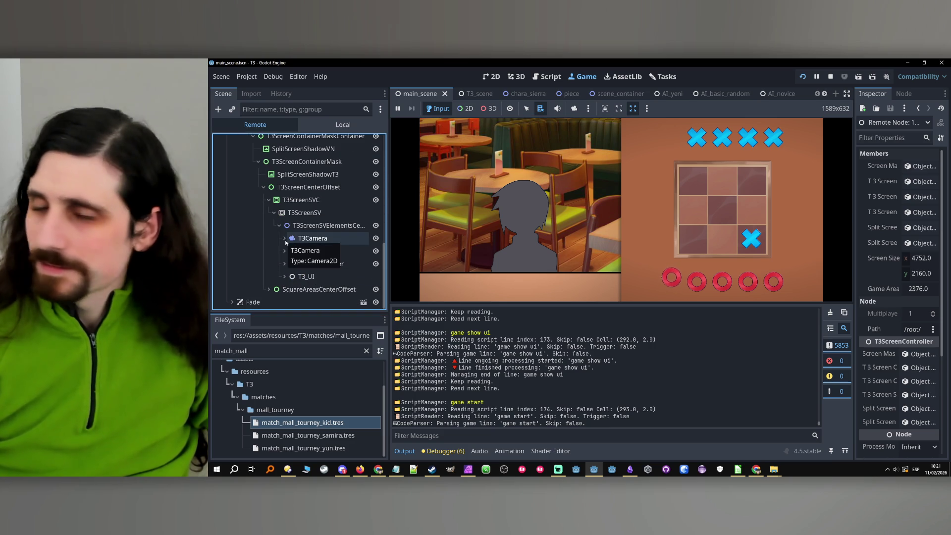
# - Expand T3Camera, BoardContainer and T3_UI, then make UICenterOffset visible
pyautogui.click(283, 239)
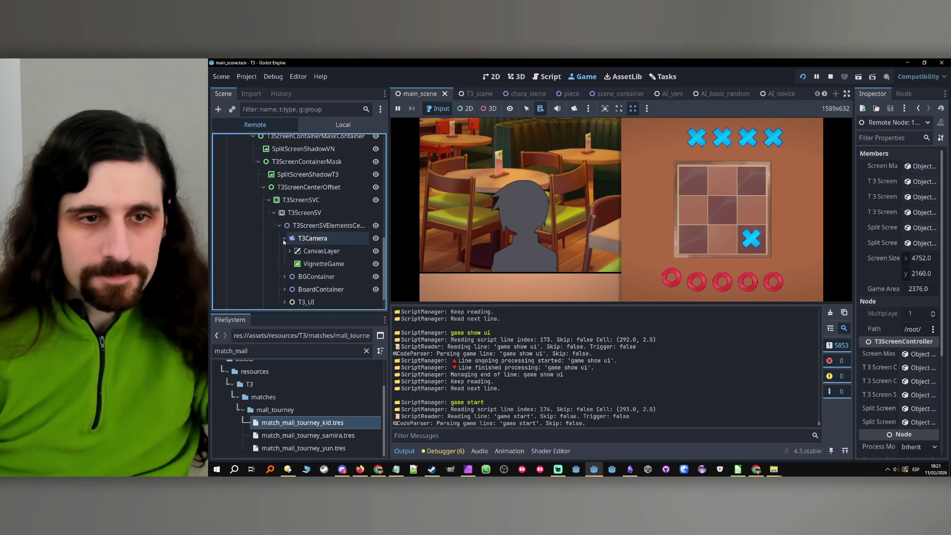
pyautogui.scroll(-1, 275, 274)
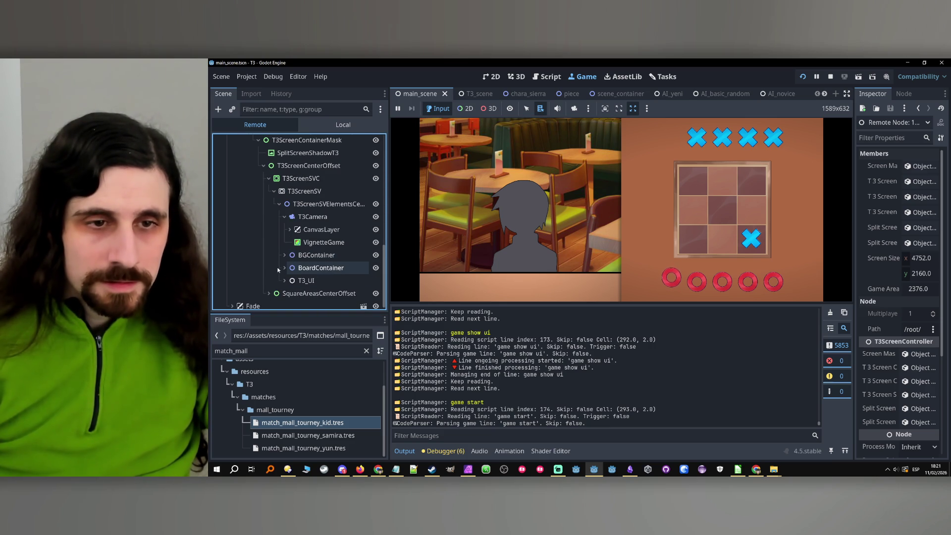
pyautogui.click(284, 268)
pyautogui.scroll(-1, 282, 268)
pyautogui.scroll(-1, 282, 266)
pyautogui.scroll(-1, 284, 263)
pyautogui.click(285, 279)
pyautogui.click(311, 293)
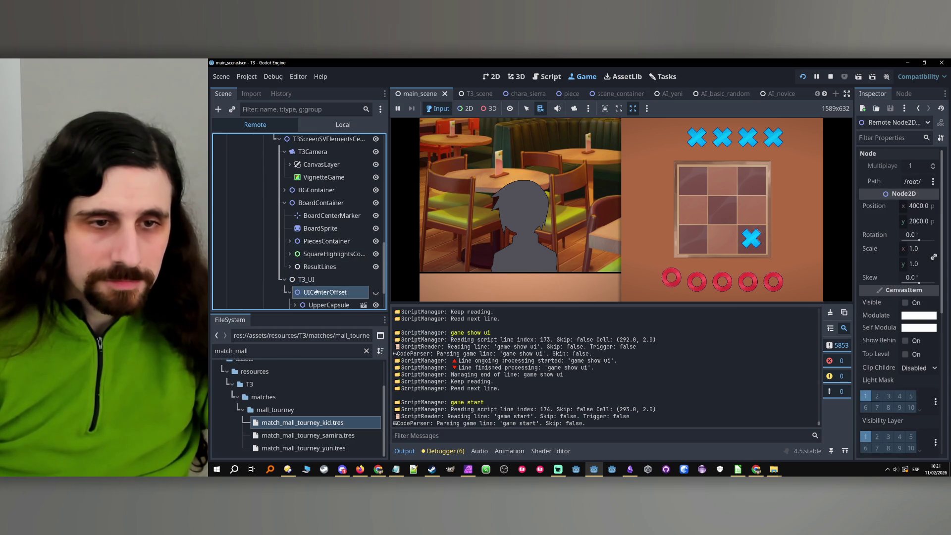
pyautogui.scroll(-1, 368, 259)
pyautogui.click(376, 249)
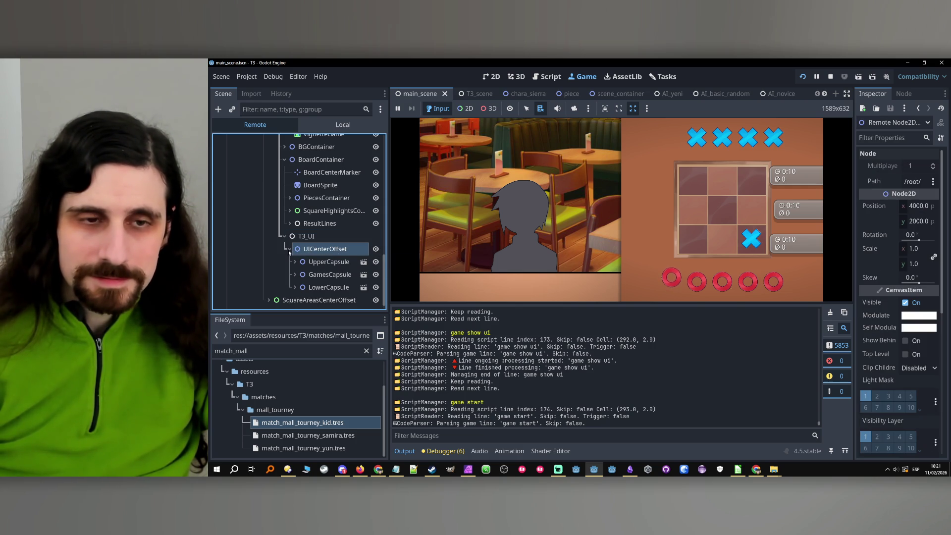
# - Filter FileSystem for 't3_ui' and select t3_ui_capsule.tscn
pyautogui.click(232, 352)
pyautogui.hotkey('ctrl', 'a')
pyautogui.write('t3')
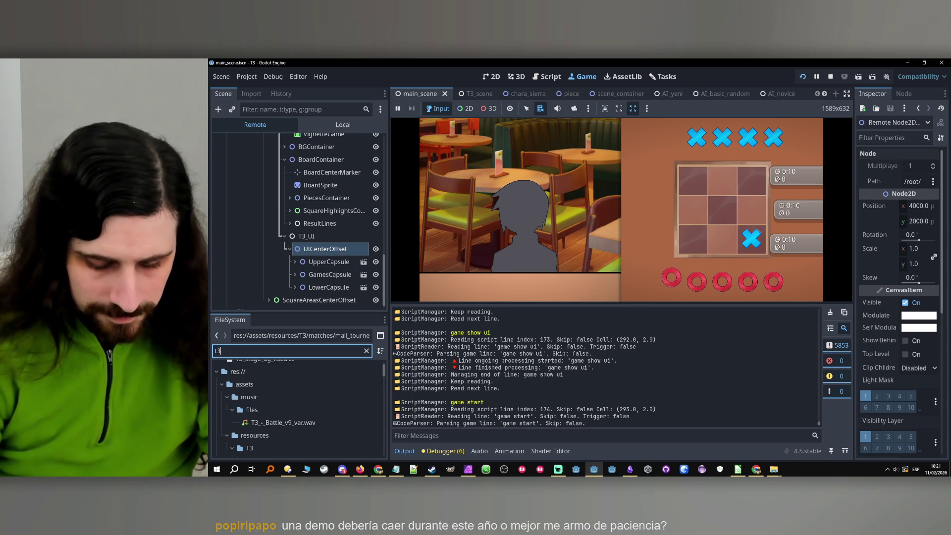
pyautogui.write('_ui')
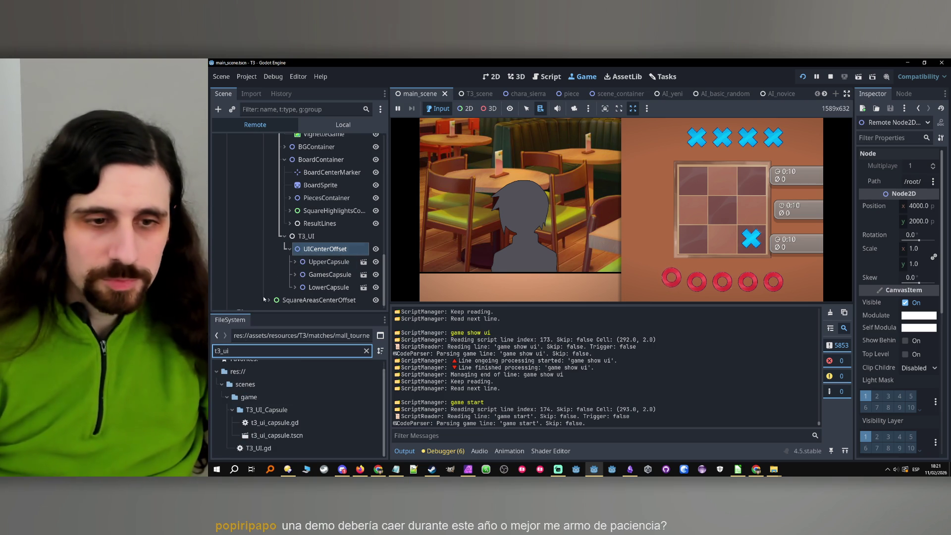
pyautogui.click(274, 438)
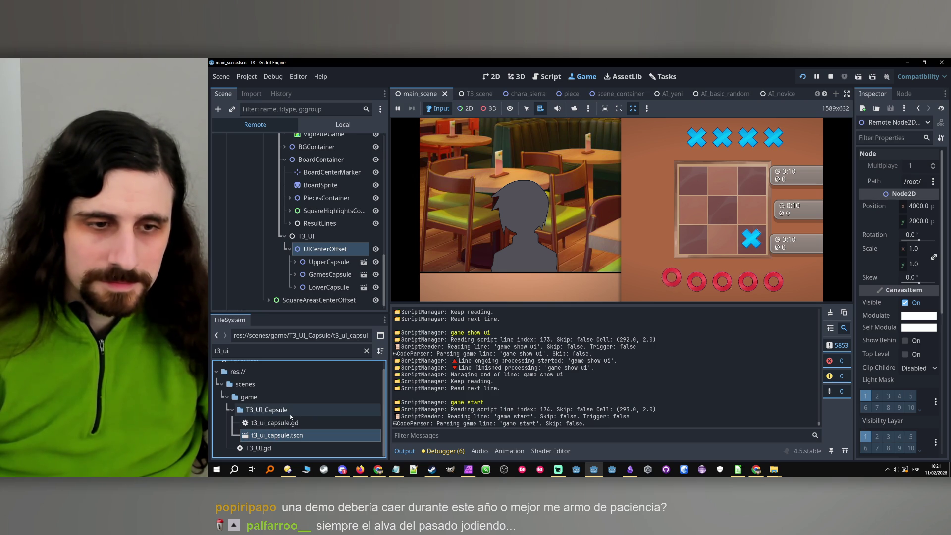
# - Expand UpperCapsule and CapsuleBig in the Remote tree, then open UpperCapsule's scene
pyautogui.click(331, 250)
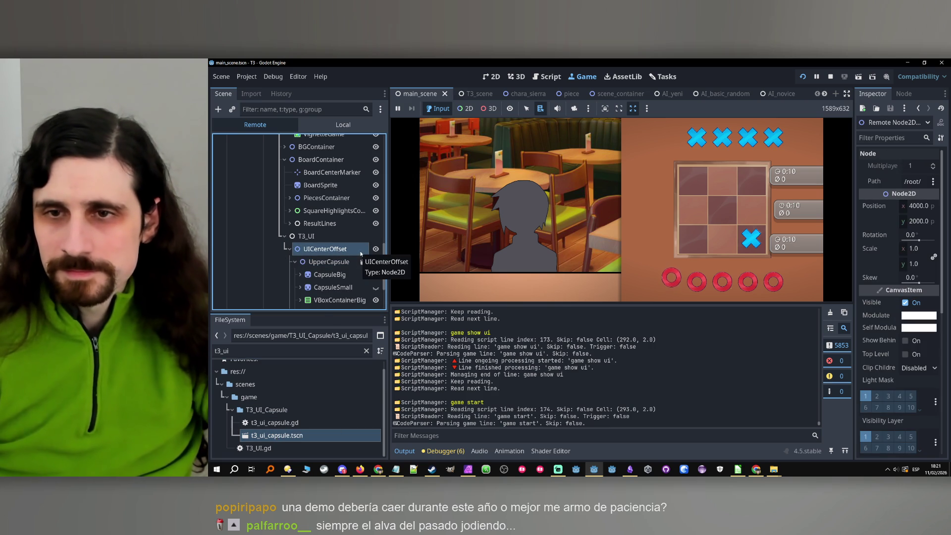
pyautogui.click(592, 240)
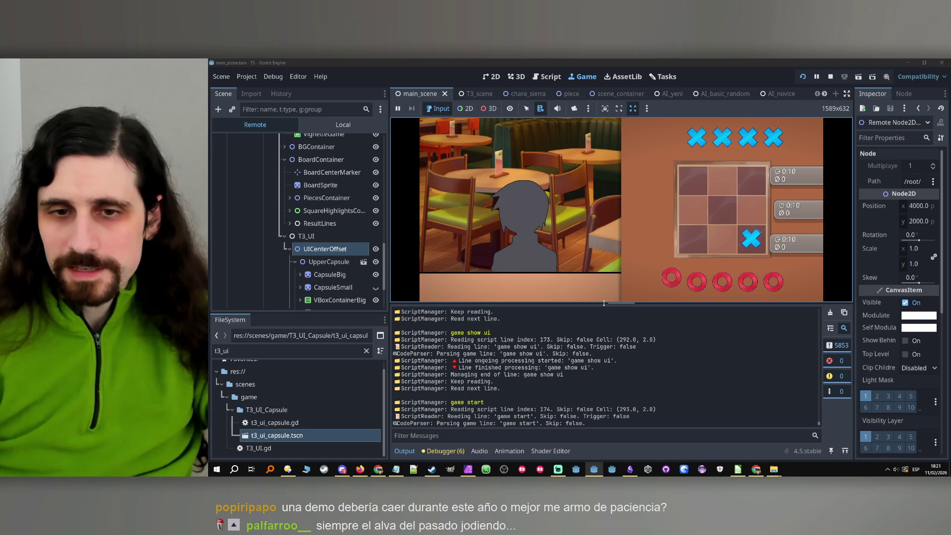
pyautogui.moveTo(626, 303)
pyautogui.mouseDown()
pyautogui.moveTo(625, 286)
pyautogui.moveTo(625, 303)
pyautogui.mouseUp()
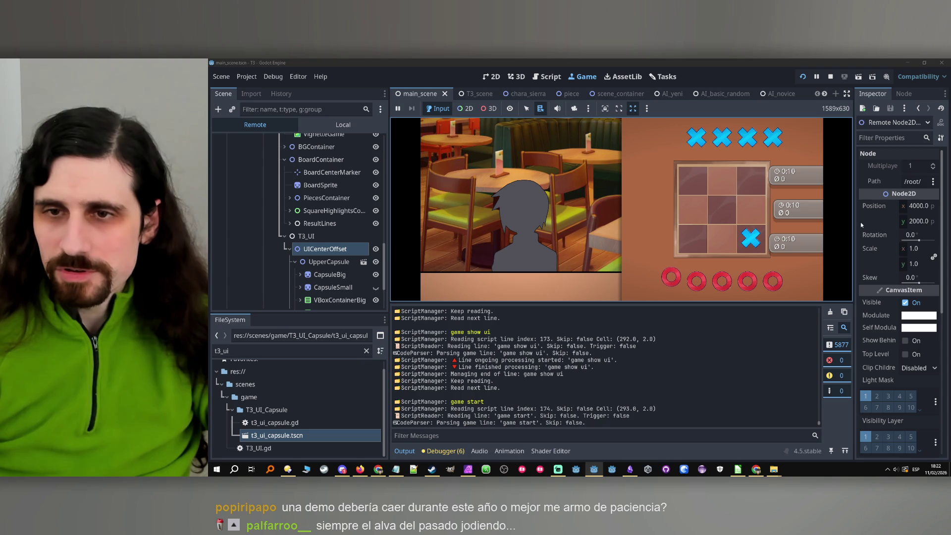
pyautogui.click(327, 262)
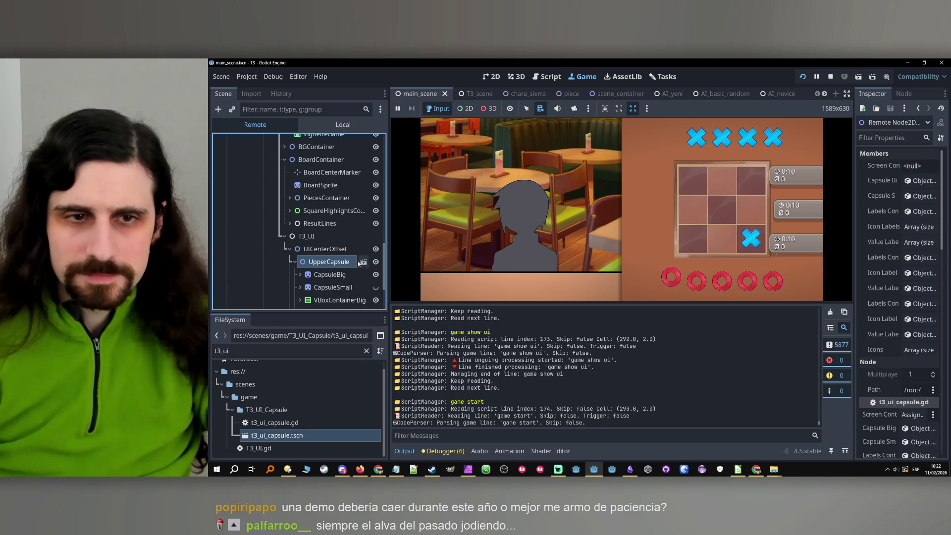
pyautogui.click(331, 275)
pyautogui.click(337, 267)
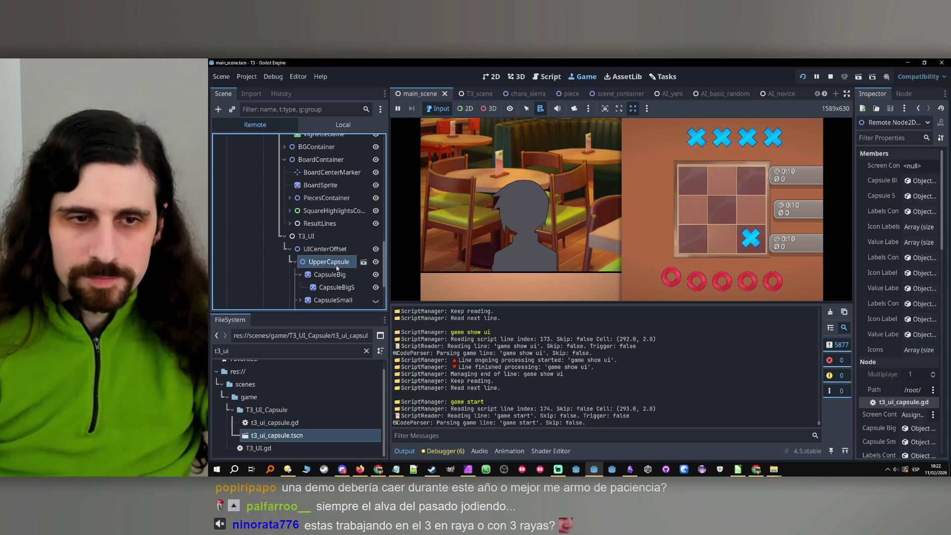
pyautogui.click(363, 263)
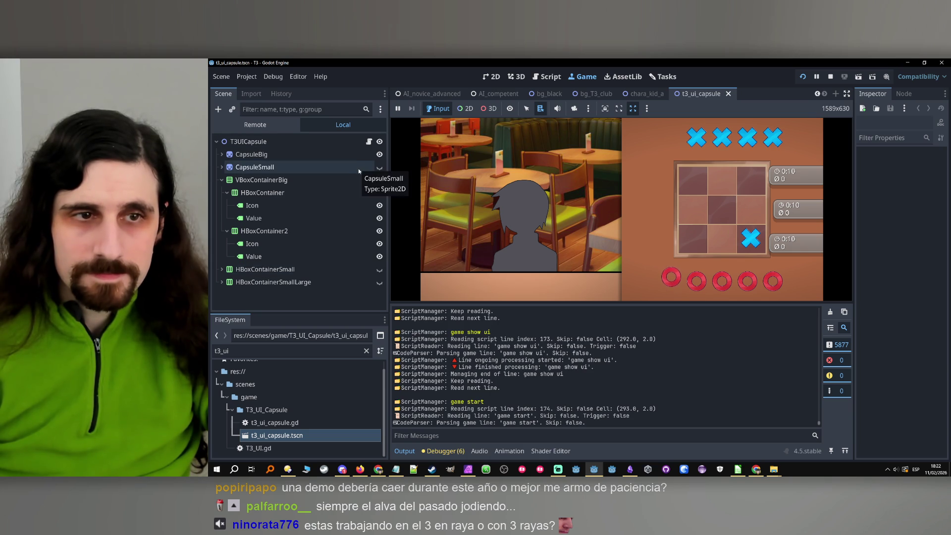
# - Stop the running game and close the t3_ui_capsule scene tab
pyautogui.click(284, 142)
pyautogui.click(830, 76)
pyautogui.click(728, 93)
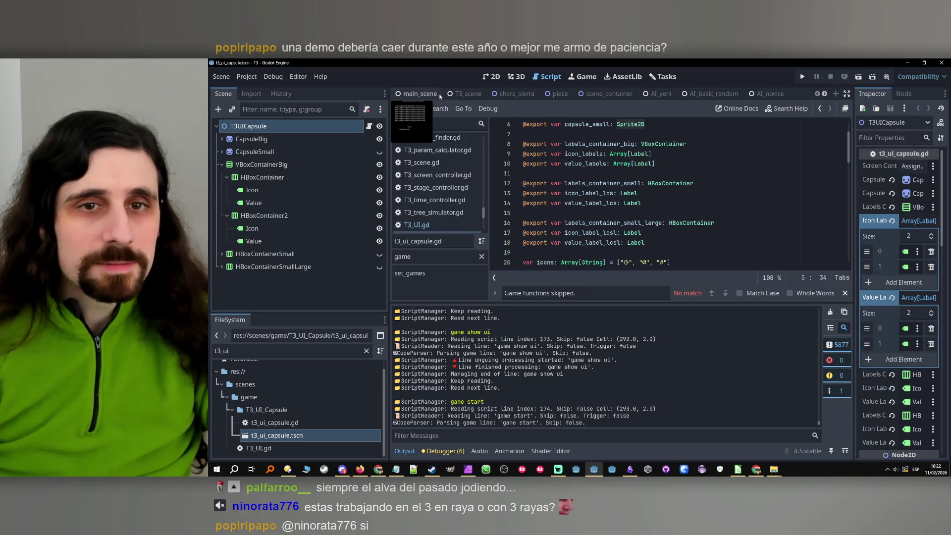
pyautogui.scroll(-15, 243, 216)
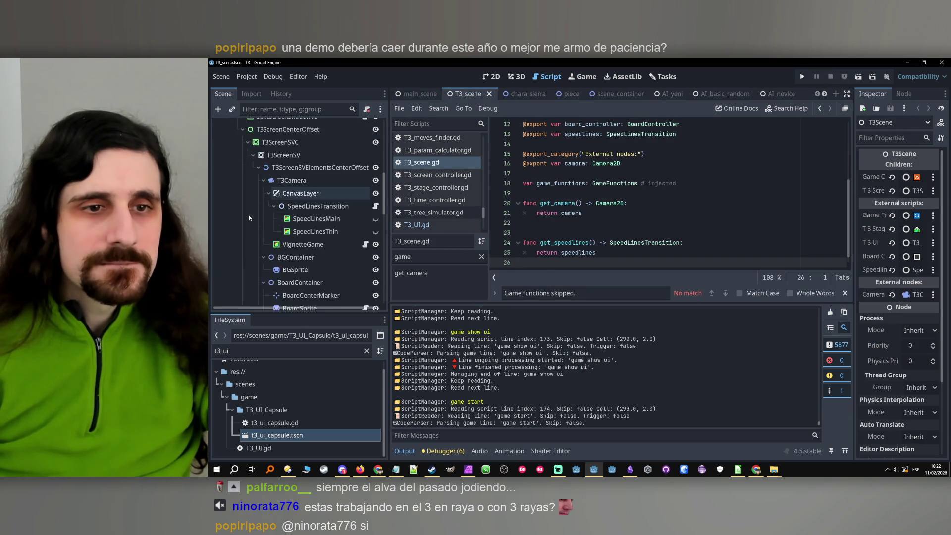
pyautogui.scroll(-2, 249, 218)
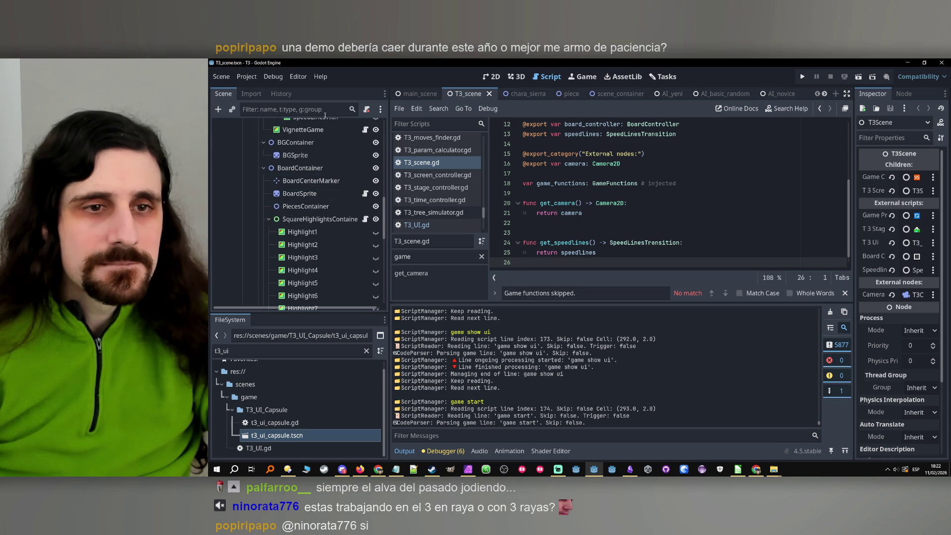
# - Filter the Scene dock for 'capsul', clear it, and open T3_UI's attached script
pyautogui.click(306, 110)
pyautogui.write('capsul')
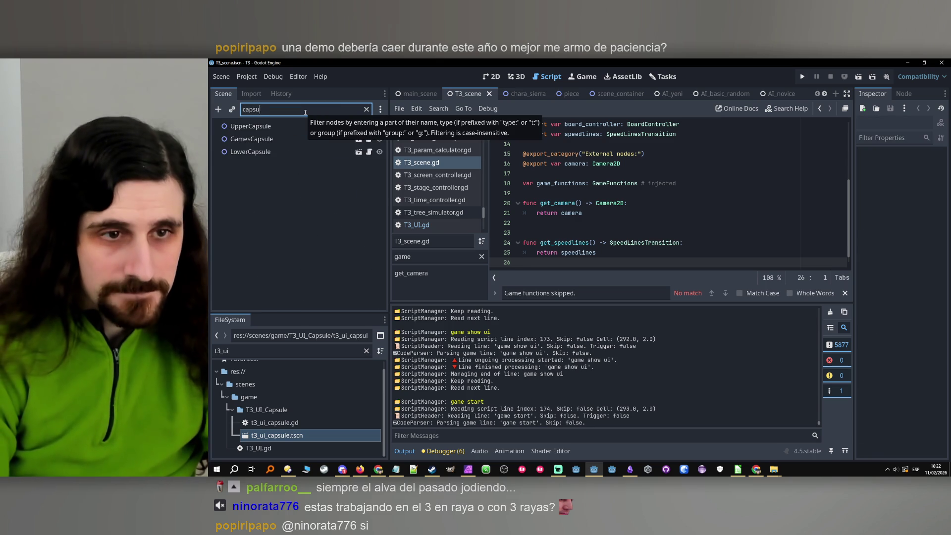
pyautogui.click(250, 126)
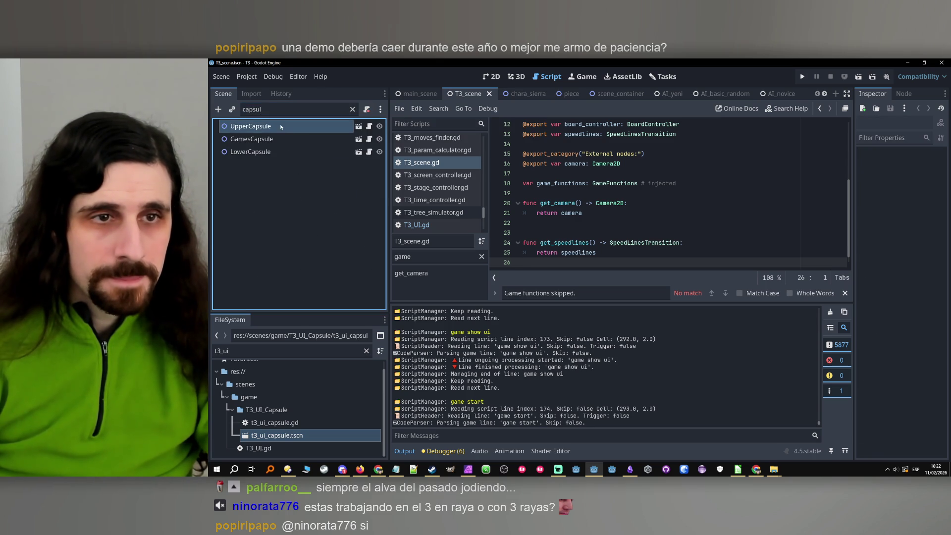
pyautogui.click(353, 109)
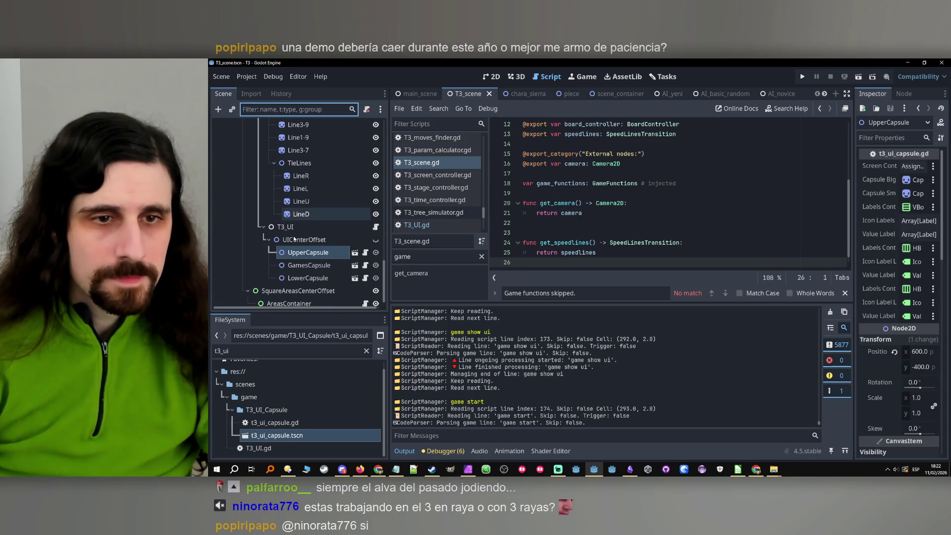
pyautogui.click(308, 241)
pyautogui.click(315, 228)
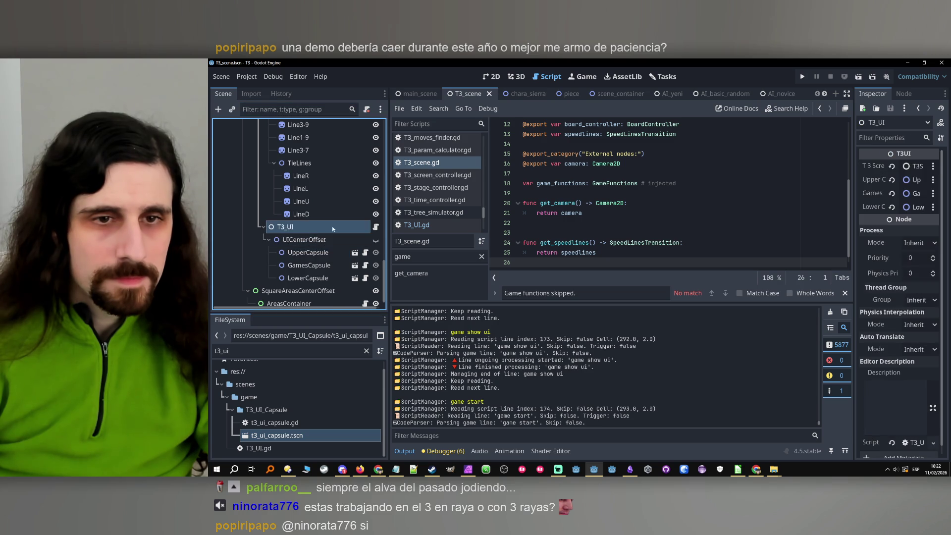
pyautogui.click(375, 227)
pyautogui.click(369, 240)
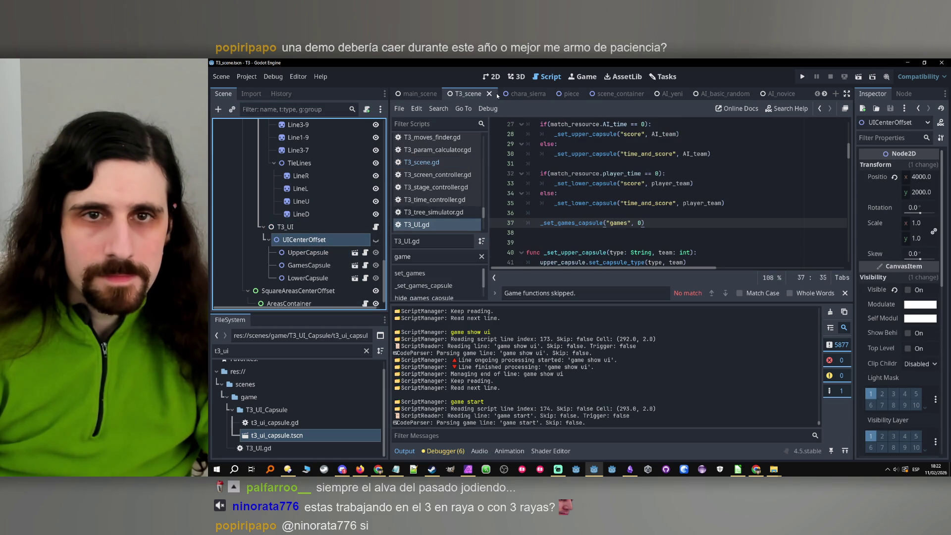
# - In the 2D view, toggle UICenterOffset's visibility to check the capsule bars
pyautogui.click(495, 76)
pyautogui.scroll(-10, 493, 171)
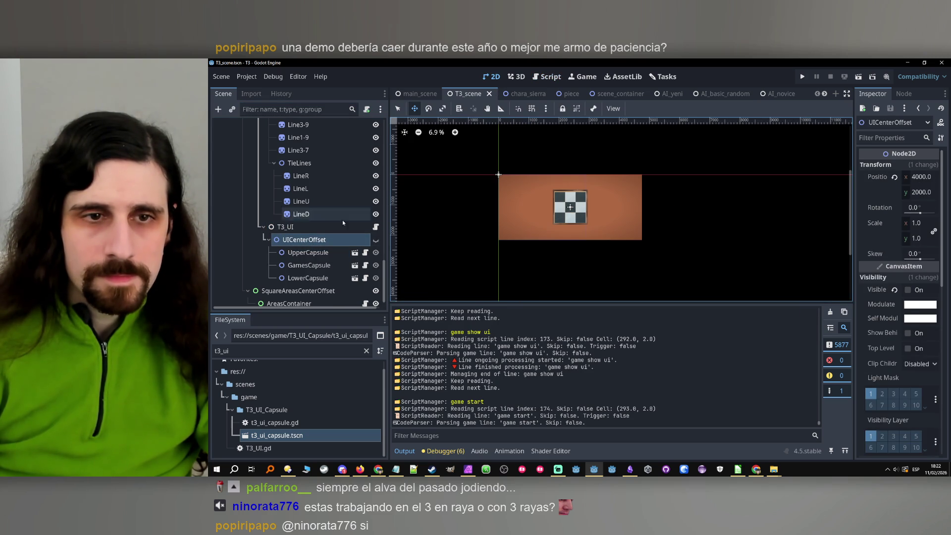
pyautogui.click(376, 240)
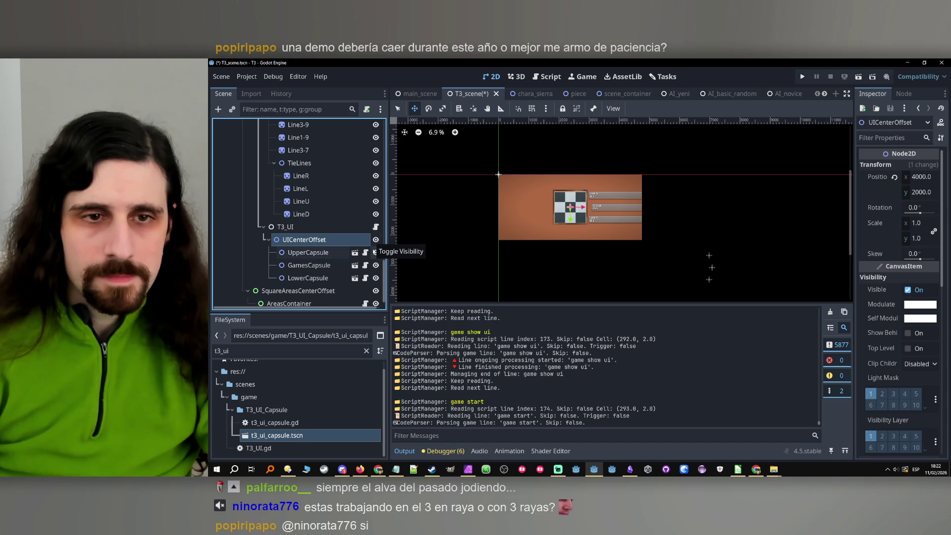
pyautogui.click(376, 241)
pyautogui.click(376, 240)
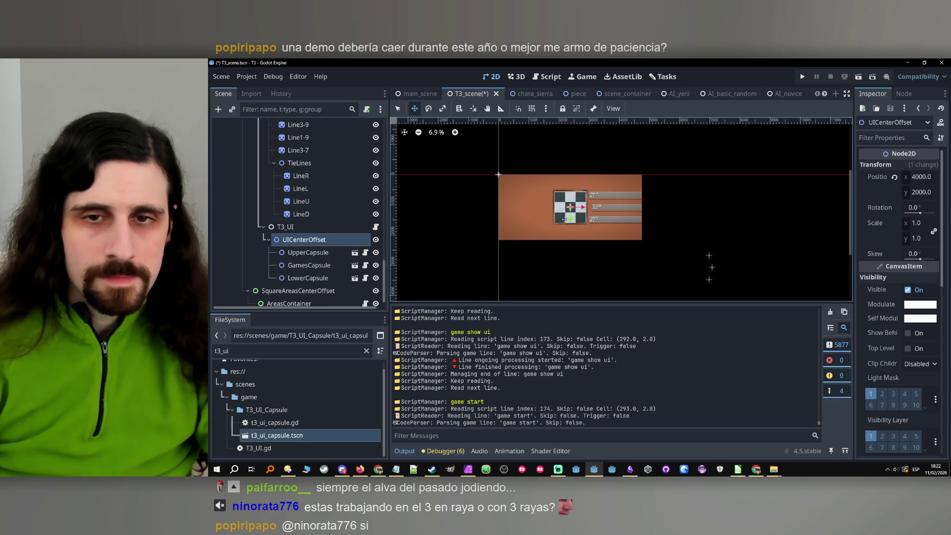
pyautogui.scroll(4, 565, 219)
pyautogui.scroll(1, 566, 218)
# - Open T3_UI's script, filter methods for 'show', and jump to show_UI
pyautogui.click(308, 252)
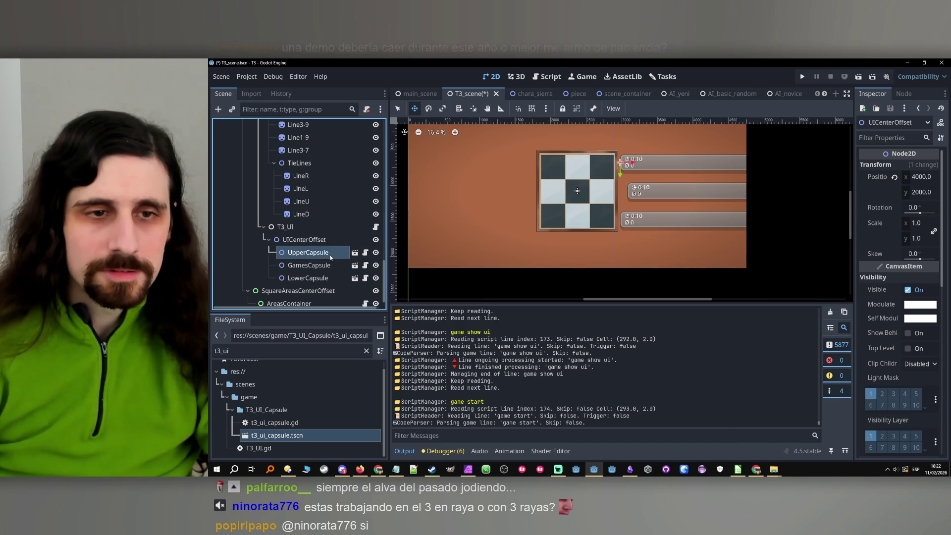
pyautogui.click(303, 240)
pyautogui.click(285, 227)
pyautogui.click(376, 227)
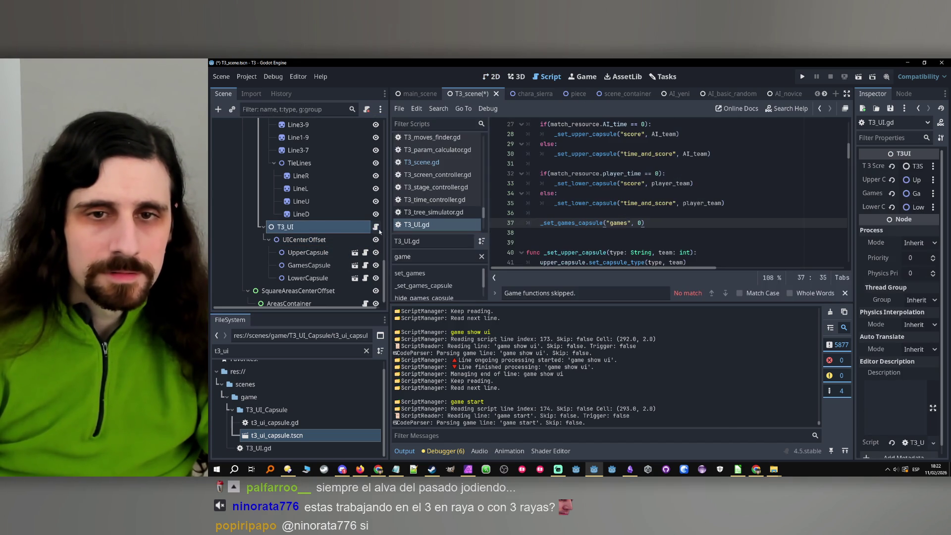
pyautogui.click(436, 257)
pyautogui.write('show')
pyautogui.click(411, 273)
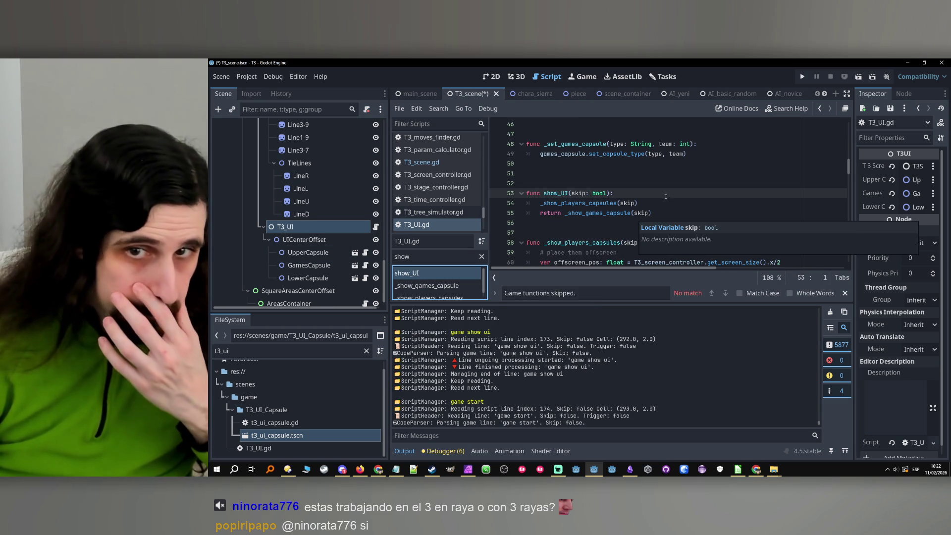
# - Review _show_players_capsules' upper and lower offscreen position lines, then run the project
pyautogui.click(605, 204)
pyautogui.keyDown('ctrl'); pyautogui.click(598, 204); pyautogui.keyUp('ctrl')
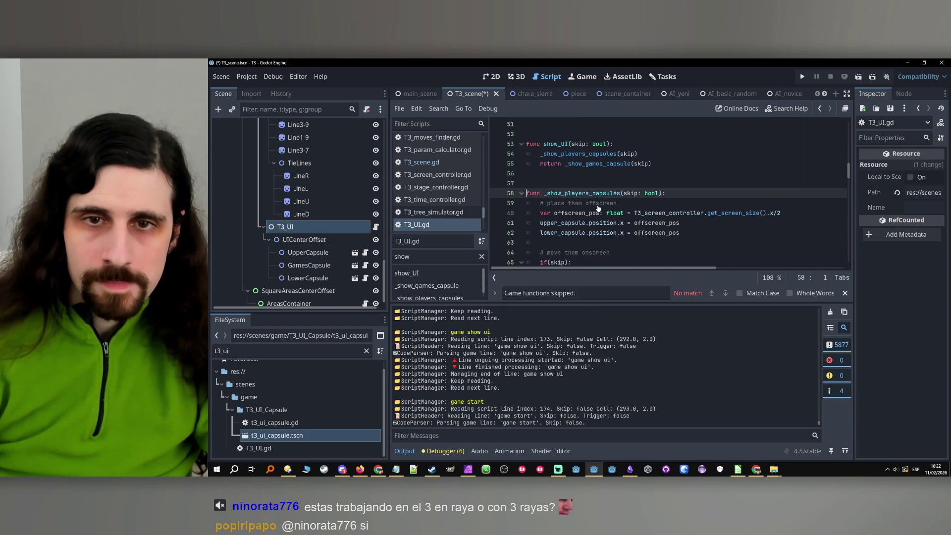
pyautogui.click(686, 226)
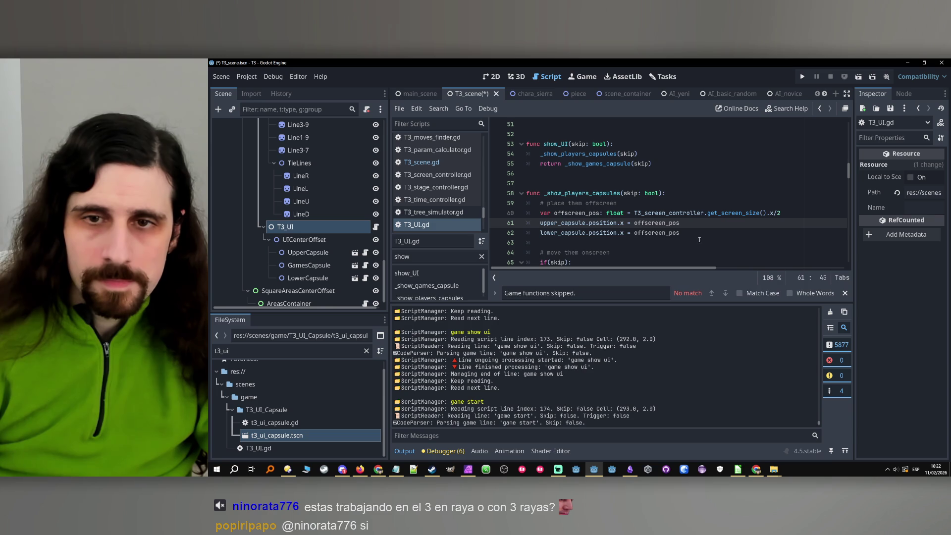
pyautogui.click(686, 234)
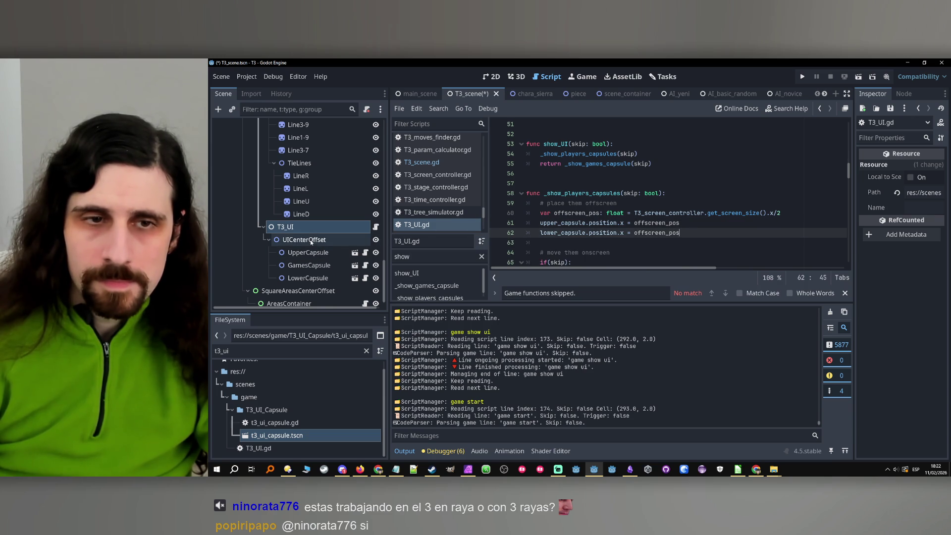
pyautogui.click(312, 242)
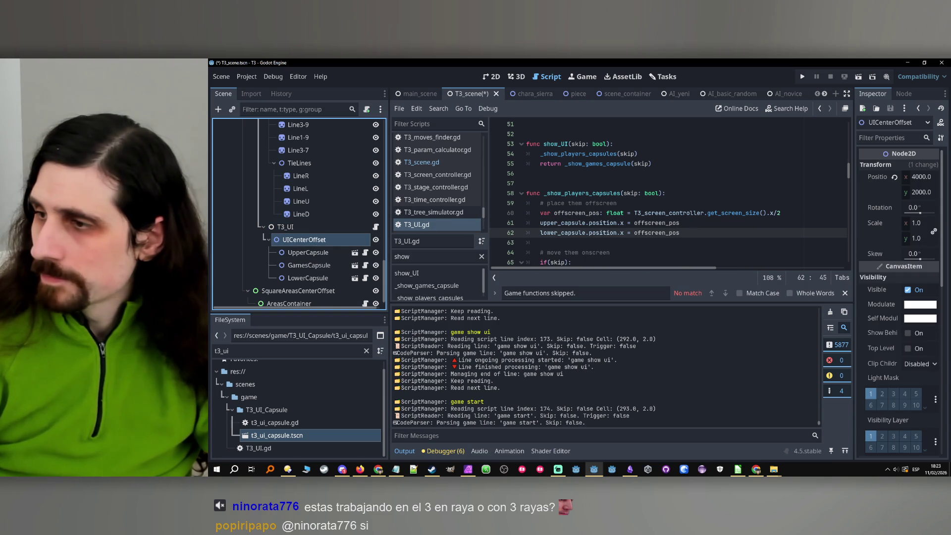
pyautogui.hotkey('alt', 'Tab')
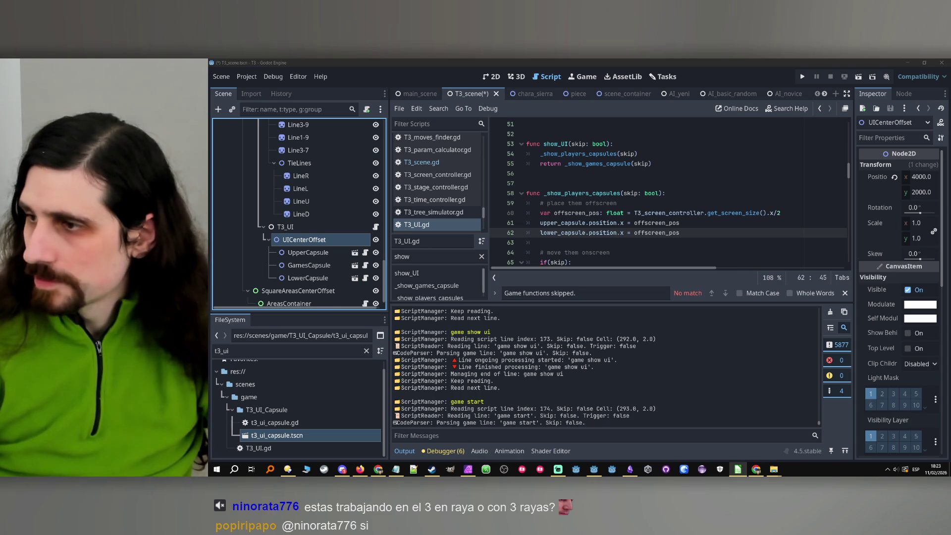
pyautogui.click(803, 78)
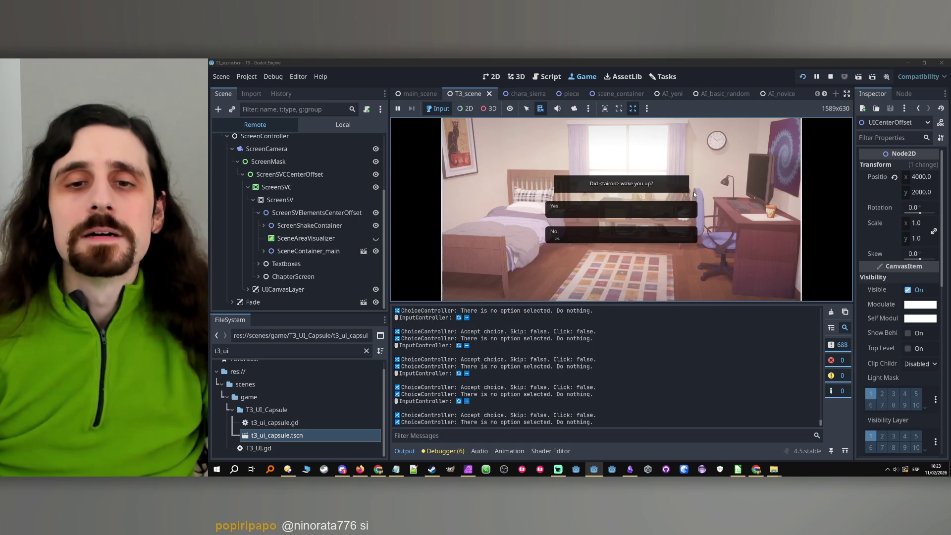
# - Skip the story to the board, stop the game, and reselect the UICenterOffset node
pyautogui.click(691, 204)
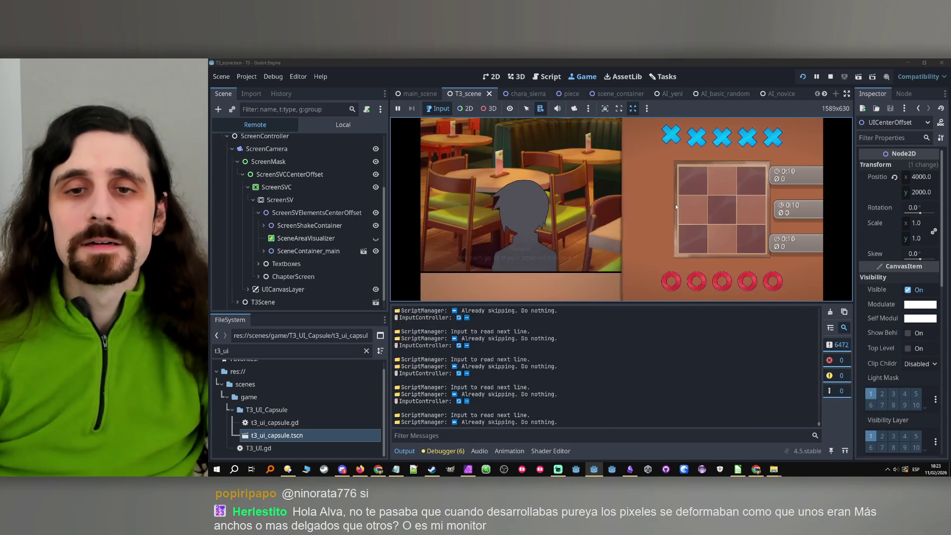
pyautogui.click(832, 77)
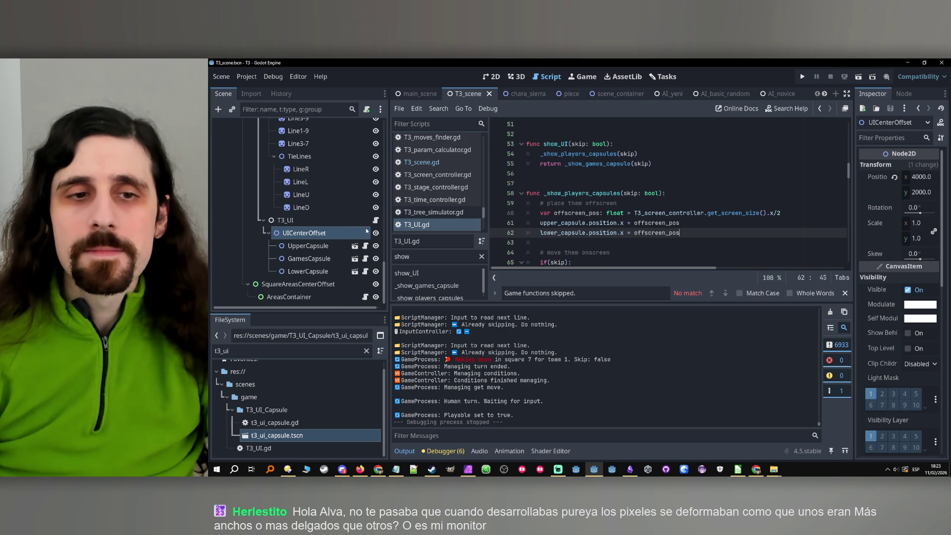
pyautogui.click(339, 233)
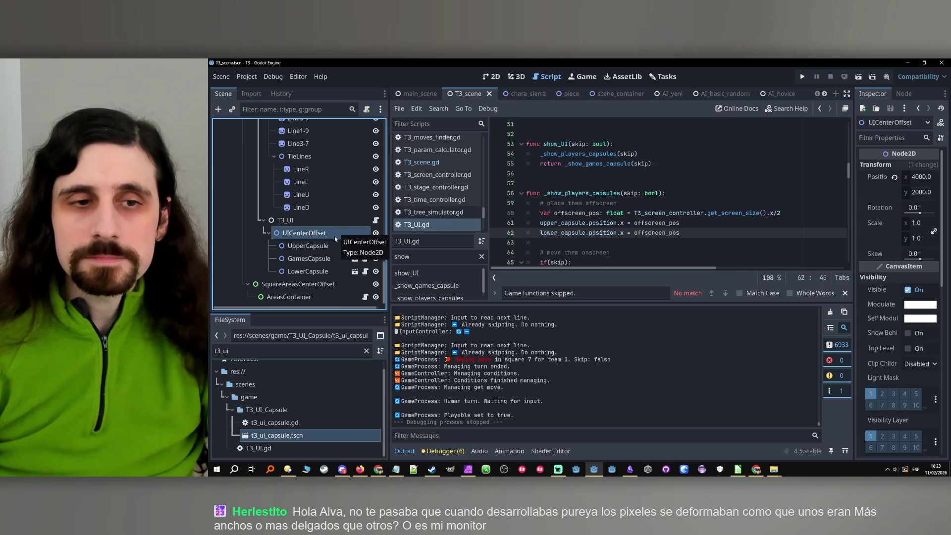
pyautogui.click(322, 225)
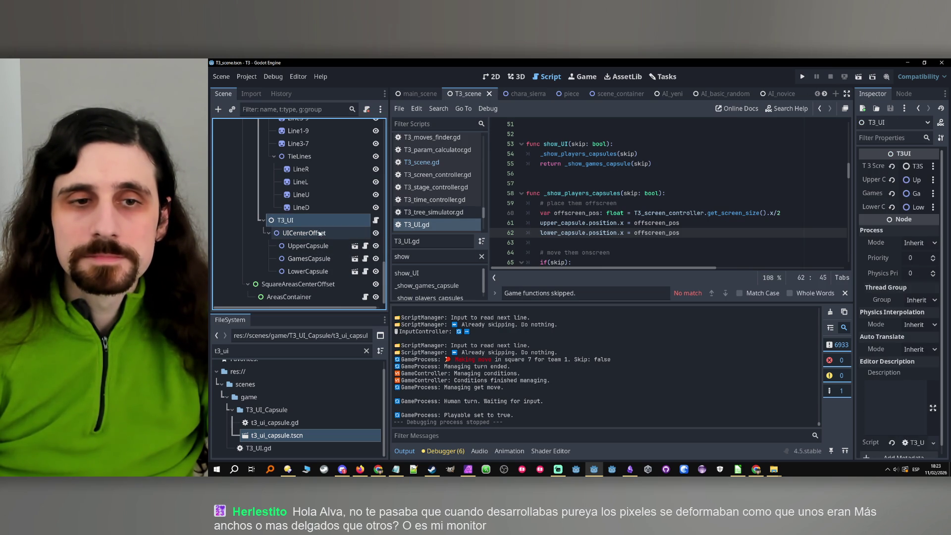
pyautogui.click(317, 233)
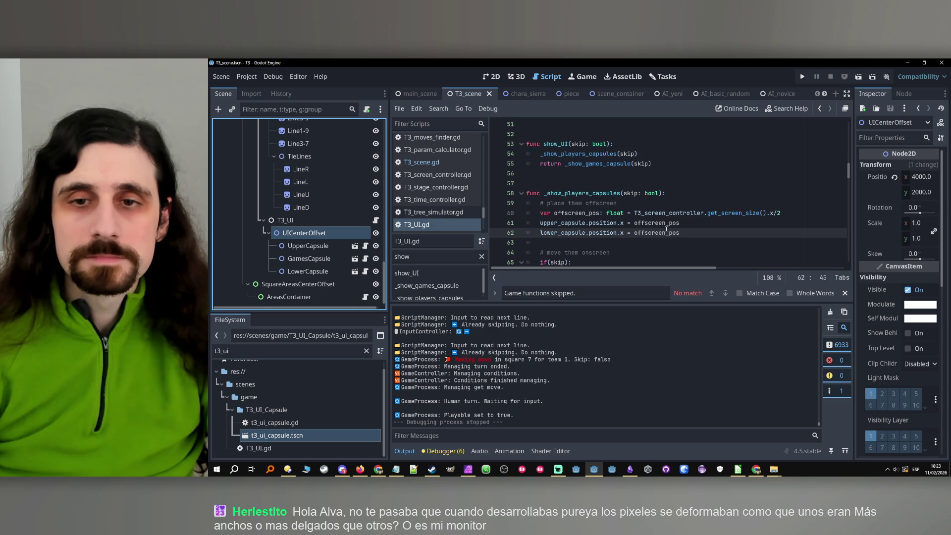
pyautogui.scroll(-1, 666, 229)
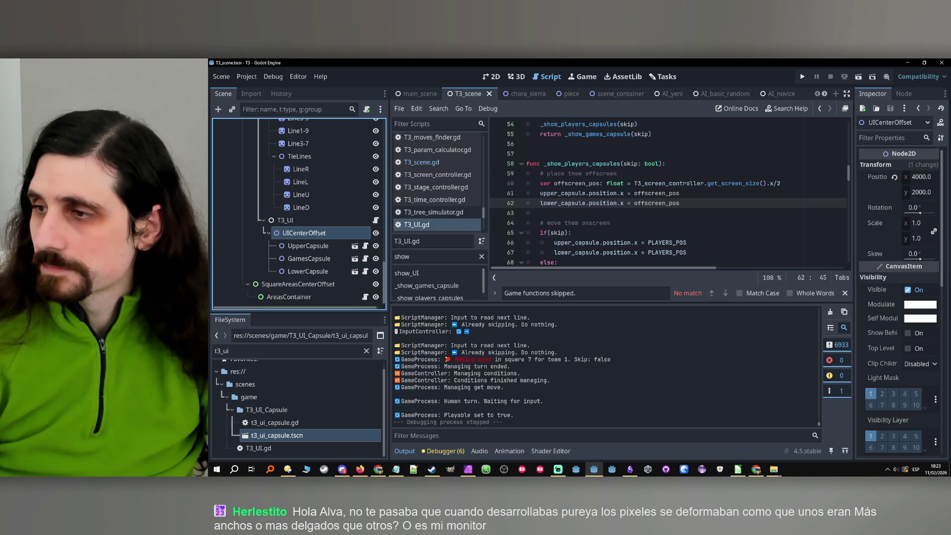
pyautogui.hotkey('alt', 'Tab')
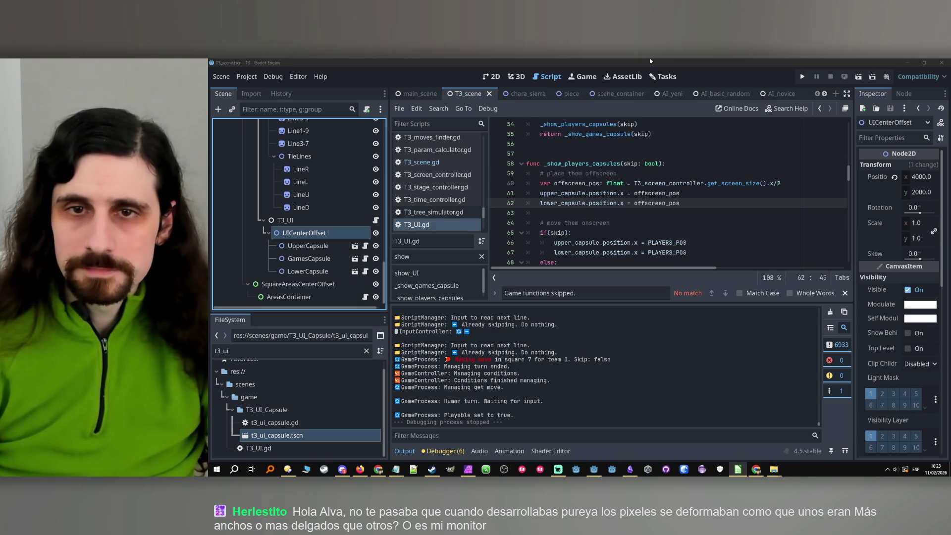
pyautogui.hotkey('alt', 'Tab')
# - Inspect the _show_players_capsules function and its offscreen setting on line 60
pyautogui.doubleClick(605, 164)
pyautogui.scroll(1, 609, 174)
pyautogui.scroll(-1, 611, 177)
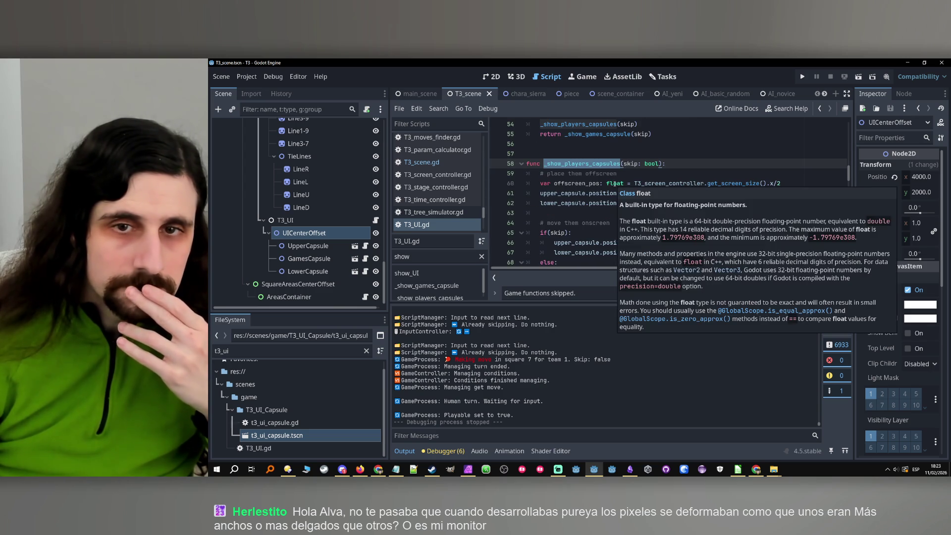
pyautogui.click(586, 184)
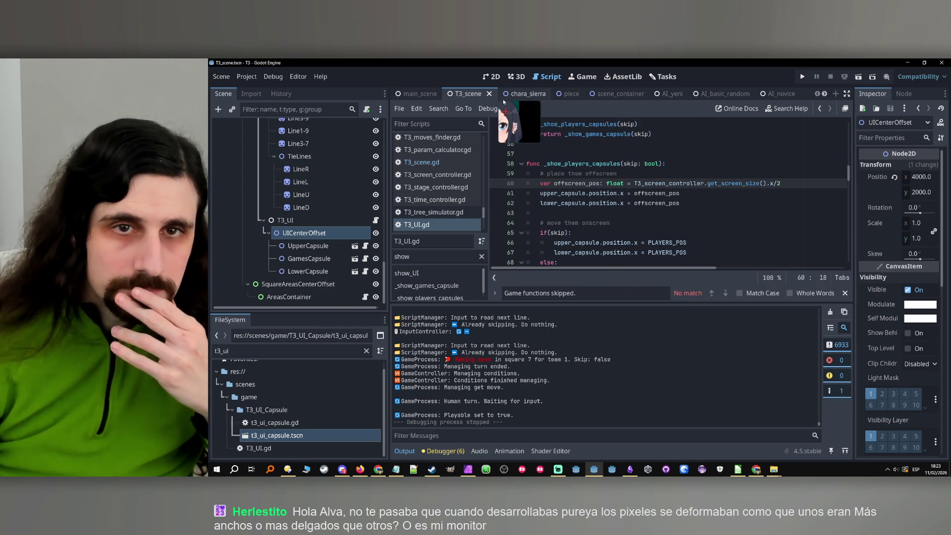
pyautogui.scroll(2, 584, 184)
pyautogui.scroll(-2, 584, 185)
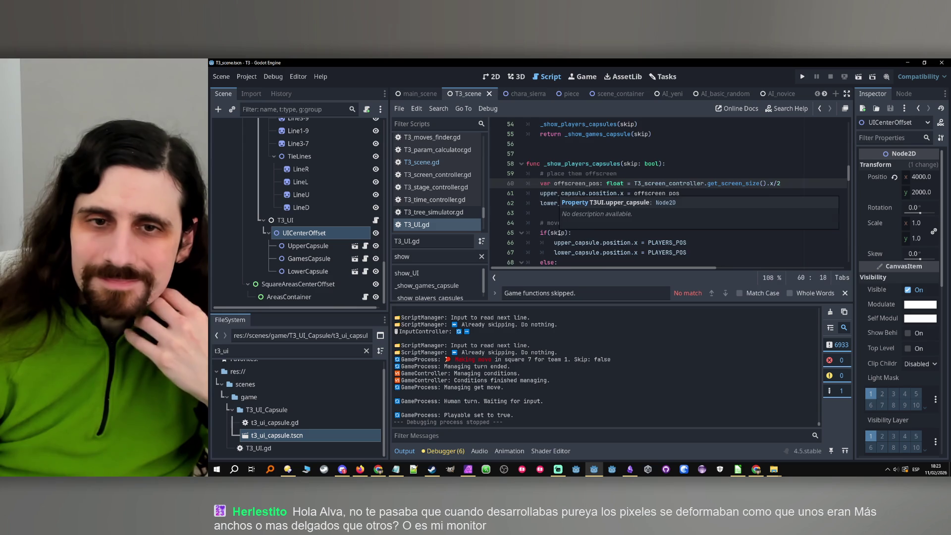
pyautogui.scroll(-1, 553, 198)
# - Remove the parentheses around skip in the capsules' skip condition
pyautogui.click(549, 203)
pyautogui.press('Delete')
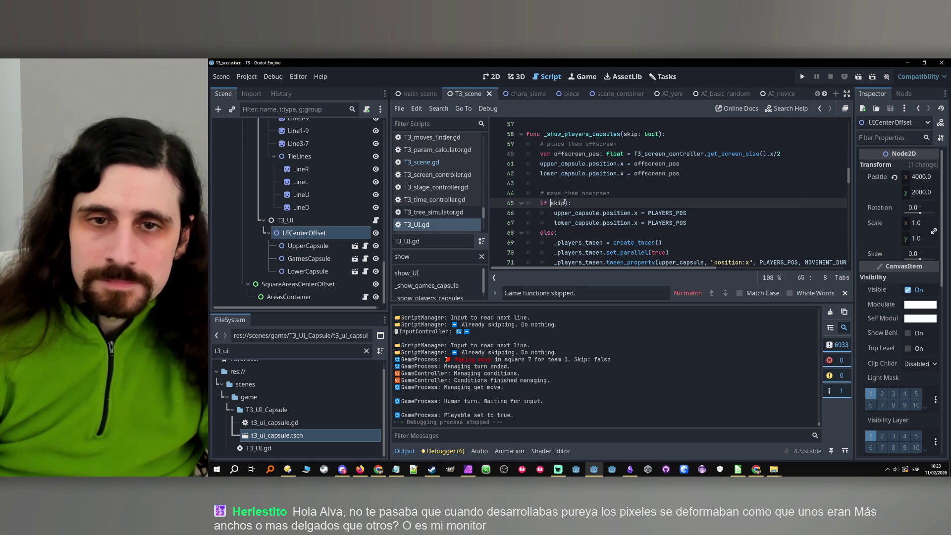
pyautogui.press('Right')
pyautogui.press('Right')
pyautogui.press('Right')
pyautogui.press('Delete')
pyautogui.scroll(-1, 584, 202)
pyautogui.press('End')
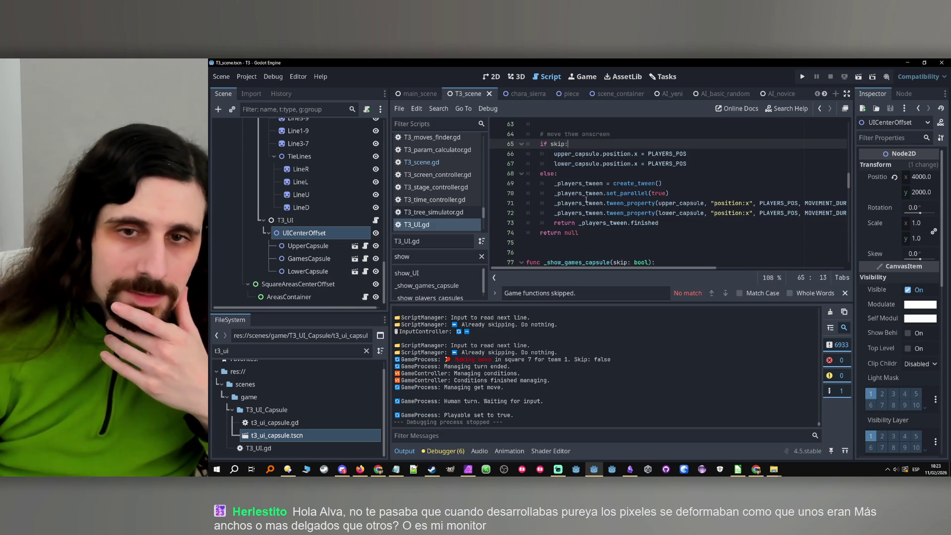
pyautogui.scroll(-1, 586, 201)
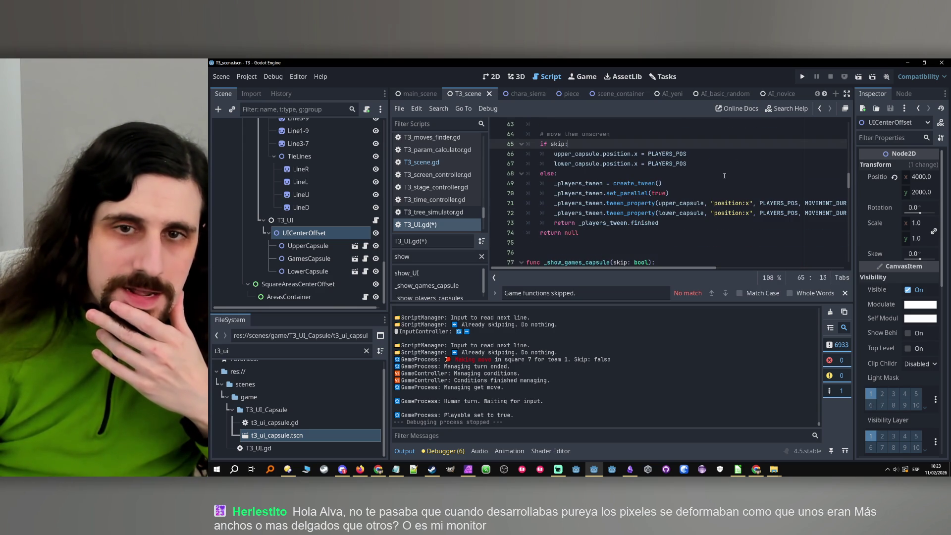
pyautogui.scroll(3, 721, 172)
pyautogui.scroll(1, 680, 201)
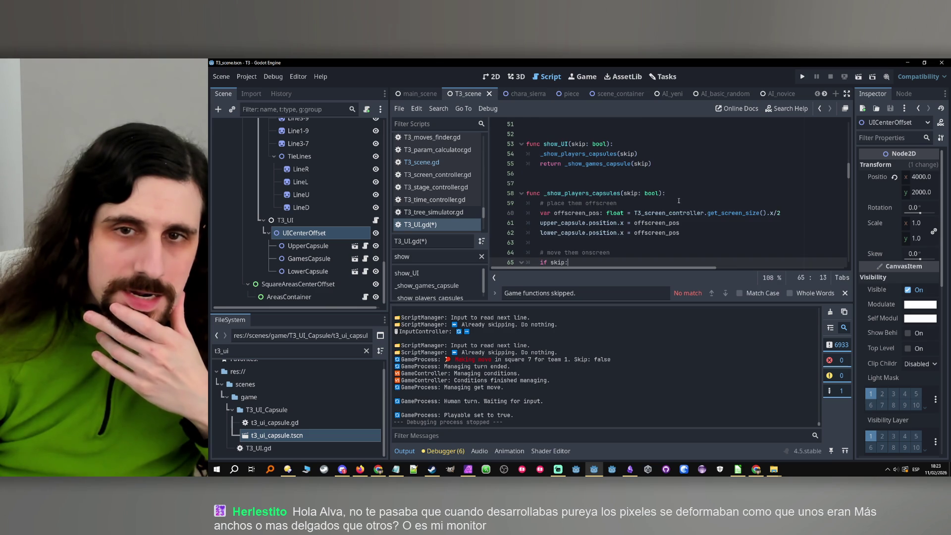
pyautogui.scroll(13, 619, 224)
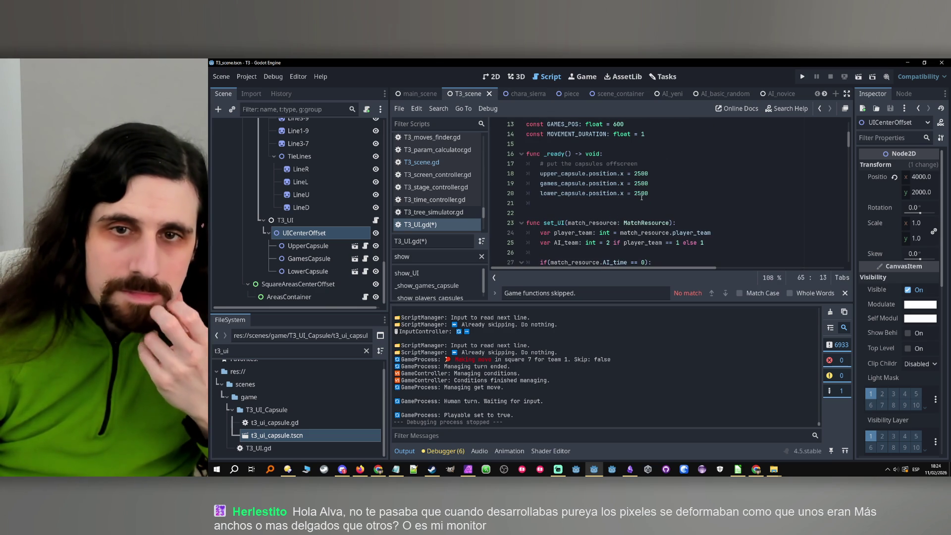
# - Set upper_capsule, games_capsule and lower_capsule position.x to 2500 in _ready, then view the 2D canvas
pyautogui.doubleClick(561, 173)
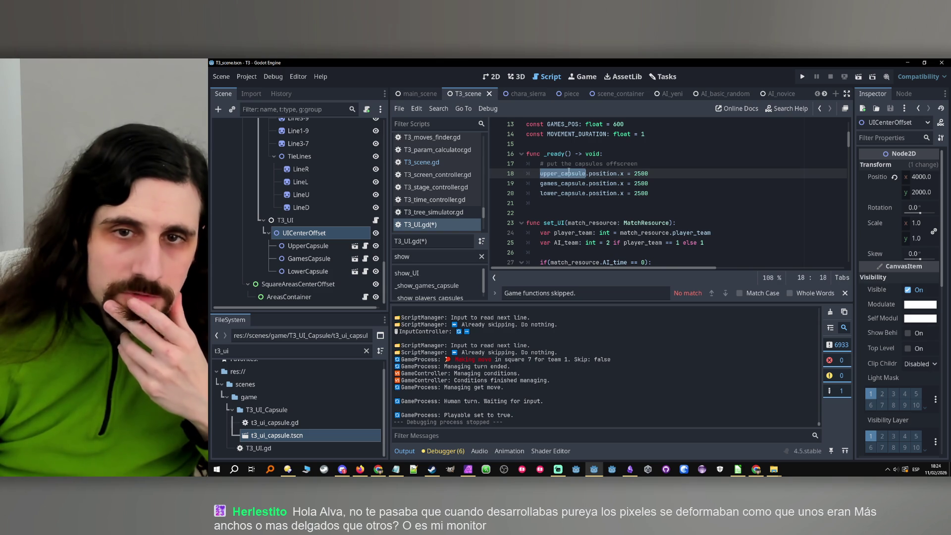
pyautogui.scroll(2, 580, 184)
pyautogui.scroll(-2, 579, 184)
pyautogui.click(577, 193)
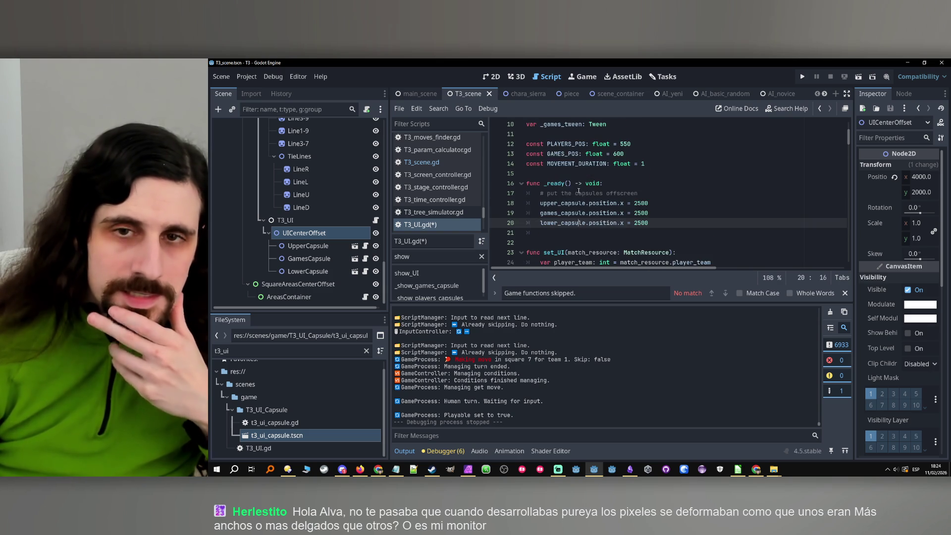
pyautogui.scroll(3, 576, 194)
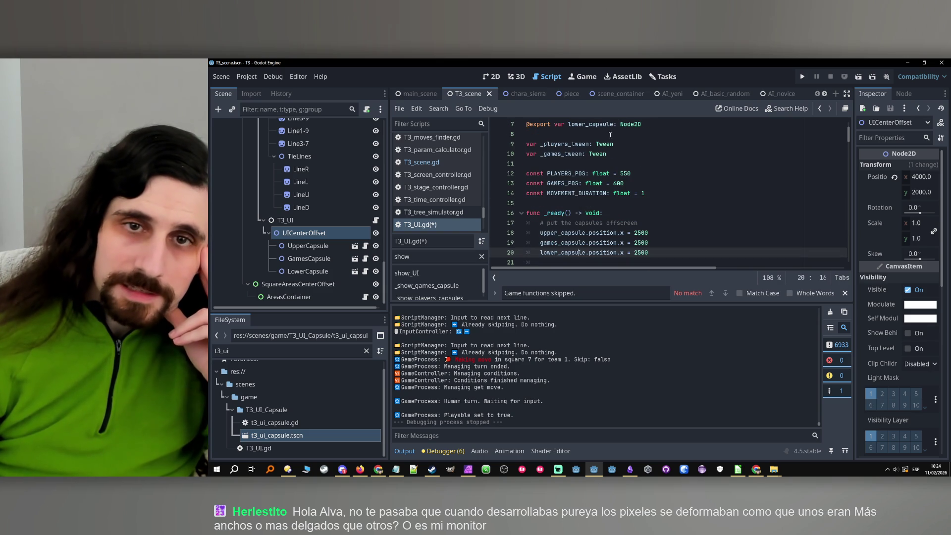
pyautogui.scroll(-2, 580, 215)
pyautogui.doubleClick(550, 204)
pyautogui.scroll(2, 589, 199)
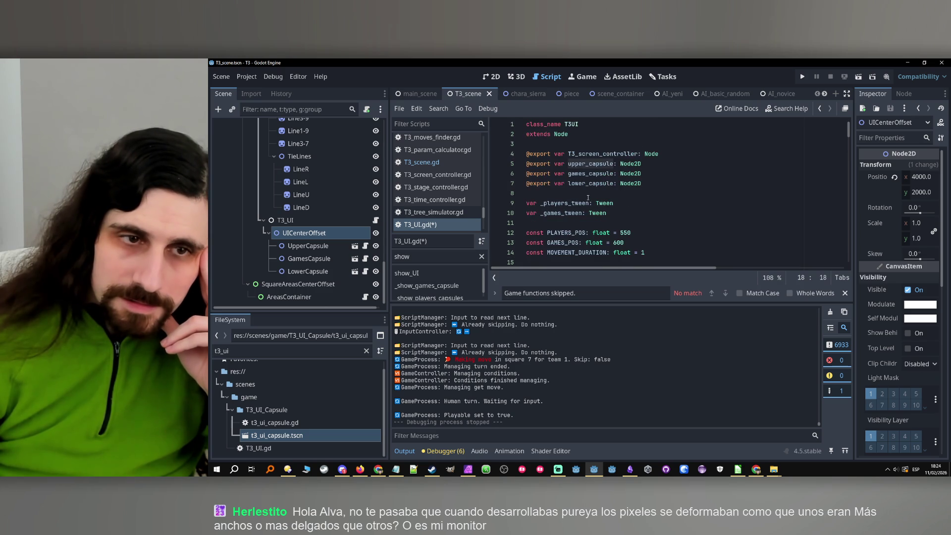
pyautogui.scroll(1, 588, 198)
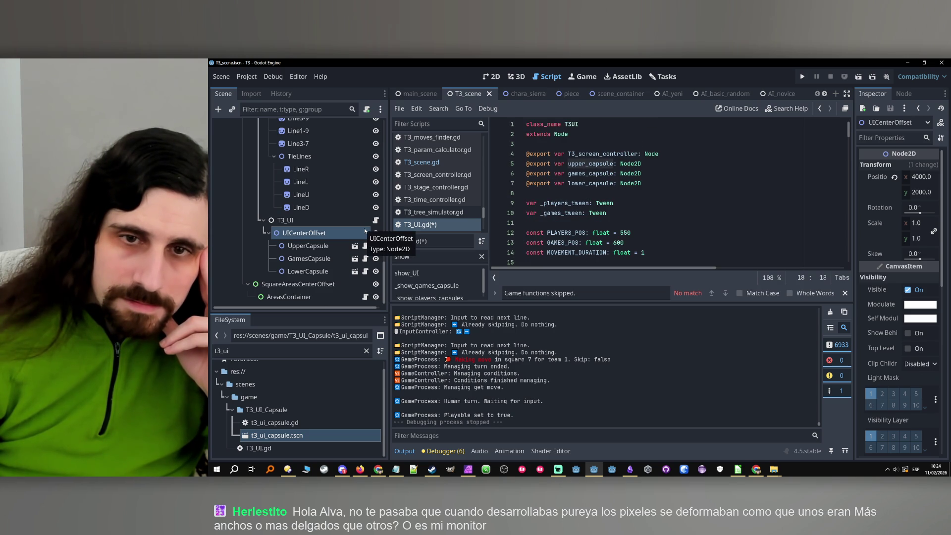
pyautogui.scroll(-3, 601, 196)
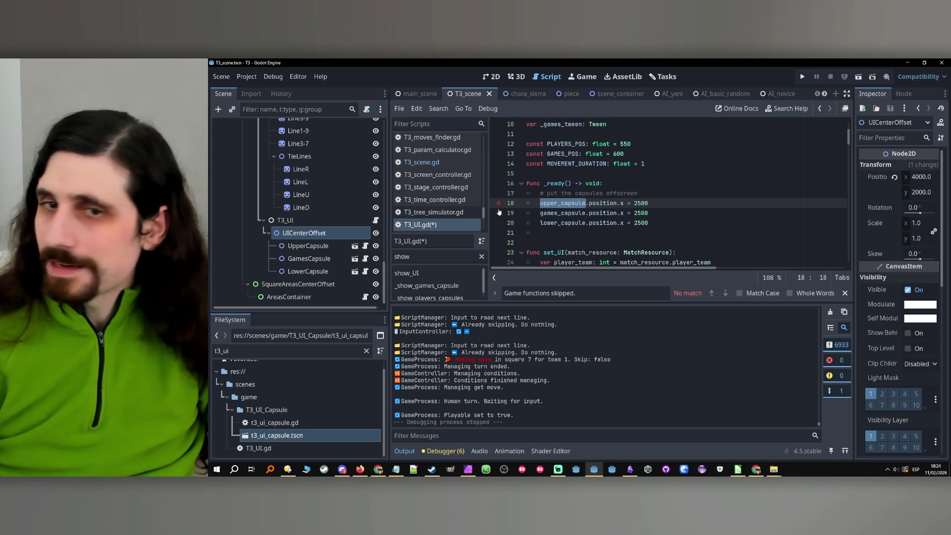
pyautogui.scroll(3, 340, 220)
pyautogui.scroll(-3, 341, 220)
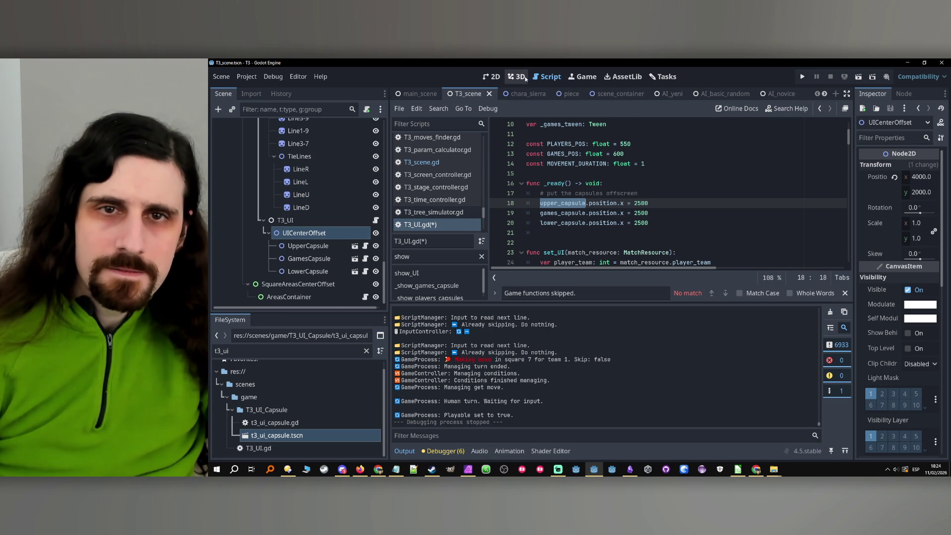
pyautogui.doubleClick(642, 204)
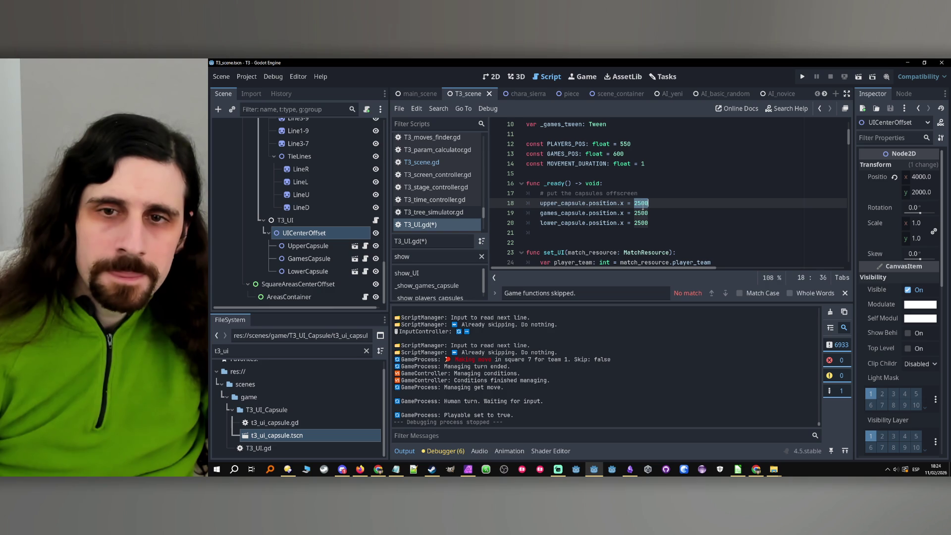
pyautogui.click(489, 78)
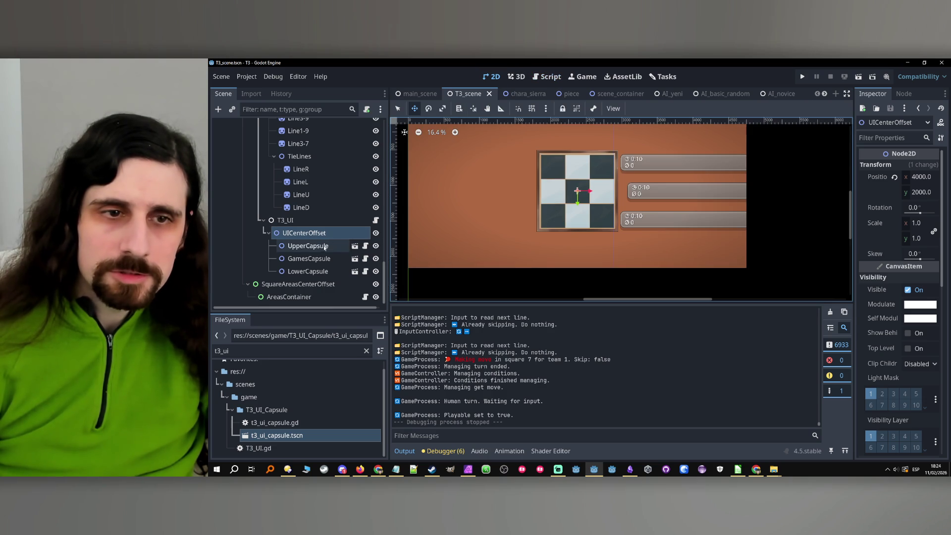
# - Try UpperCapsule at Position x 2500, then undo back to x 600
pyautogui.click(319, 247)
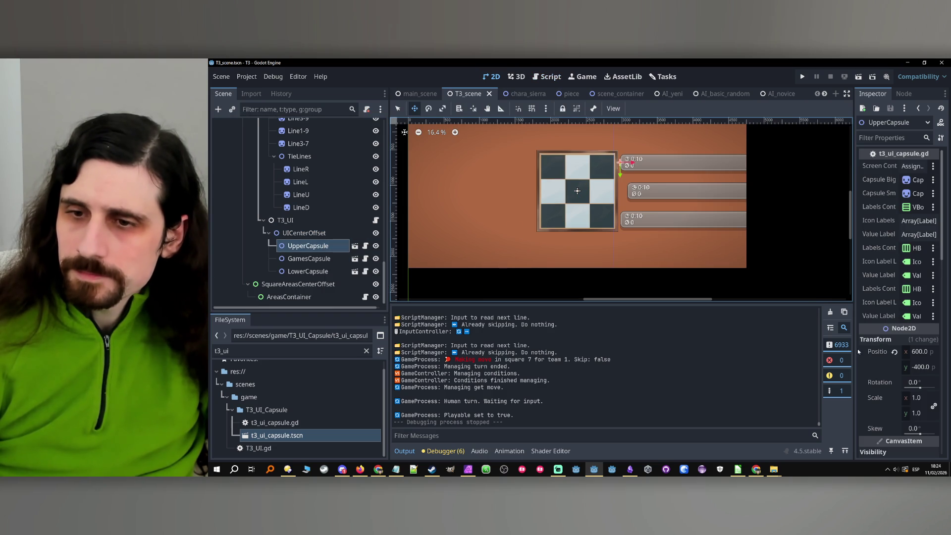
pyautogui.click(919, 352)
pyautogui.write('2500')
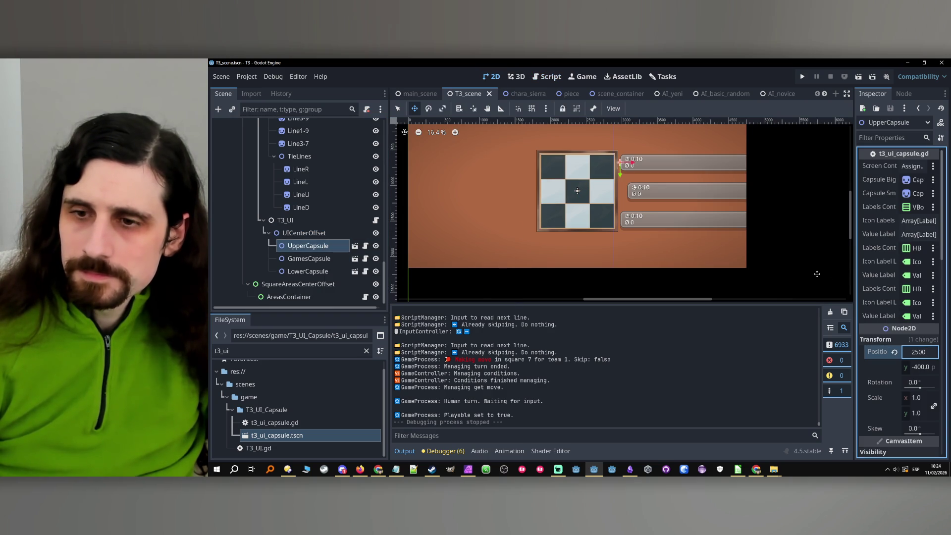
pyautogui.press('Return')
pyautogui.hotkey('ctrl', 'z')
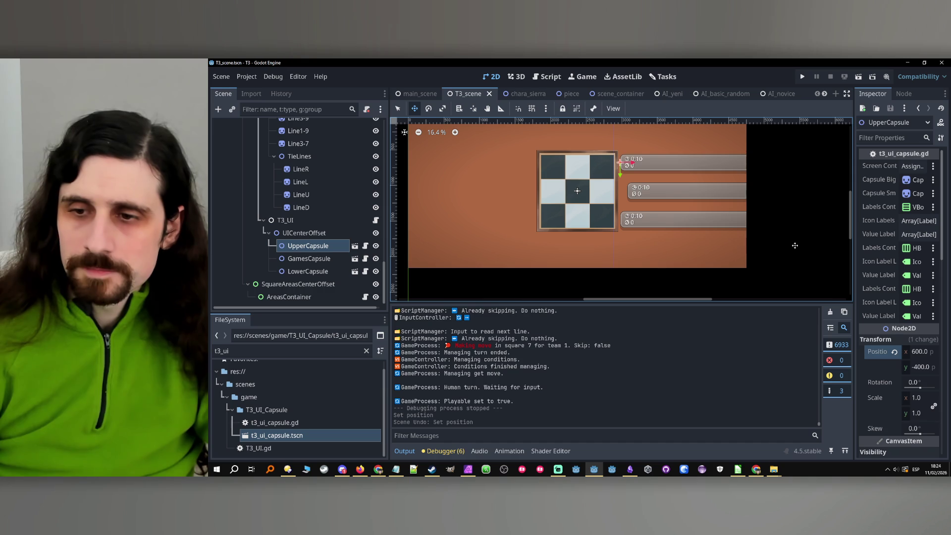
# - Save the T3_UI script and relaunch the game
pyautogui.click(367, 225)
pyautogui.click(376, 220)
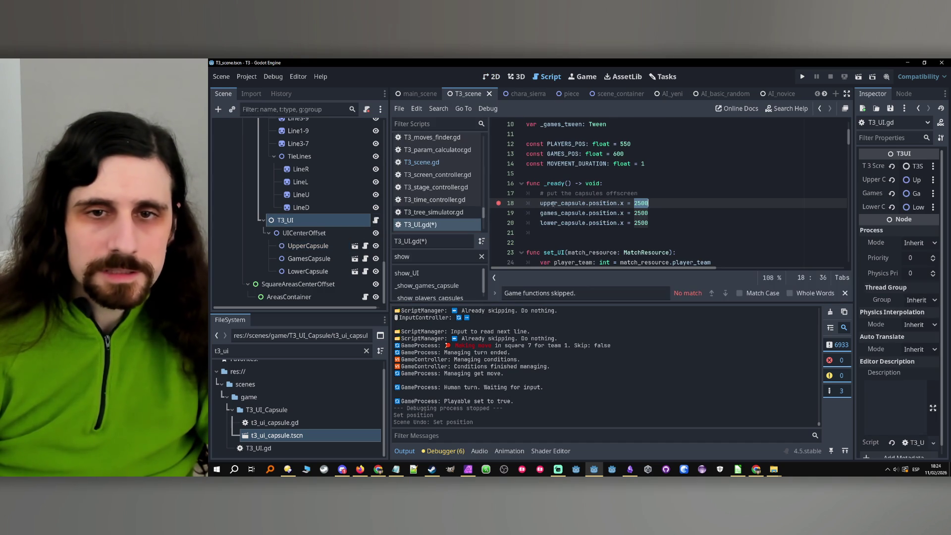
pyautogui.hotkey('ctrl', 's')
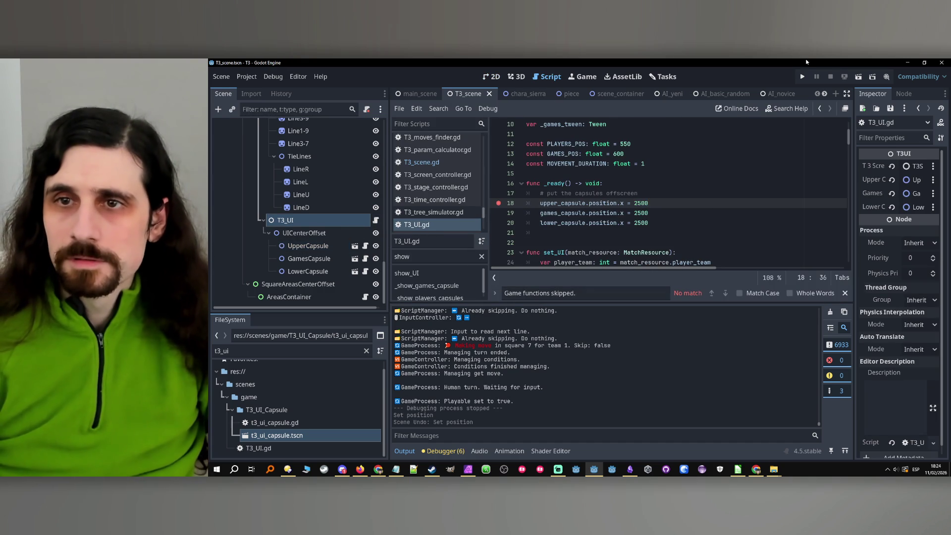
pyautogui.click(802, 76)
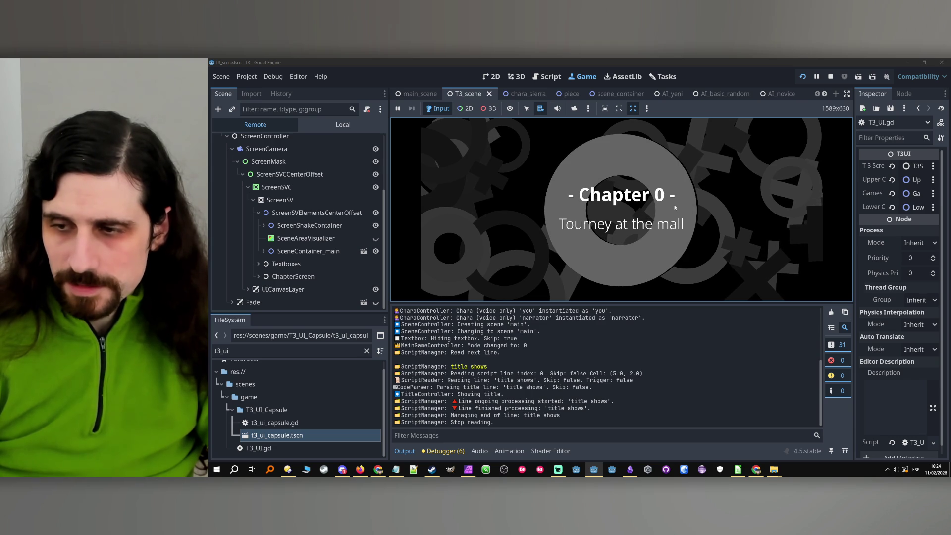
# - Advance past the chapter title, answer 'Blue switches', and continue the dialogue toward the match
pyautogui.click(674, 208)
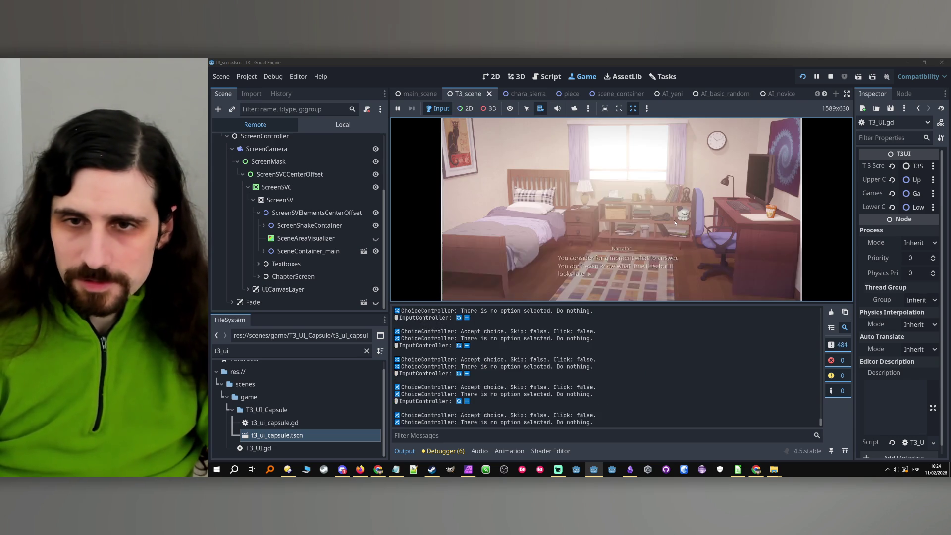
pyautogui.click(673, 212)
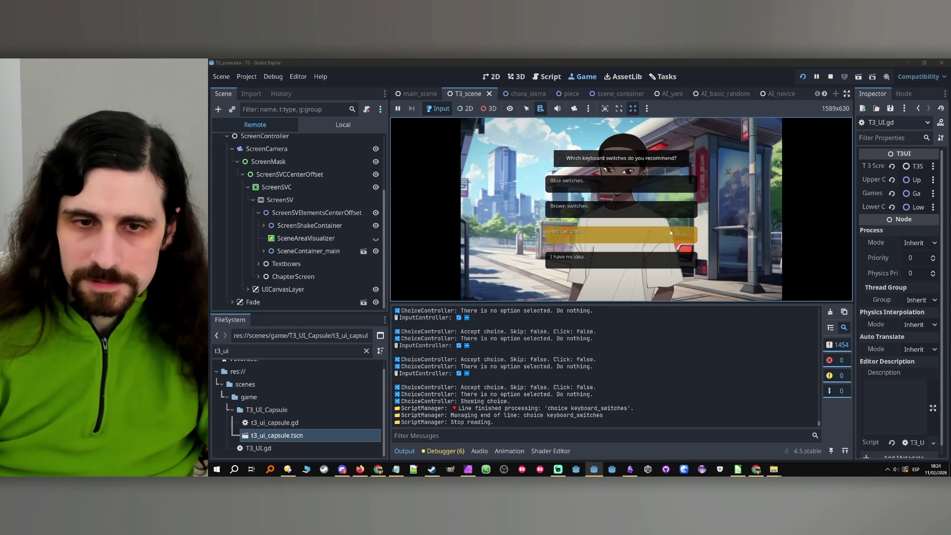
pyautogui.click(667, 187)
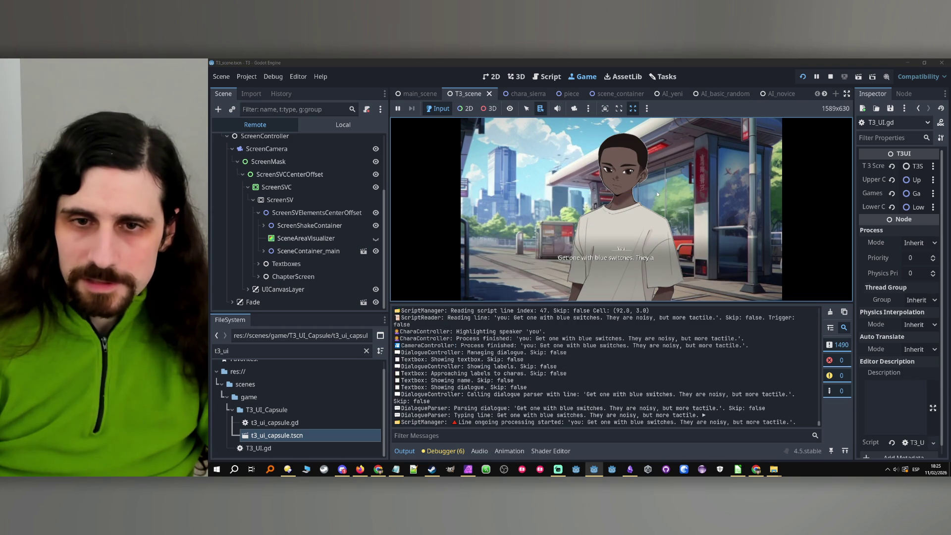
pyautogui.click(657, 195)
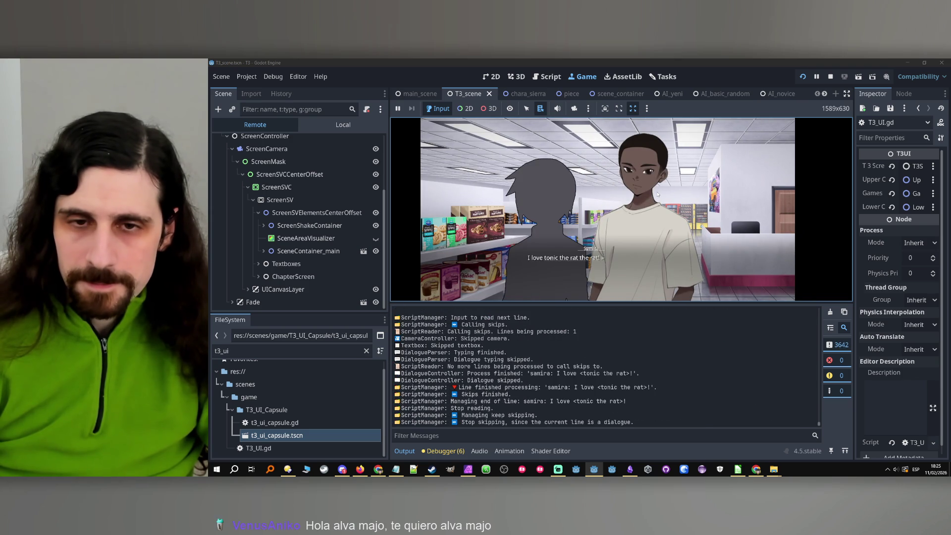
pyautogui.click(654, 195)
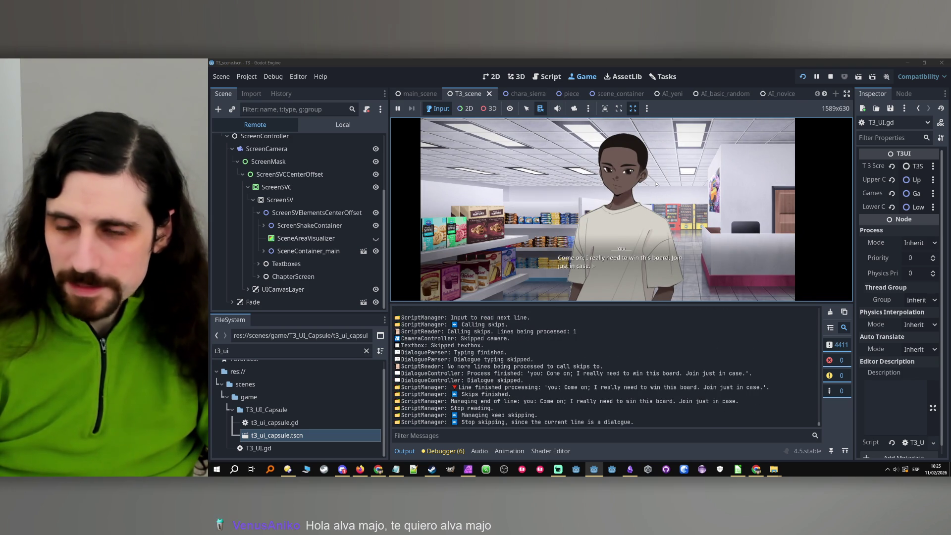
pyautogui.click(656, 184)
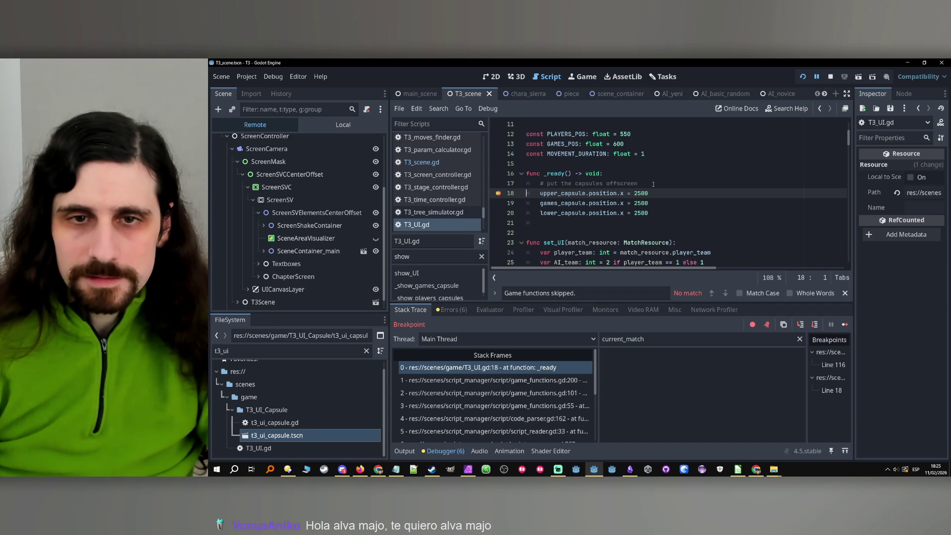
# - Compare the paused game in the 2D scene view and the running game view
pyautogui.doubleClick(545, 194)
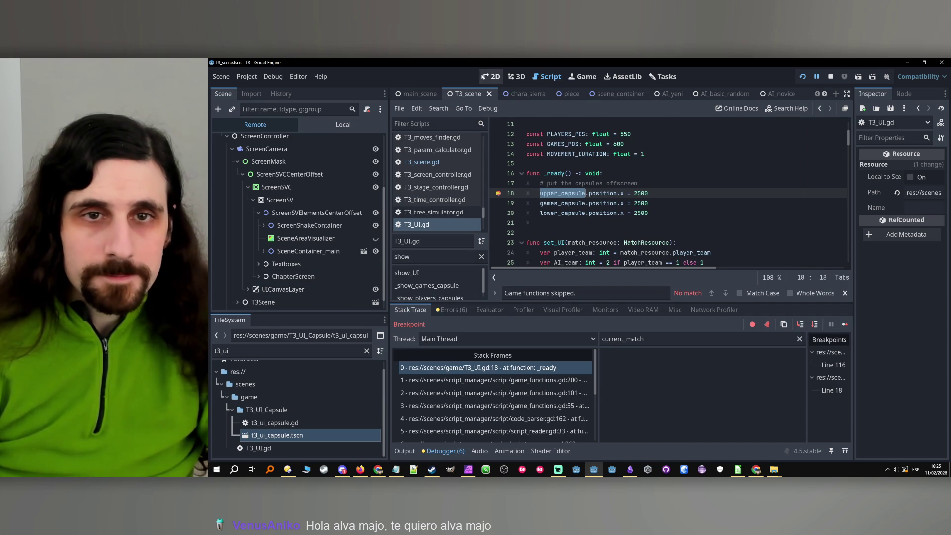
pyautogui.click(490, 77)
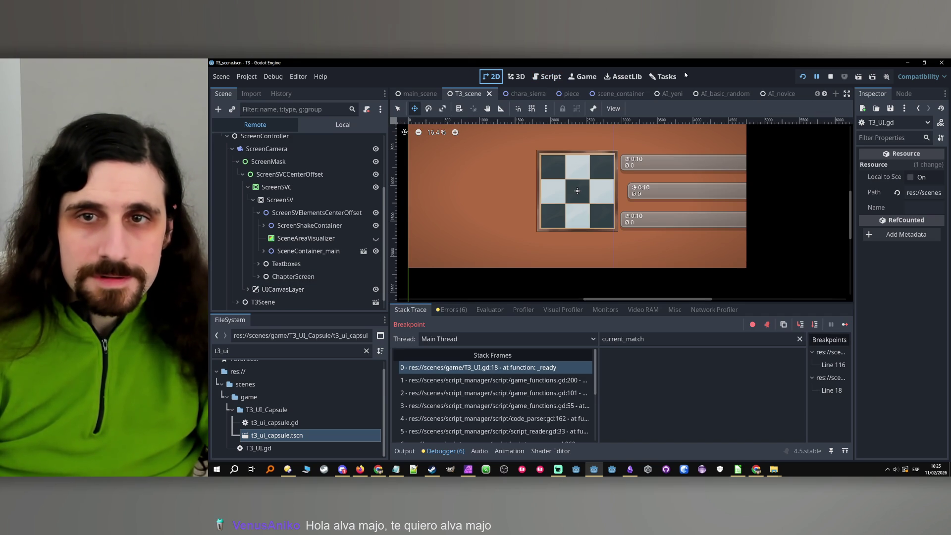
pyautogui.click(590, 79)
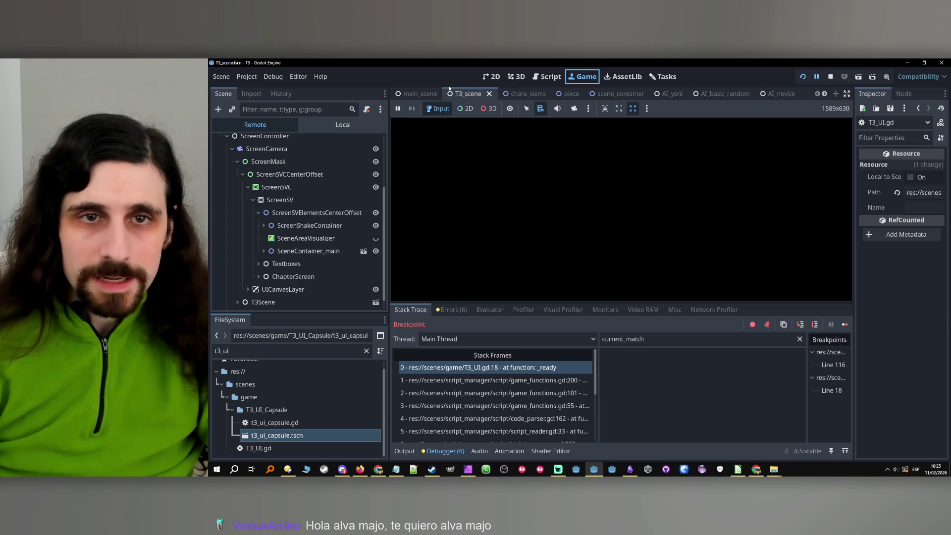
pyautogui.click(485, 79)
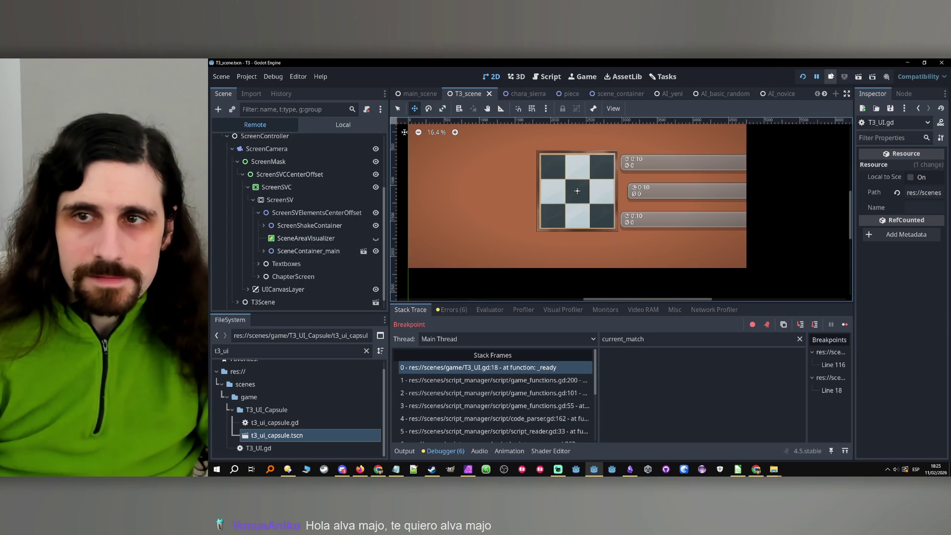
# - Resume, then stop the game and clear the breakpoint on line 18 of T3_UI.gd
pyautogui.click(817, 78)
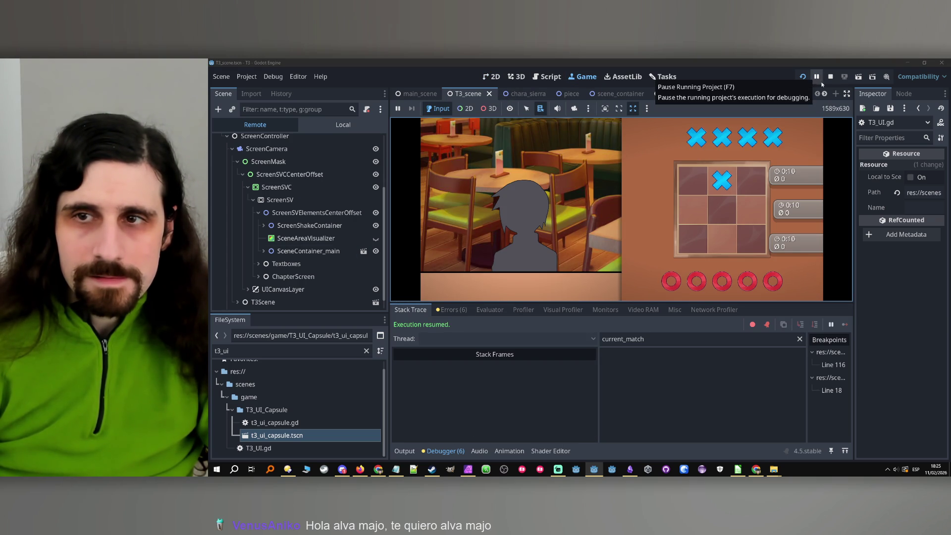
pyautogui.click(830, 77)
pyautogui.click(499, 195)
pyautogui.doubleClick(603, 193)
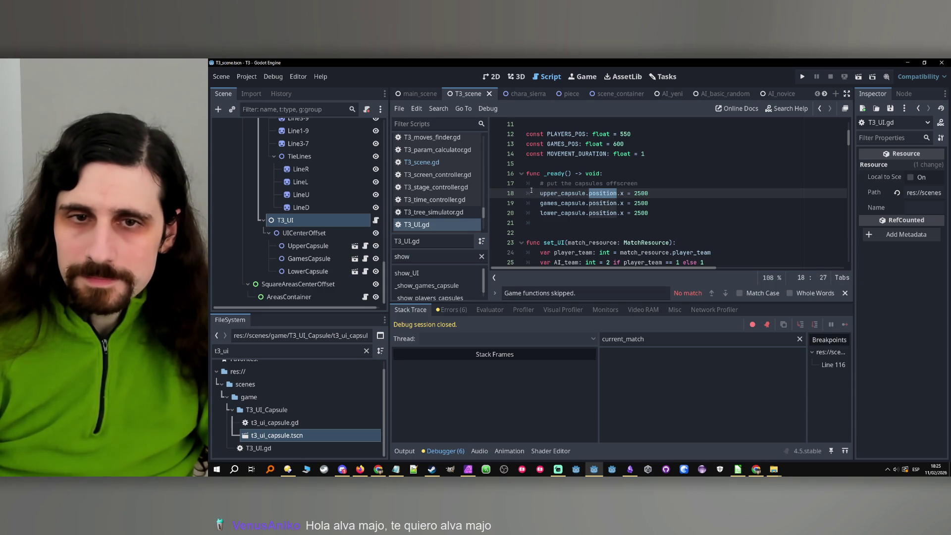
# - Add breakpoints on lines 24, 54 and 60 of T3_UI.gd and run the game again
pyautogui.moveTo(539, 194); pyautogui.dragTo(615, 193)
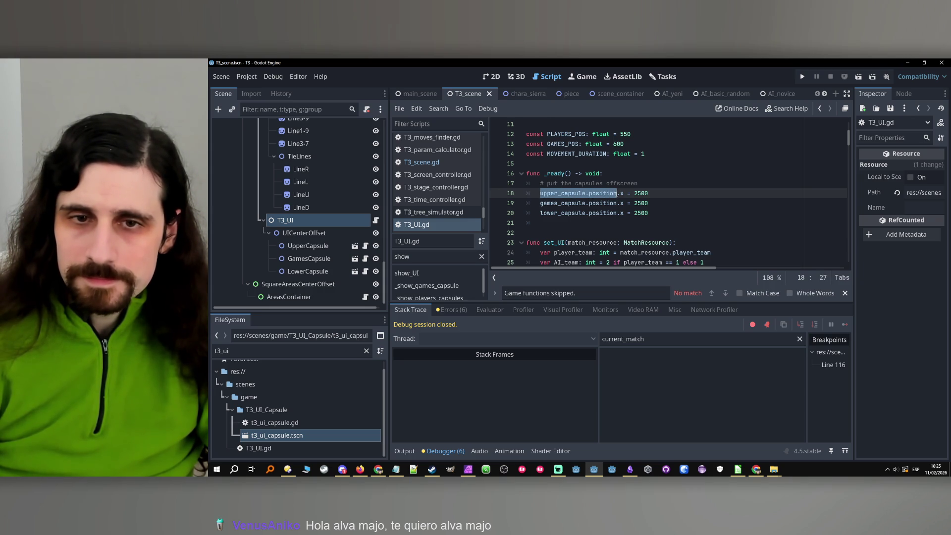
pyautogui.scroll(-3, 615, 193)
pyautogui.scroll(1, 602, 188)
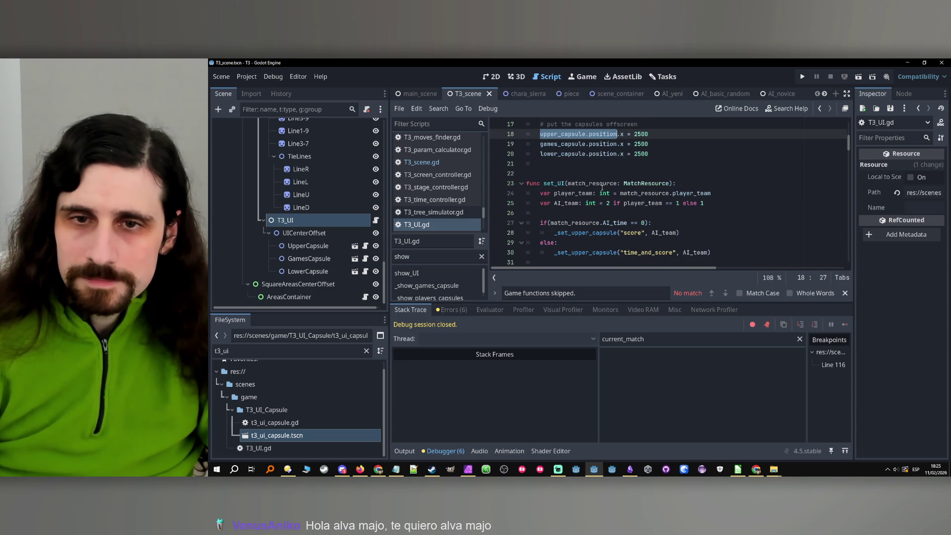
pyautogui.scroll(1, 526, 177)
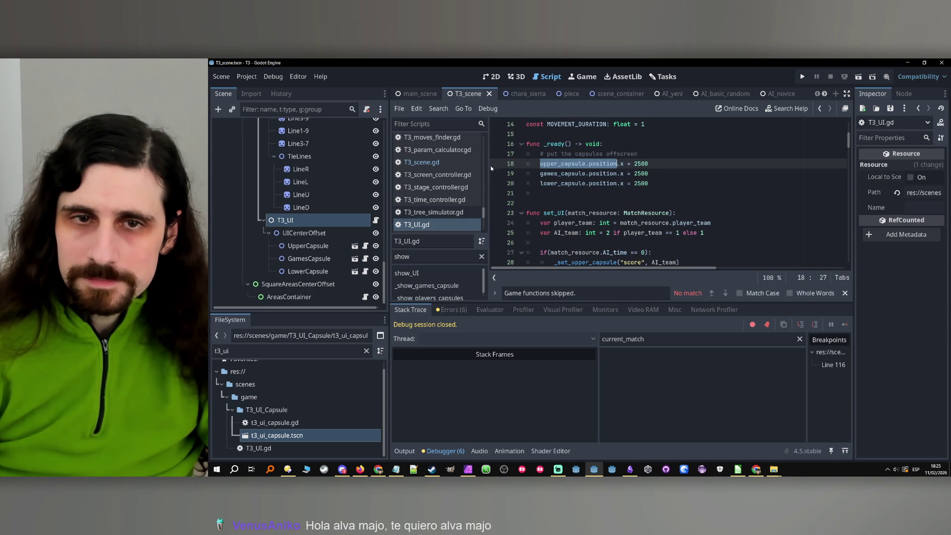
pyautogui.click(500, 223)
pyautogui.scroll(-7, 515, 222)
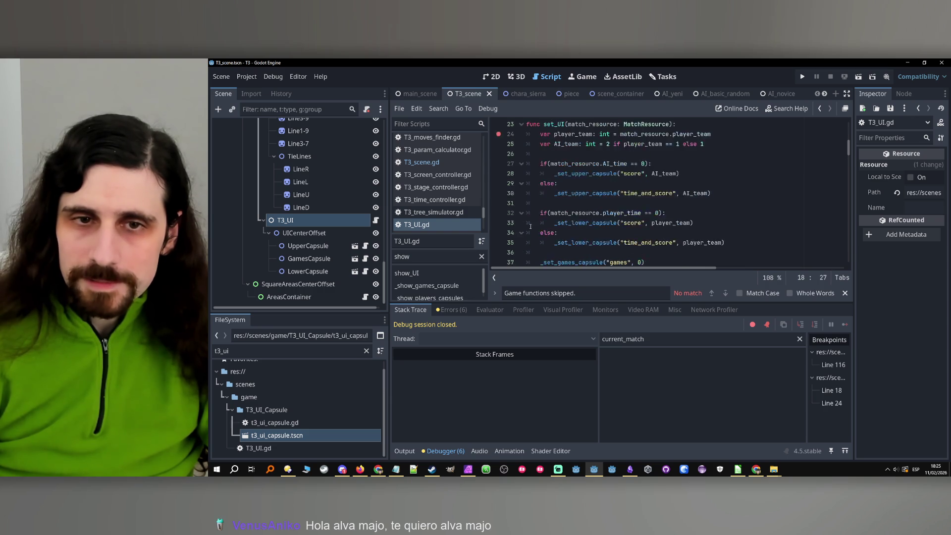
pyautogui.scroll(-4, 499, 193)
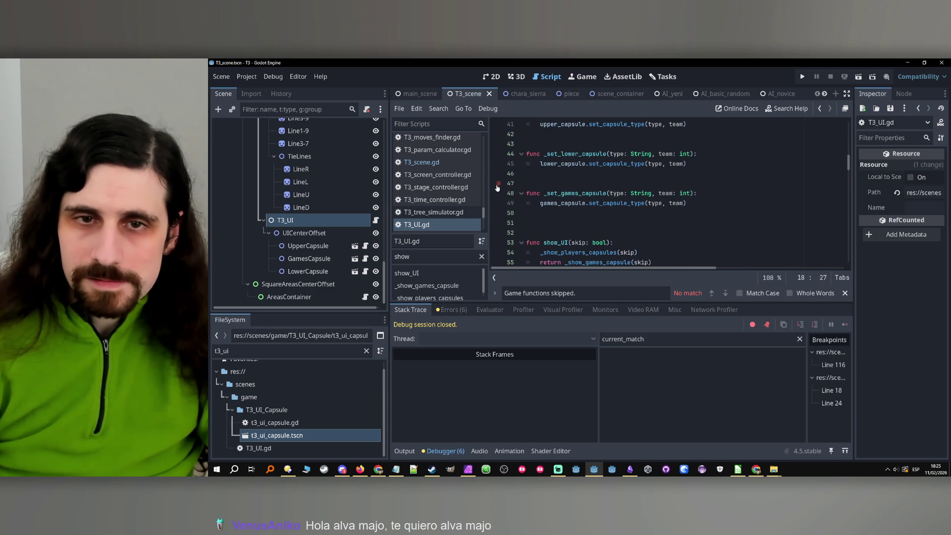
pyautogui.click(672, 203)
pyautogui.scroll(-1, 672, 201)
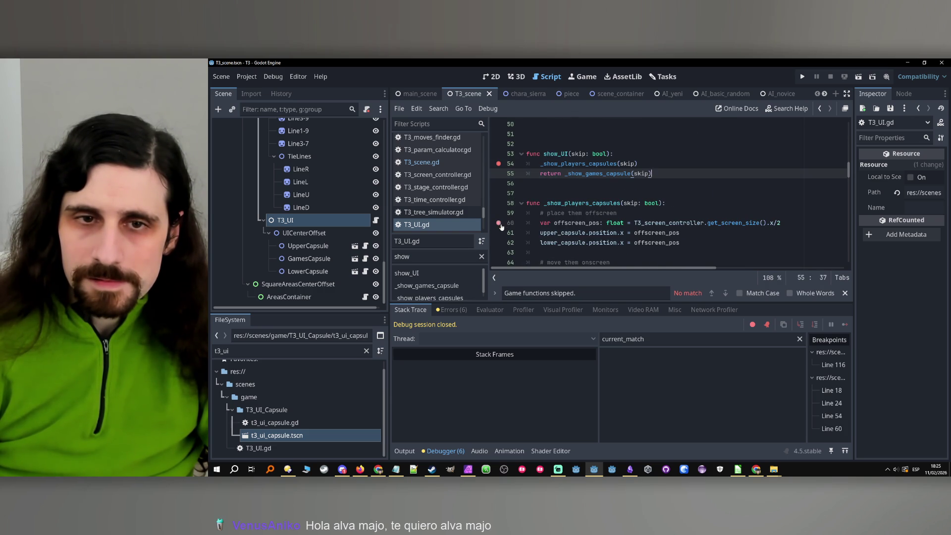
pyautogui.scroll(-8, 502, 226)
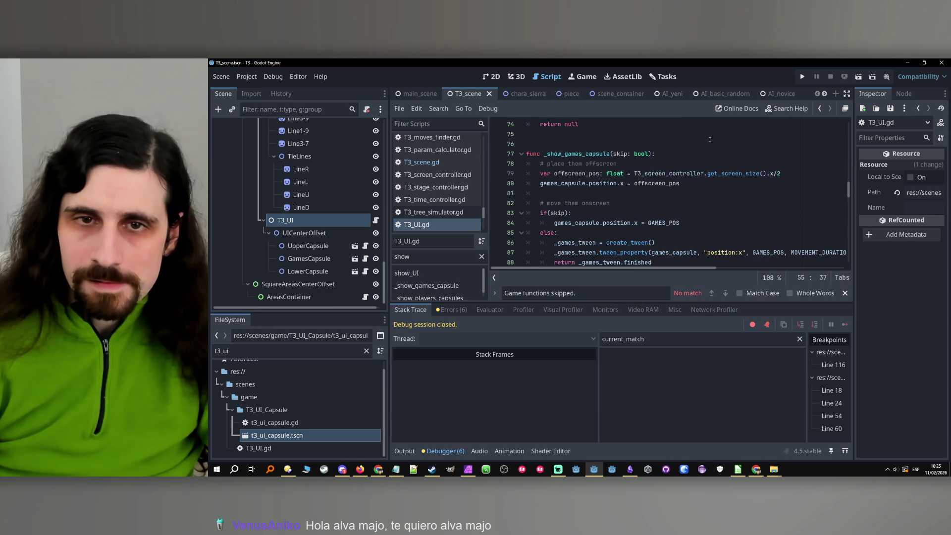
pyautogui.scroll(-6, 501, 177)
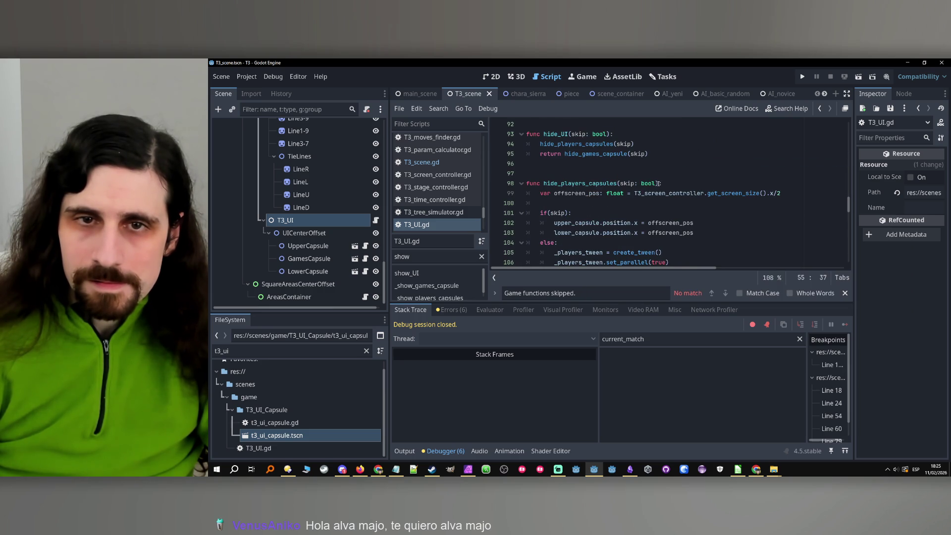
pyautogui.click(803, 77)
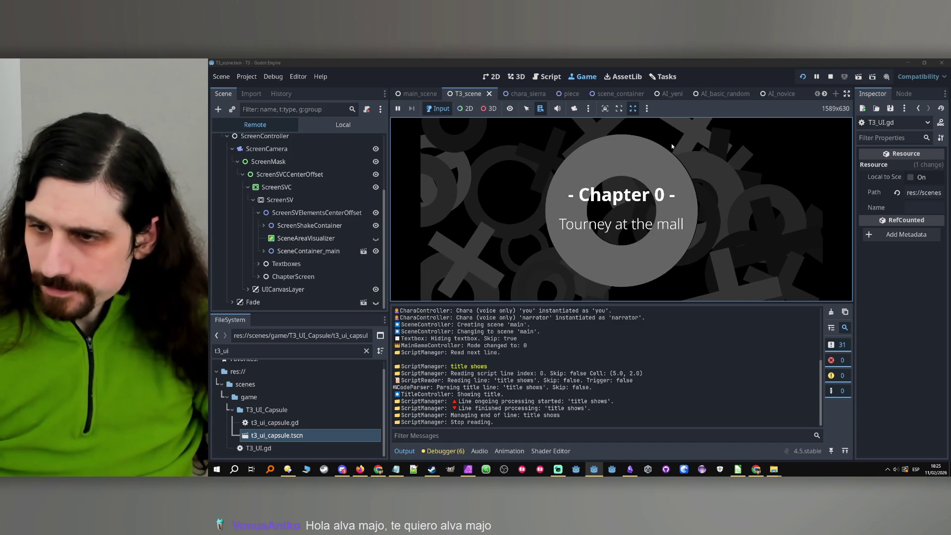
# - Advance past the title card and dialogue, then resume past the breakpoint
pyautogui.click(687, 174)
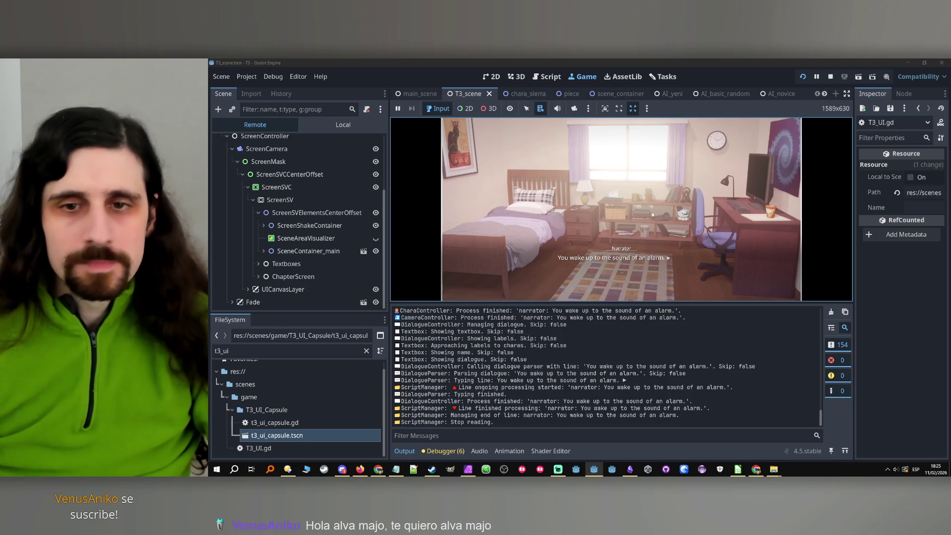
pyautogui.click(653, 214)
pyautogui.click(652, 206)
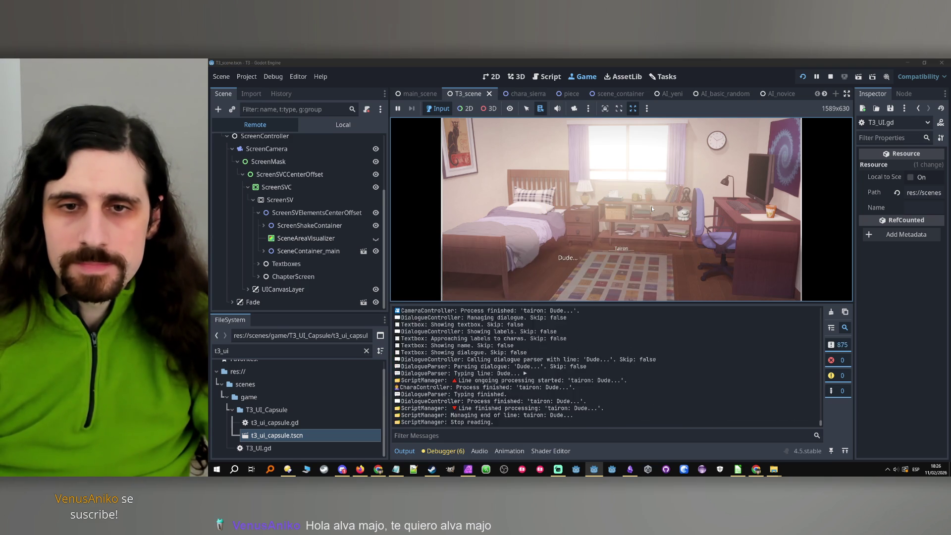
pyautogui.click(647, 215)
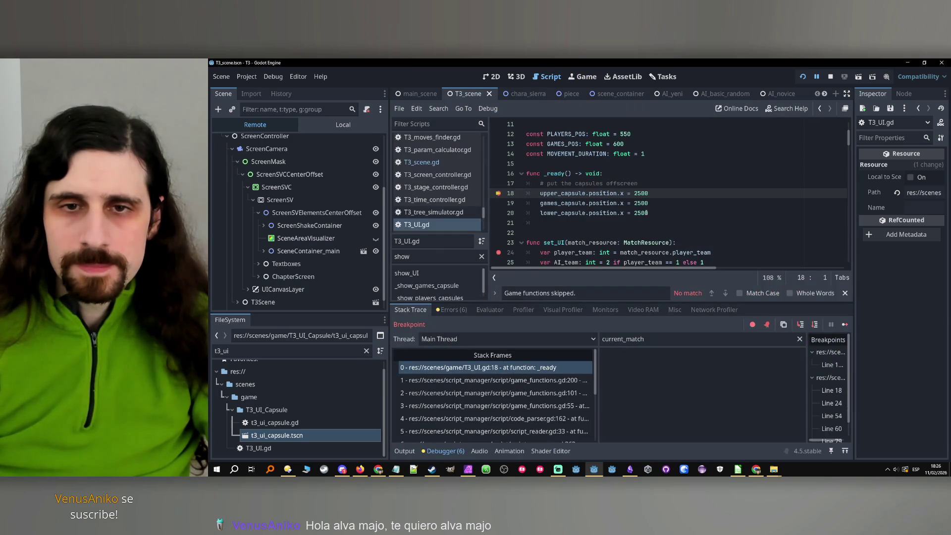
pyautogui.click(846, 325)
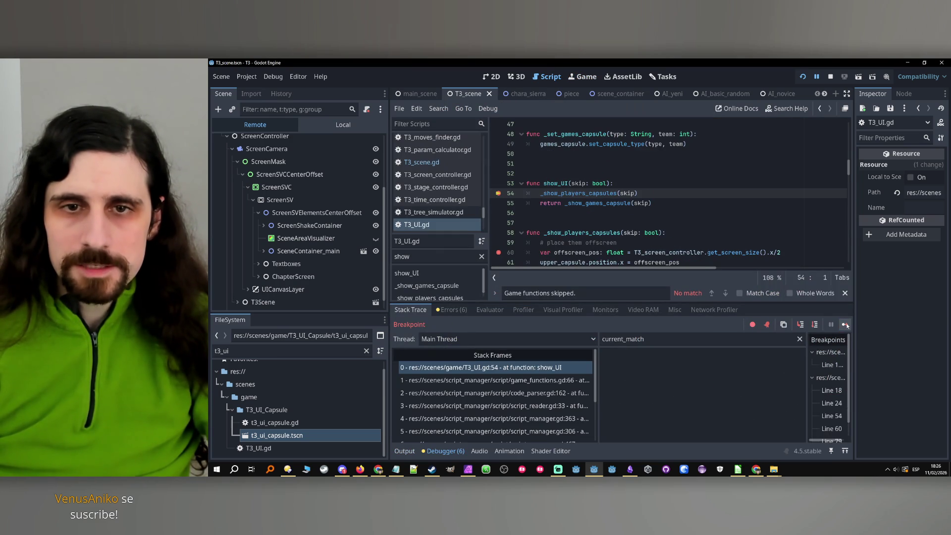
# - Trace show_UI's callers through game_functions.gd to code_parser.gd line 162, then stop the game
pyautogui.click(548, 184)
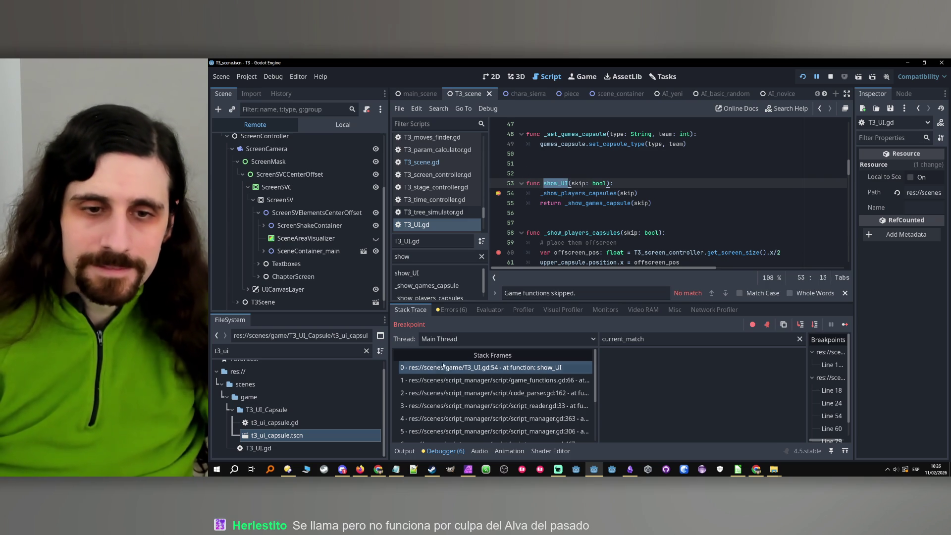
pyautogui.click(584, 383)
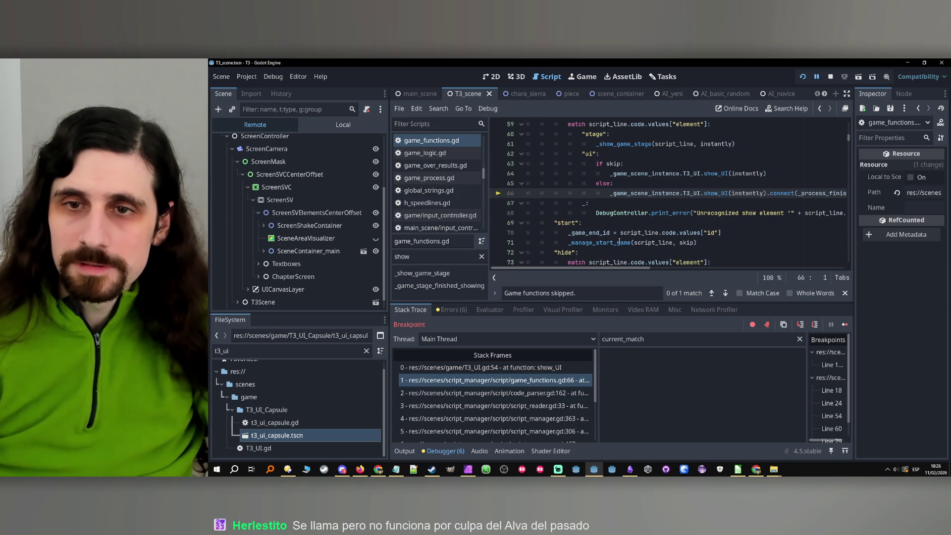
pyautogui.scroll(2, 619, 241)
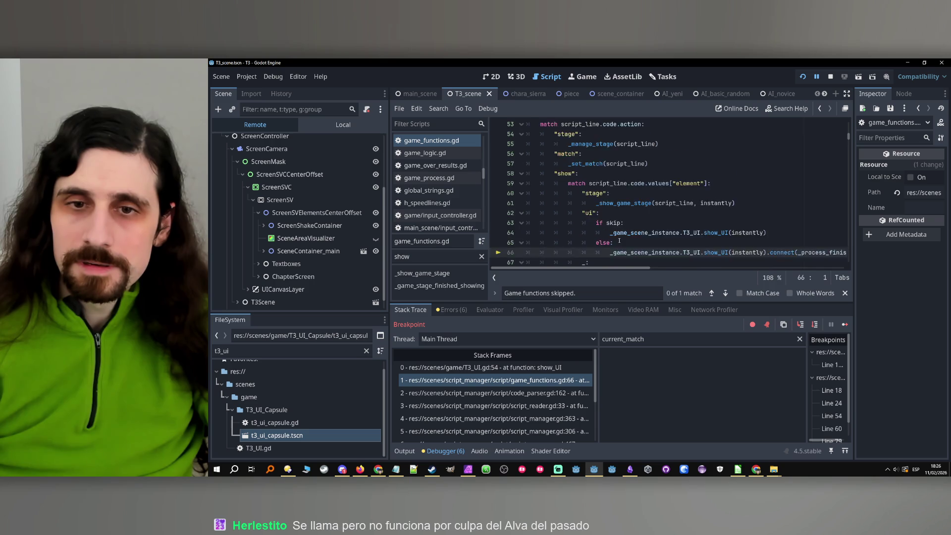
pyautogui.scroll(-1, 619, 241)
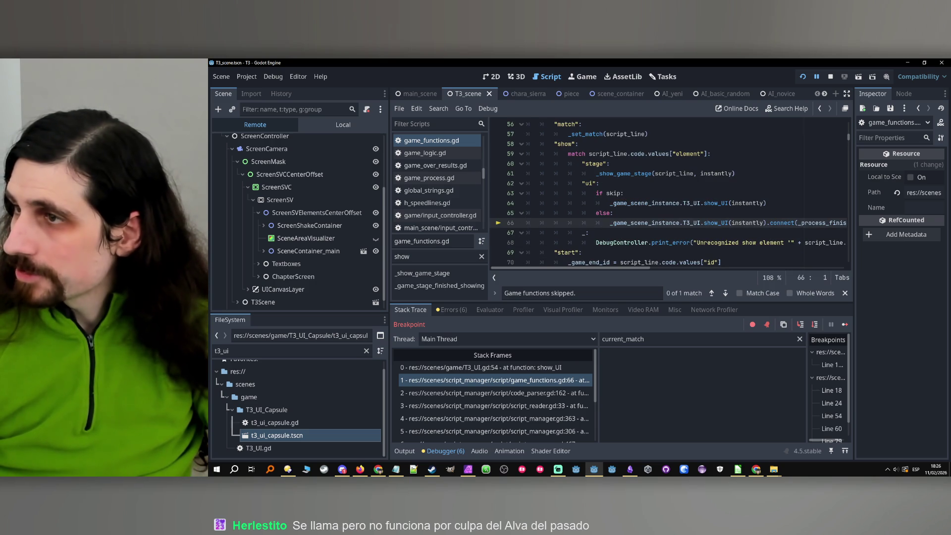
pyautogui.click(479, 394)
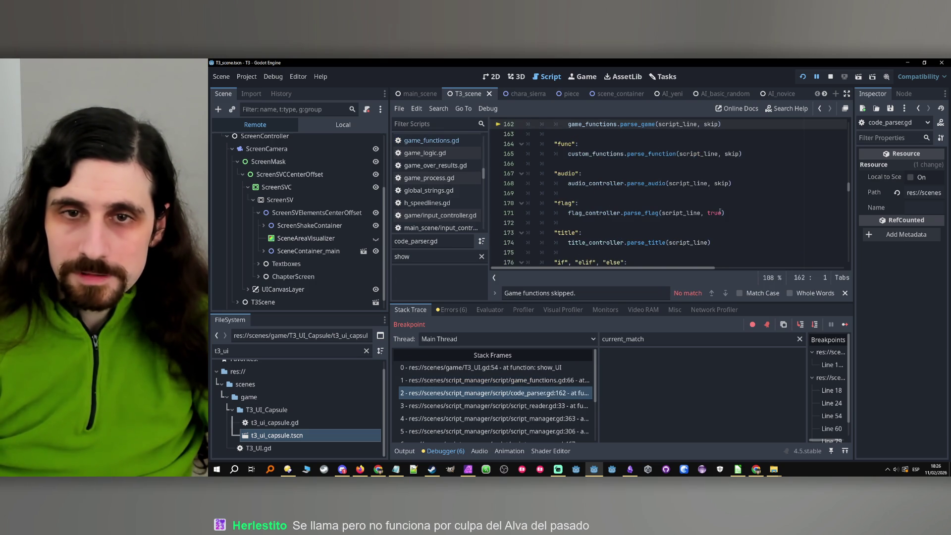
pyautogui.click(833, 77)
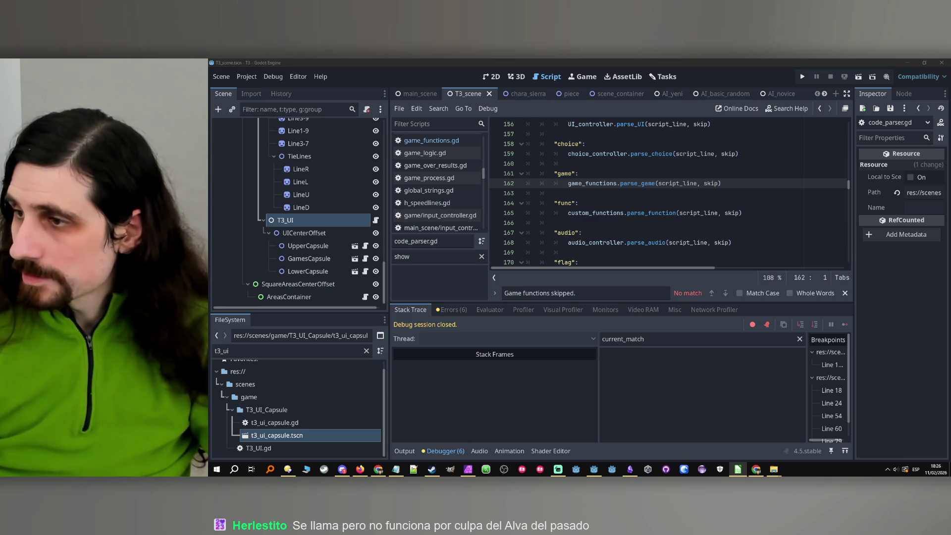
# - Relaunch the game, continue past the breakpoint until an X lands, then stop it
pyautogui.click(803, 76)
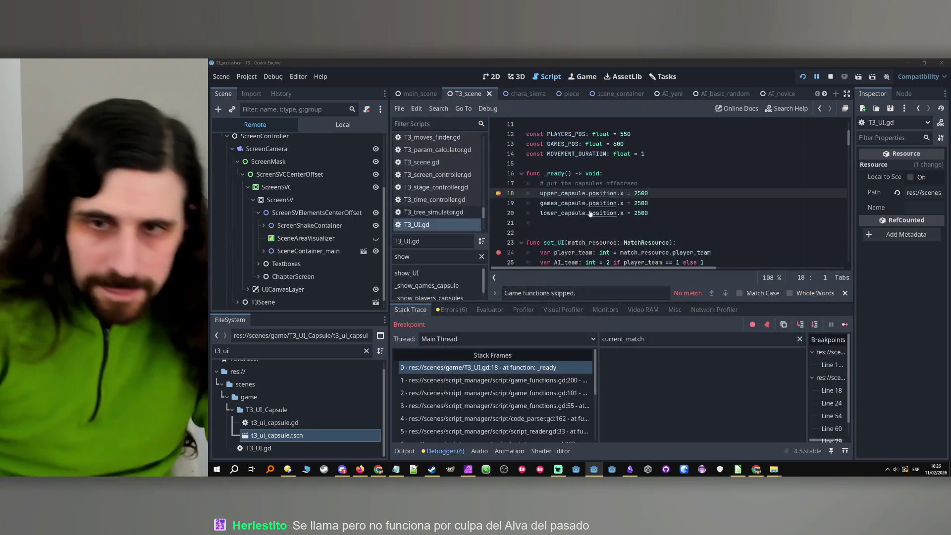
pyautogui.click(847, 324)
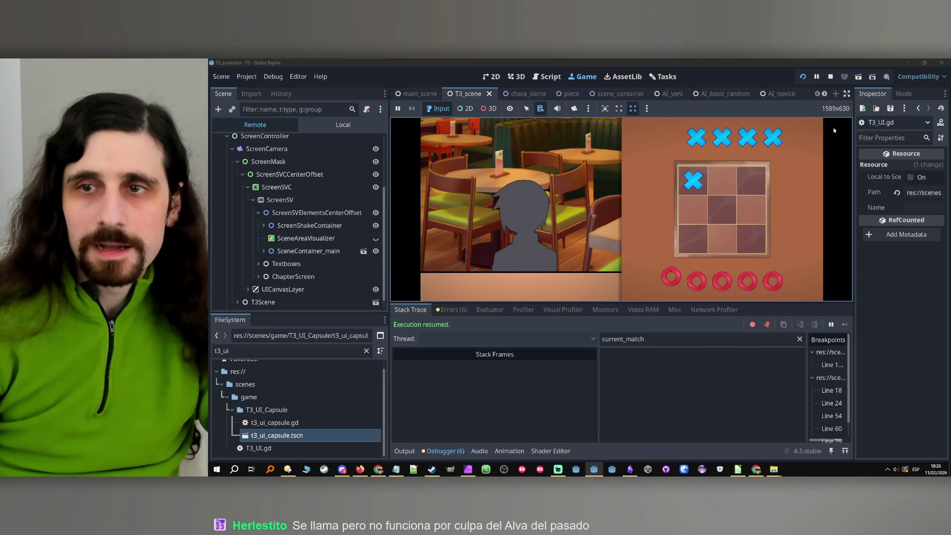
pyautogui.click(831, 76)
# - Remove the T3_UI.gd breakpoints on lines 24, 54, 60 and 79, keeping line 116
pyautogui.scroll(-3, 500, 203)
pyautogui.click(497, 164)
pyautogui.scroll(-7, 496, 208)
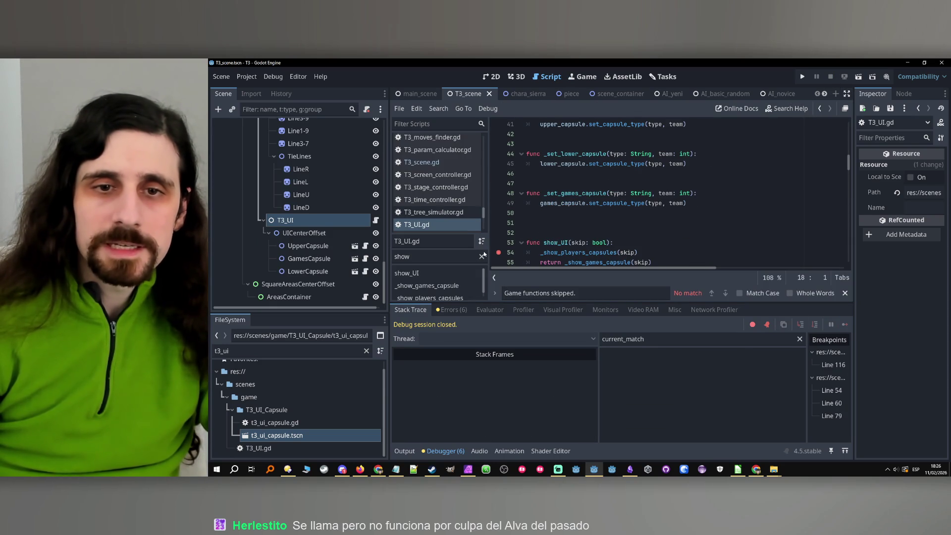
pyautogui.click(498, 253)
pyautogui.scroll(-5, 503, 223)
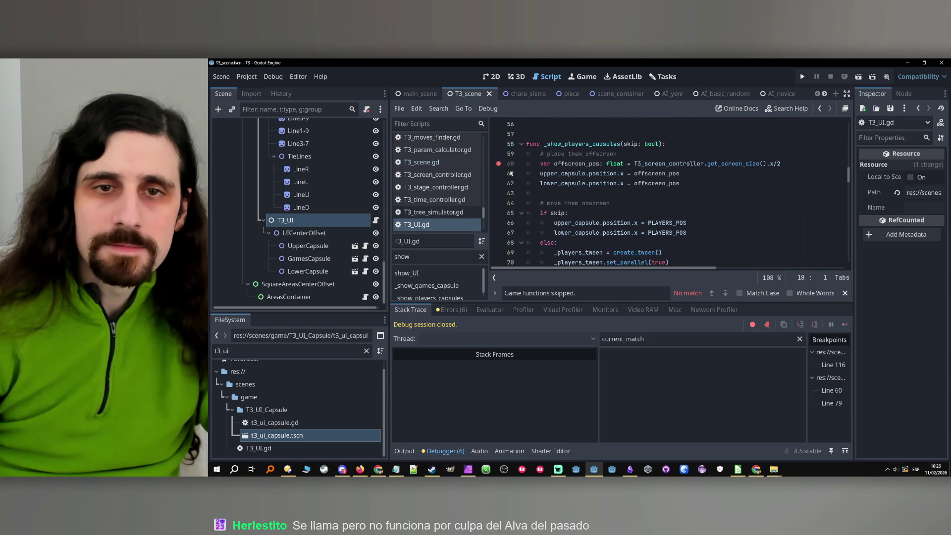
pyautogui.scroll(-6, 516, 174)
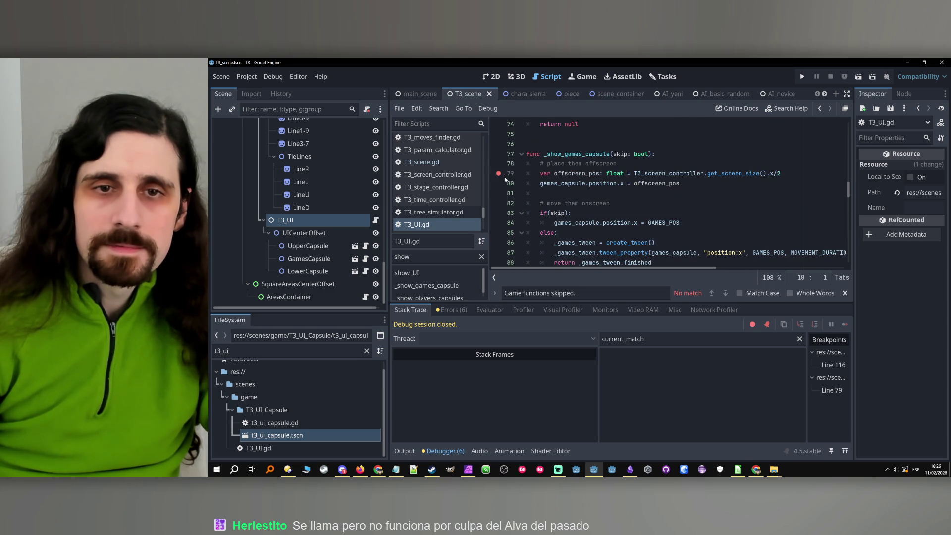
pyautogui.scroll(-5, 500, 177)
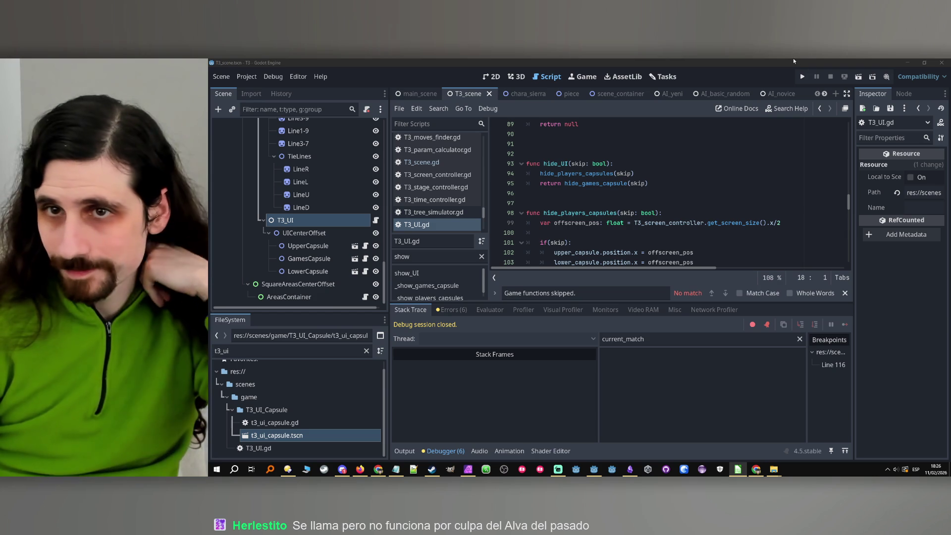
# - Run the game, skip to the AI's move on square 2, stop with F8, and open main_scene
pyautogui.click(802, 77)
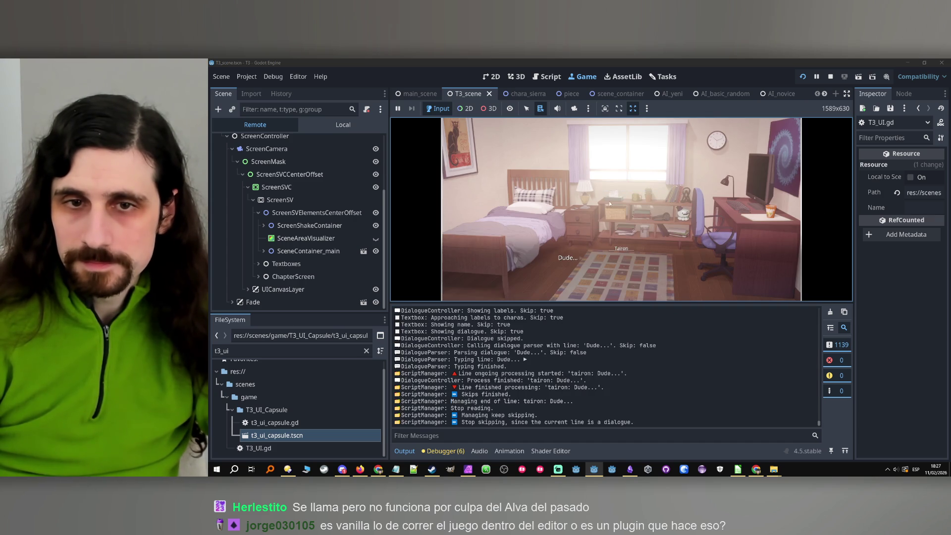
pyautogui.click(608, 208)
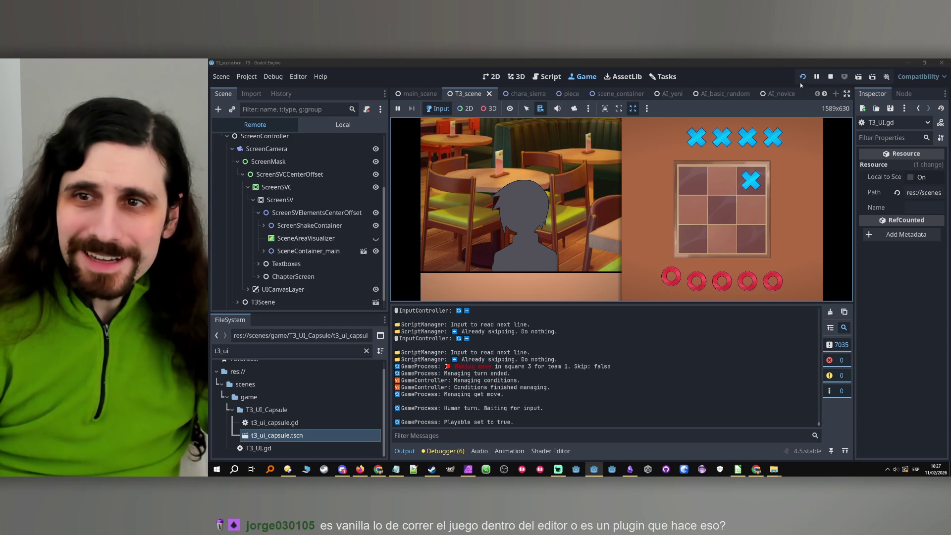
pyautogui.press('F8')
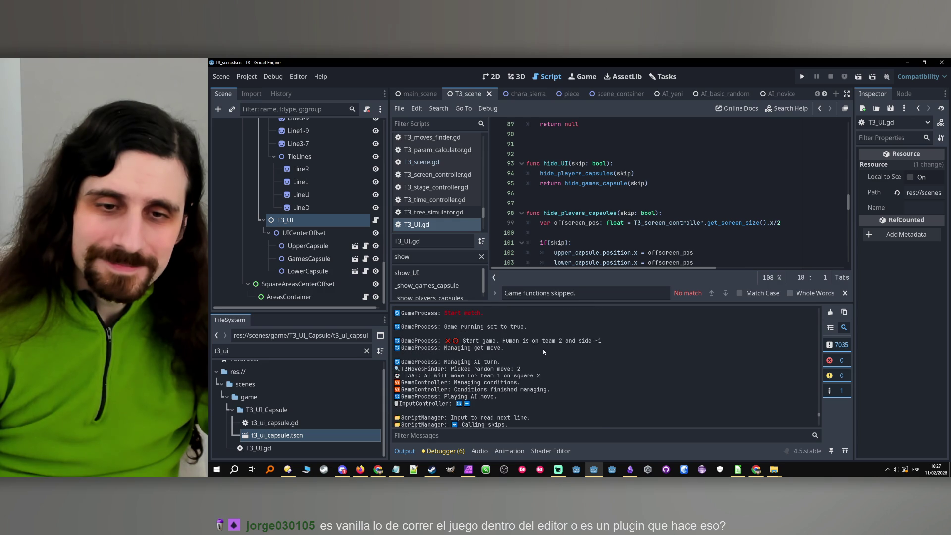
pyautogui.scroll(1, 543, 348)
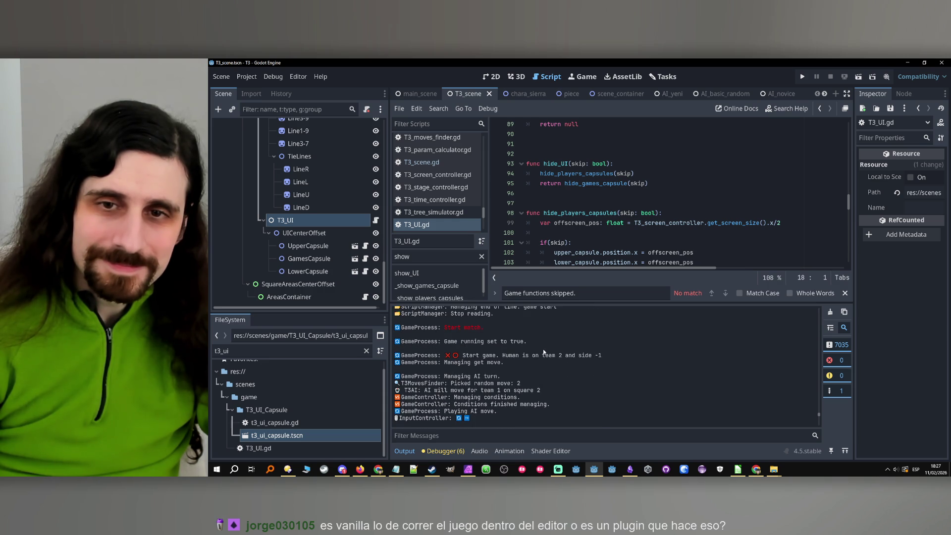
pyautogui.scroll(10, 335, 146)
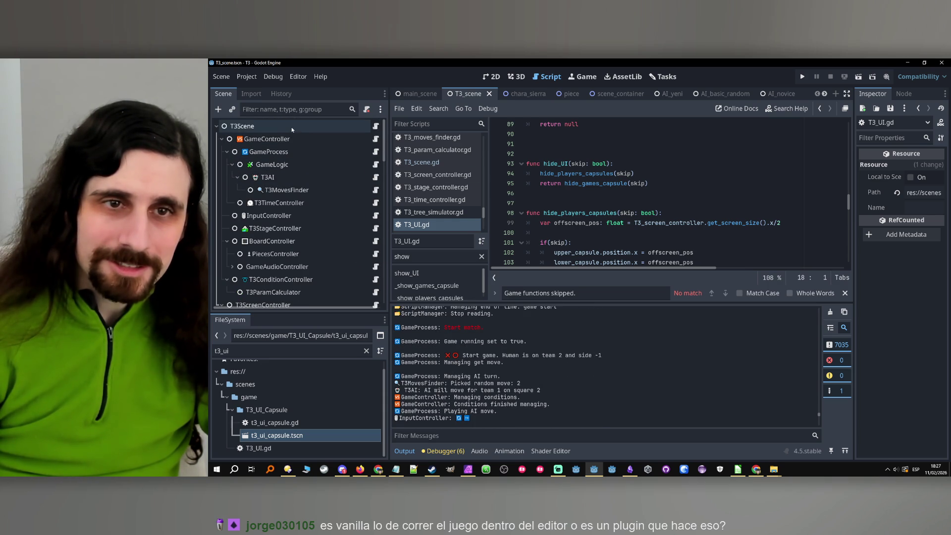
pyautogui.click(416, 95)
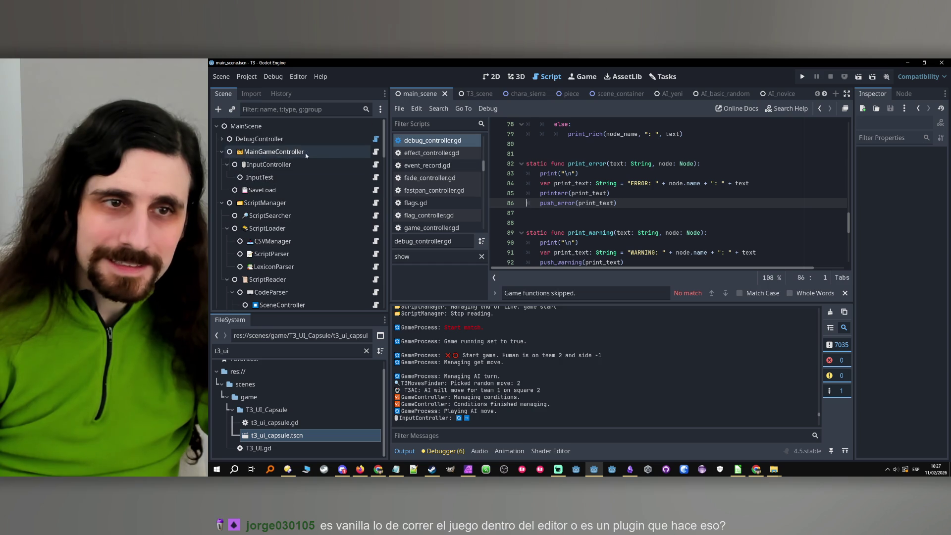
# - Open the InputController's script and cut out the 'simulate clicking constantly' auto_advance block
pyautogui.click(377, 138)
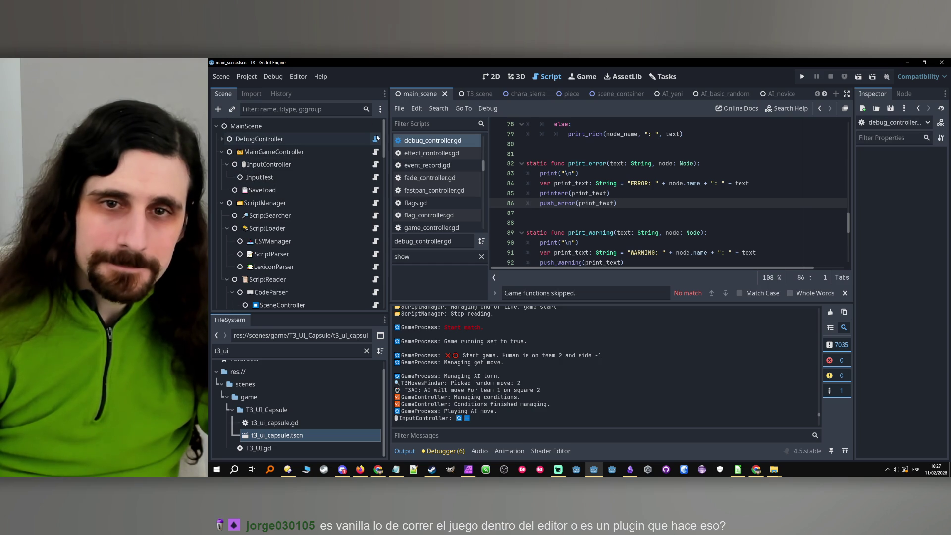
pyautogui.click(377, 165)
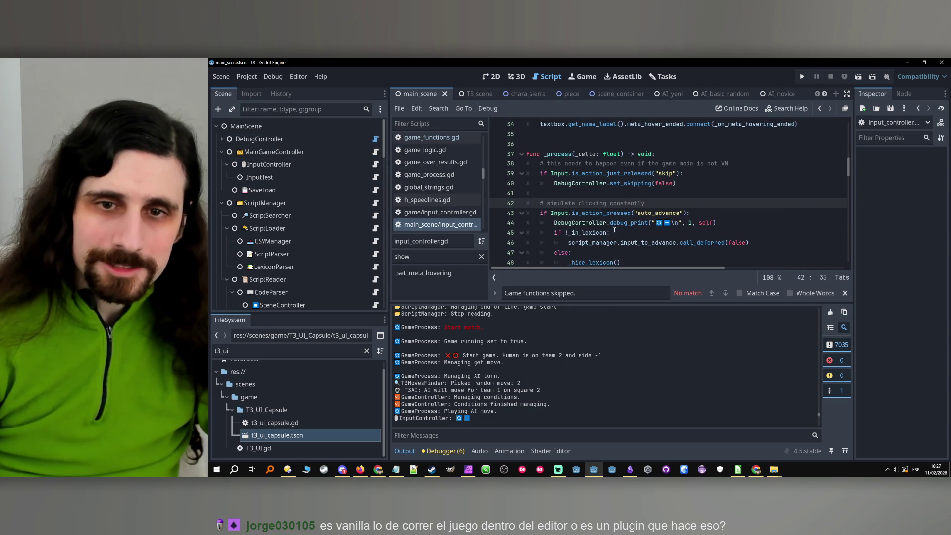
pyautogui.click(707, 182)
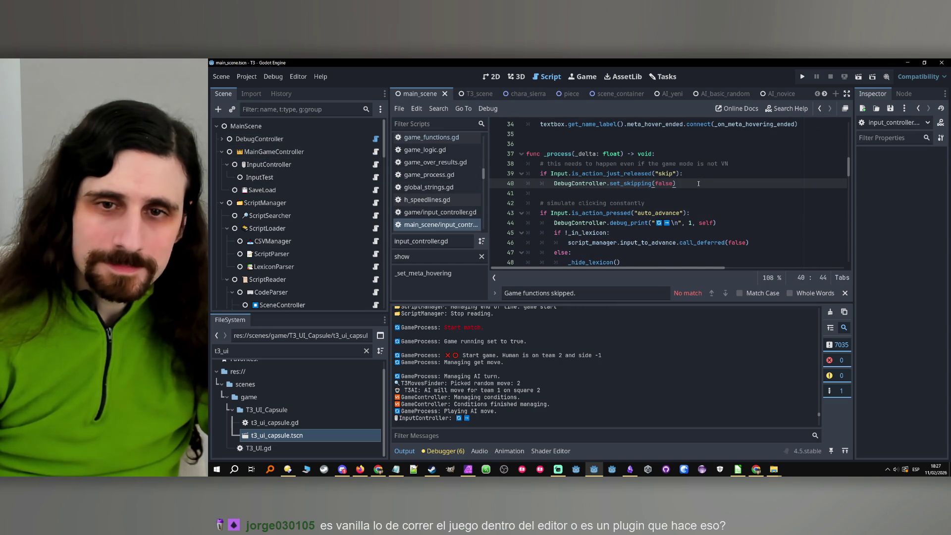
pyautogui.scroll(-1, 700, 183)
pyautogui.scroll(-1, 698, 183)
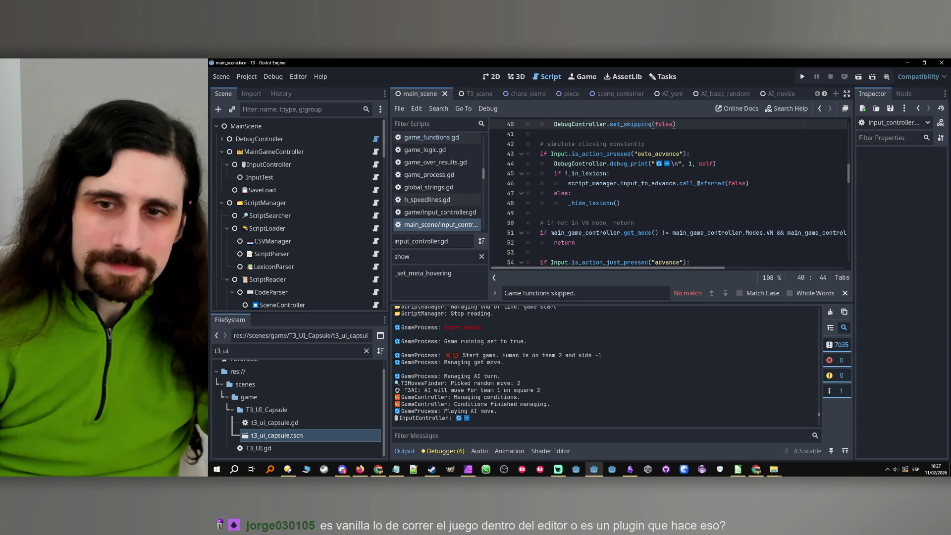
pyautogui.scroll(2, 631, 265)
pyautogui.scroll(-1, 624, 254)
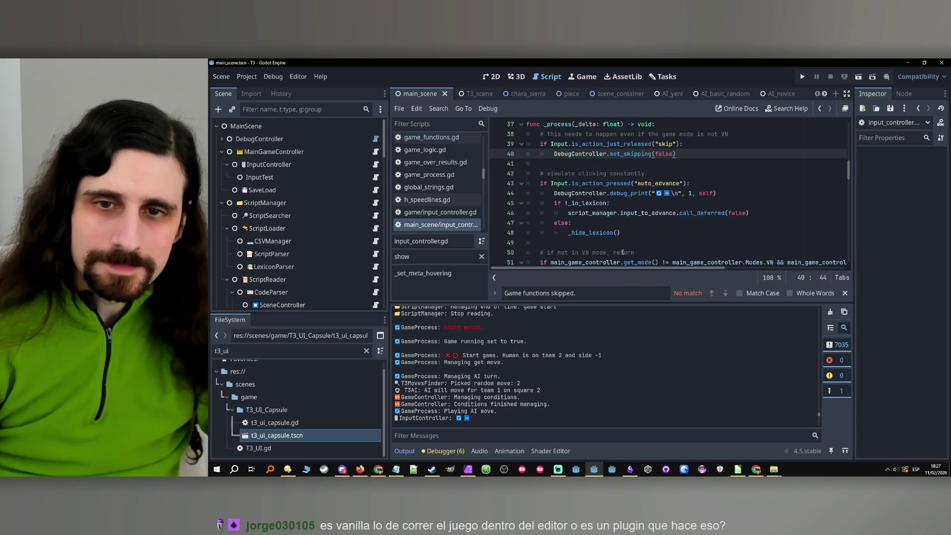
pyautogui.moveTo(622, 233); pyautogui.dragTo(527, 163)
pyautogui.hotkey('ctrl', 'c')
pyautogui.press('BackSpace')
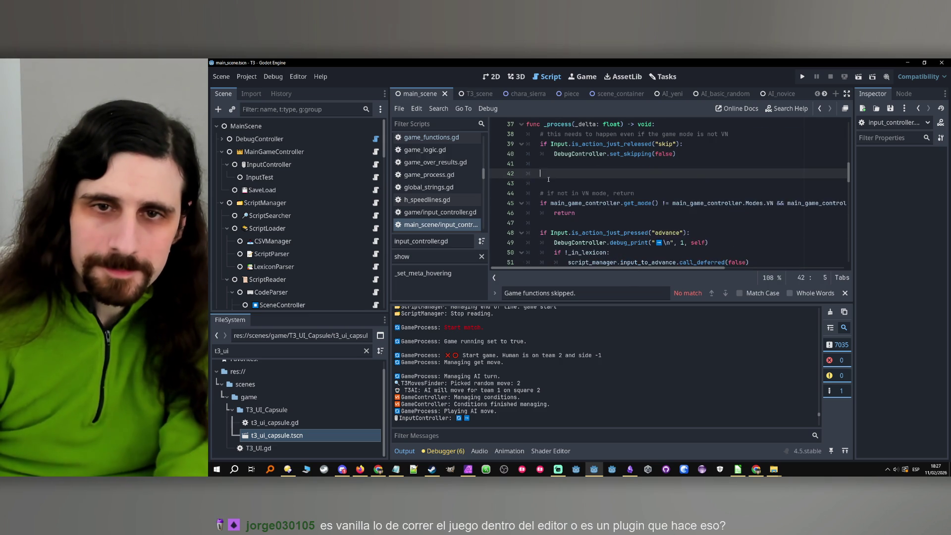
pyautogui.press('BackSpace')
# - Try pasting the auto_advance block after the VN-mode return, then cut it again
pyautogui.click(554, 204)
pyautogui.press('Return')
pyautogui.press('Return')
pyautogui.click(555, 205)
pyautogui.hotkey('ctrl', 'v')
pyautogui.scroll(-2, 563, 213)
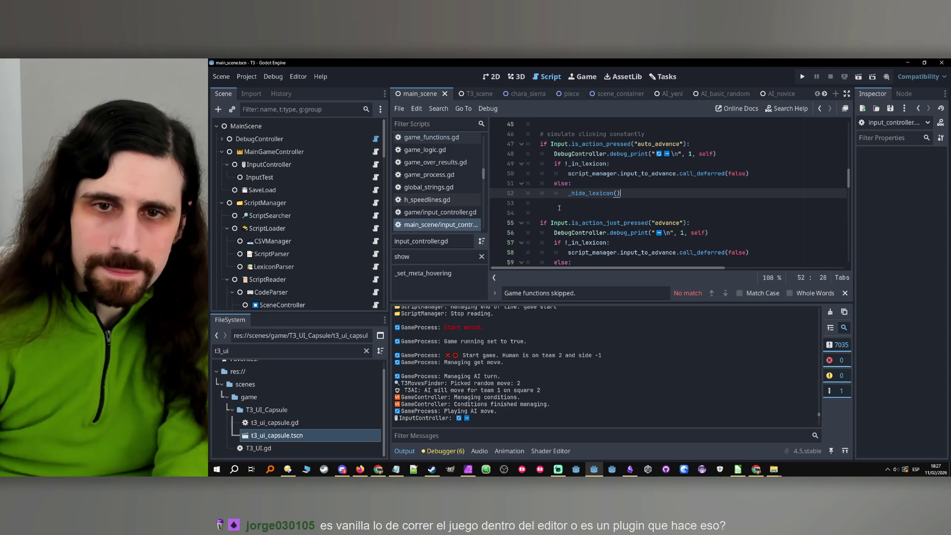
pyautogui.click(555, 201)
pyautogui.moveTo(651, 193); pyautogui.dragTo(642, 193)
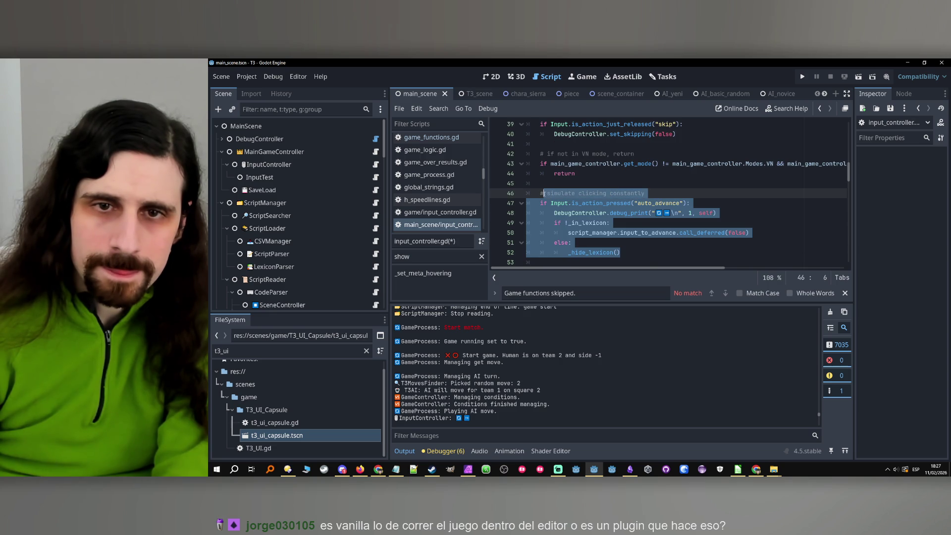
pyautogui.press('BackSpace')
pyautogui.press('BackSpace')
pyautogui.press('Delete')
pyautogui.press('Delete')
pyautogui.press('Delete')
# - Paste the auto_advance block below the click handler after line 59
pyautogui.scroll(-2, 549, 198)
pyautogui.click(559, 194)
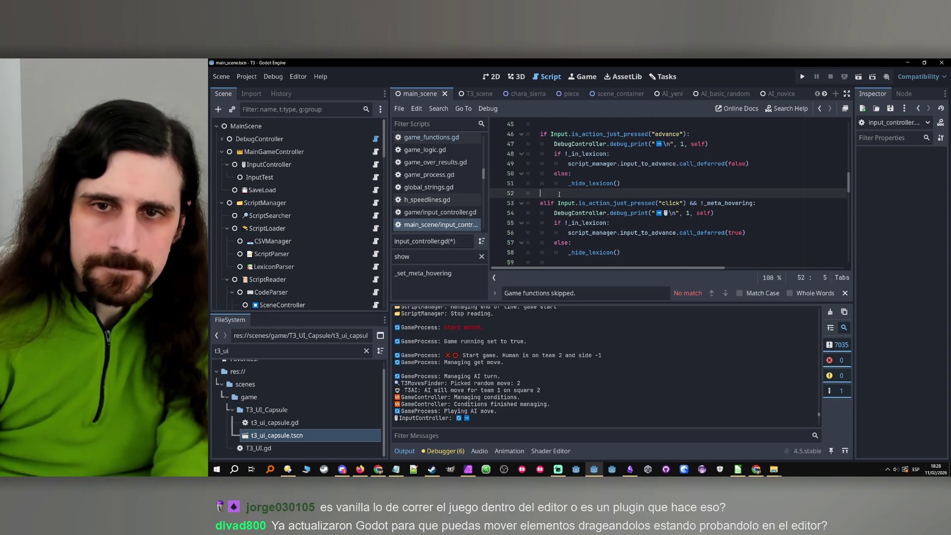
pyautogui.scroll(-1, 559, 194)
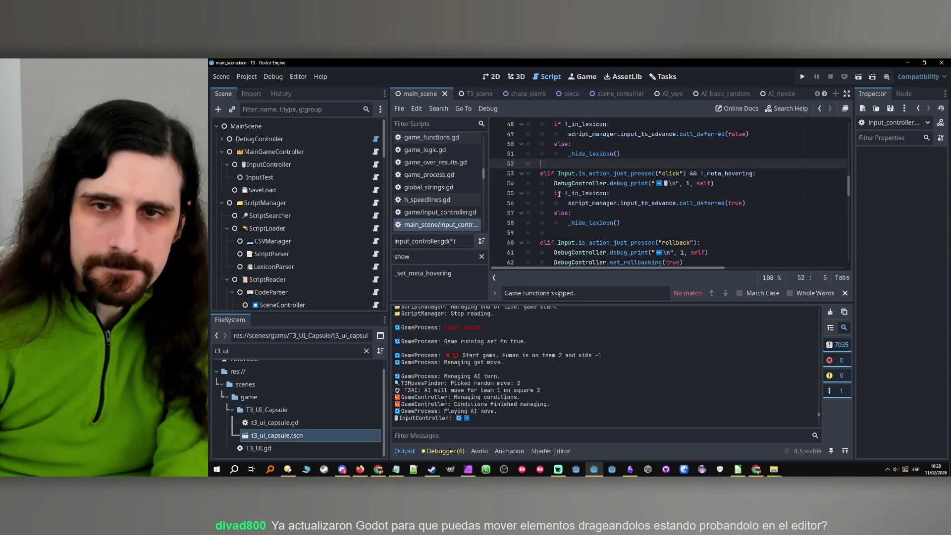
pyautogui.scroll(-1, 559, 194)
pyautogui.click(553, 203)
pyautogui.hotkey('ctrl', 'v')
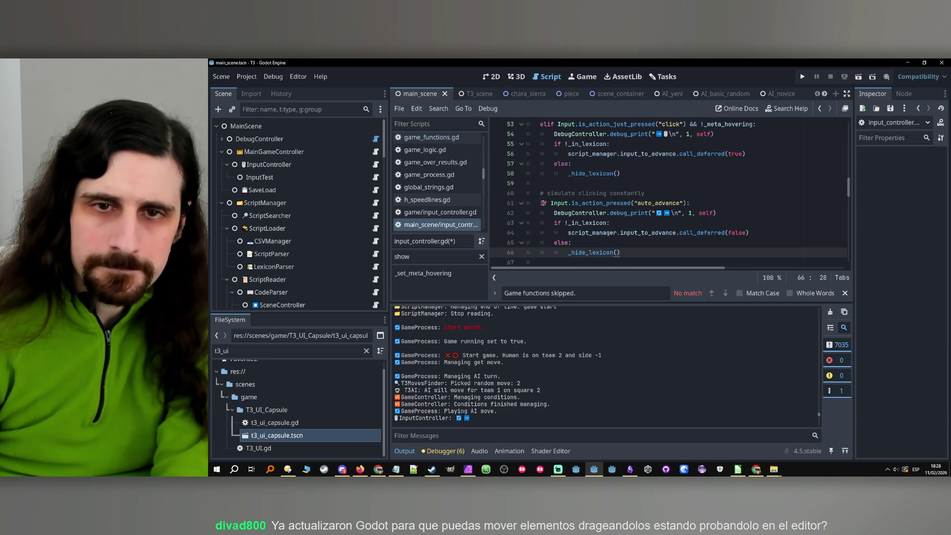
# - Change the line 61 auto_advance 'if' to 'elif' and save input_controller.gd
pyautogui.click(541, 203)
pyautogui.write('el')
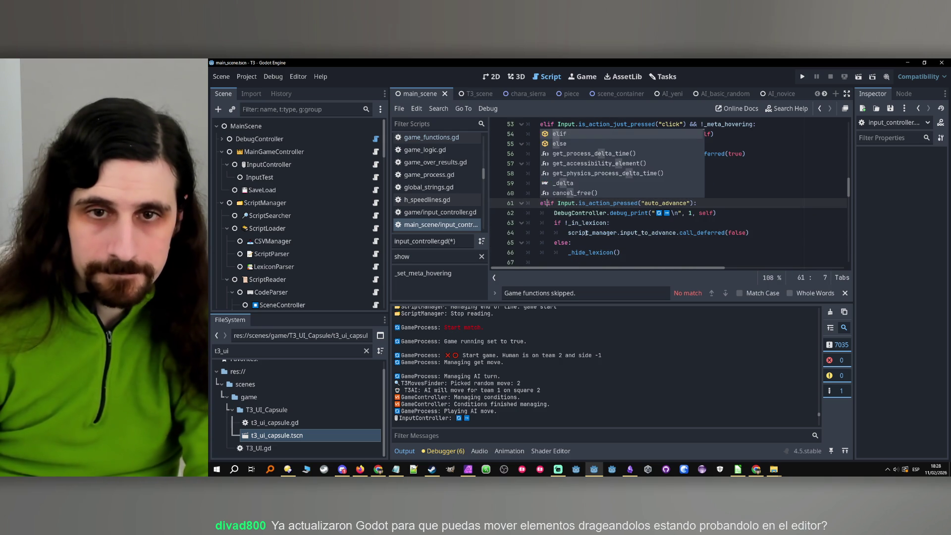
pyautogui.click(585, 231)
pyautogui.scroll(-1, 594, 228)
pyautogui.scroll(1, 634, 221)
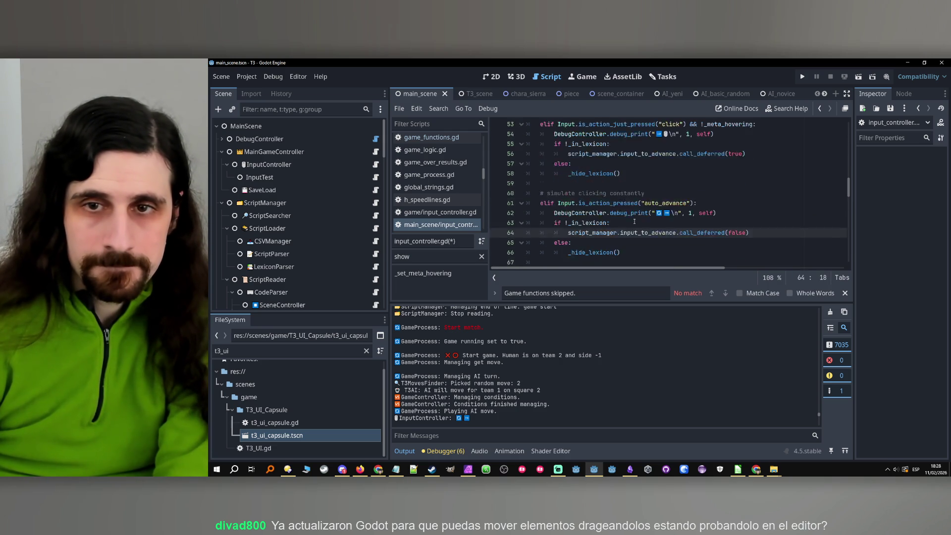
pyautogui.press('Up')
pyautogui.press('Up')
pyautogui.press('Up')
pyautogui.scroll(4, 636, 218)
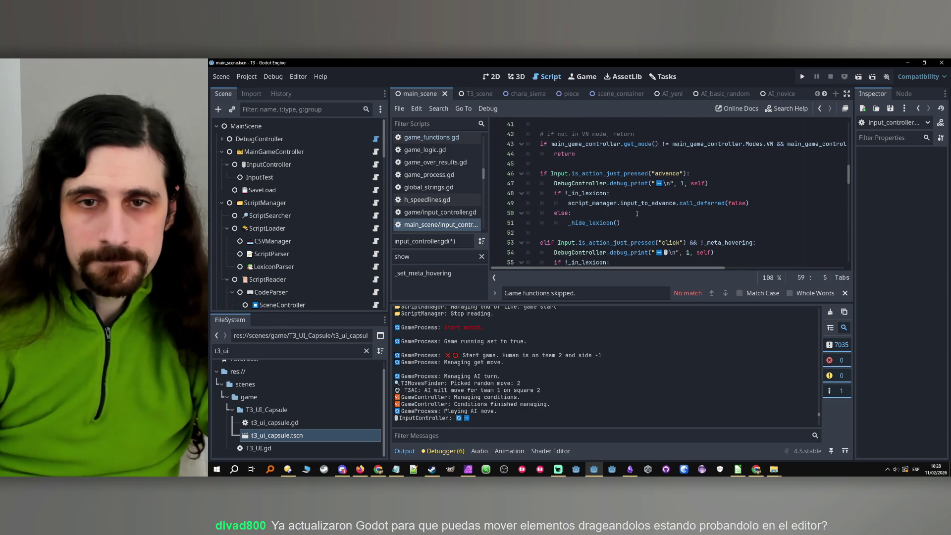
pyautogui.scroll(-4, 635, 216)
pyautogui.scroll(2, 617, 231)
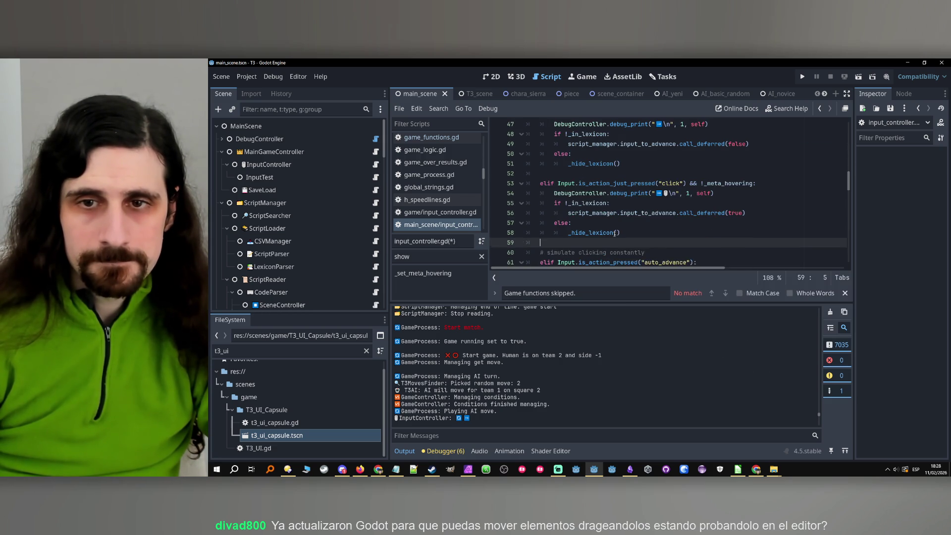
pyautogui.scroll(-3, 614, 233)
pyautogui.click(647, 222)
pyautogui.hotkey('ctrl', 's')
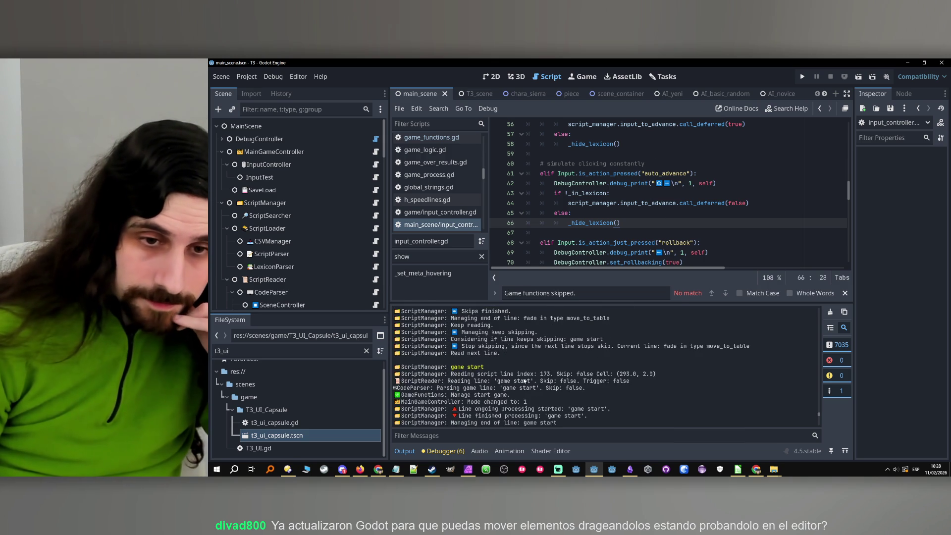
pyautogui.scroll(3, 483, 363)
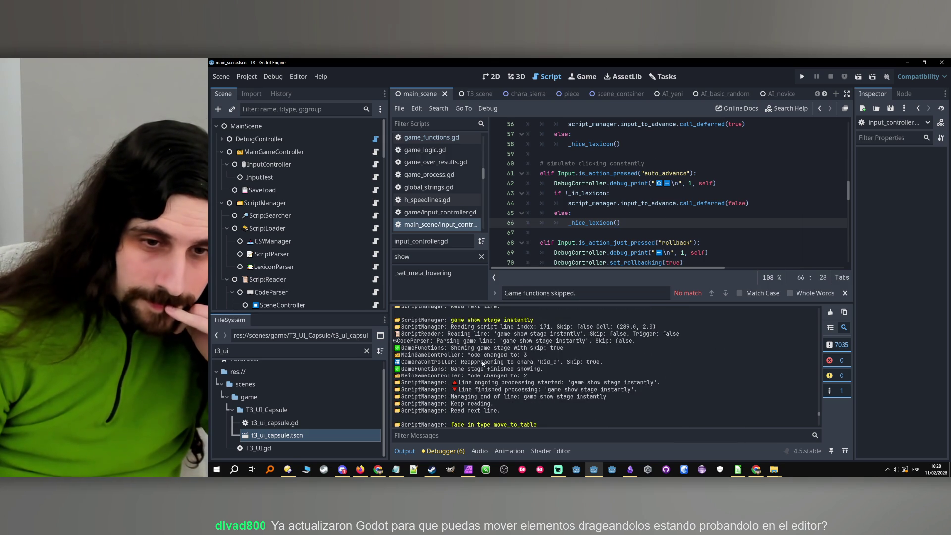
pyautogui.scroll(8, 483, 363)
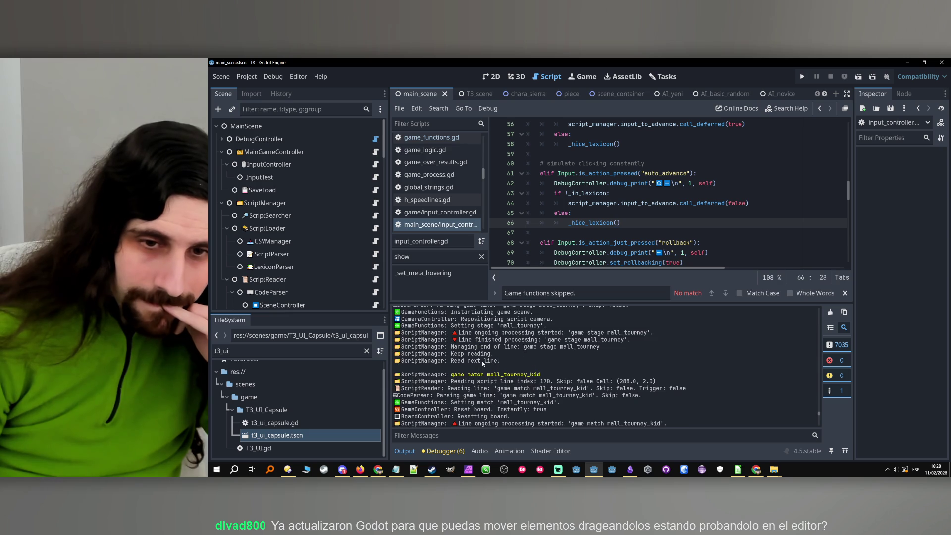
pyautogui.scroll(-10, 484, 364)
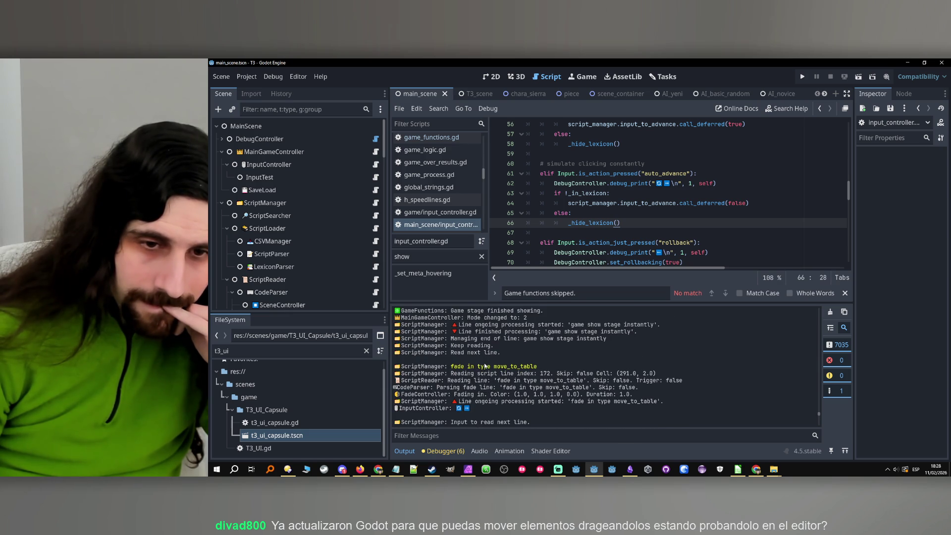
pyautogui.scroll(-4, 485, 366)
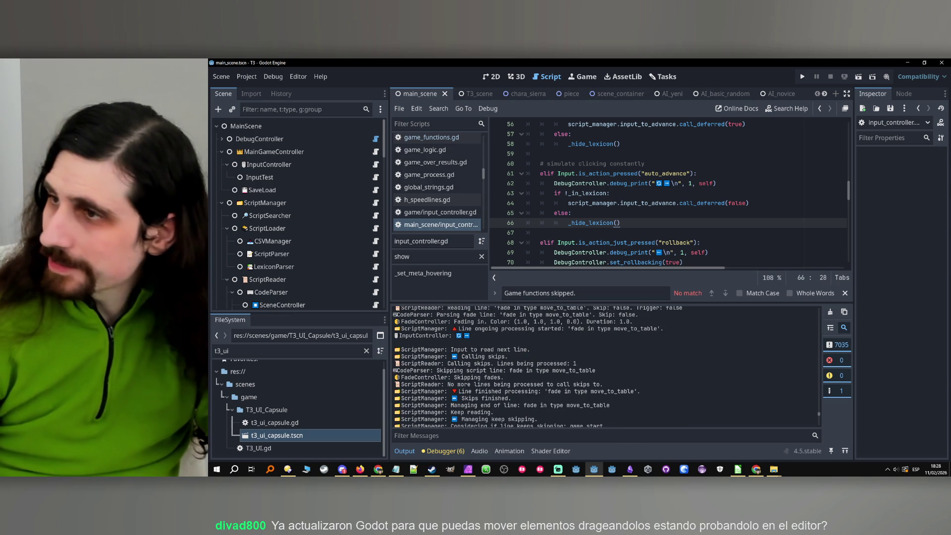
pyautogui.hotkey('alt', 'Tab')
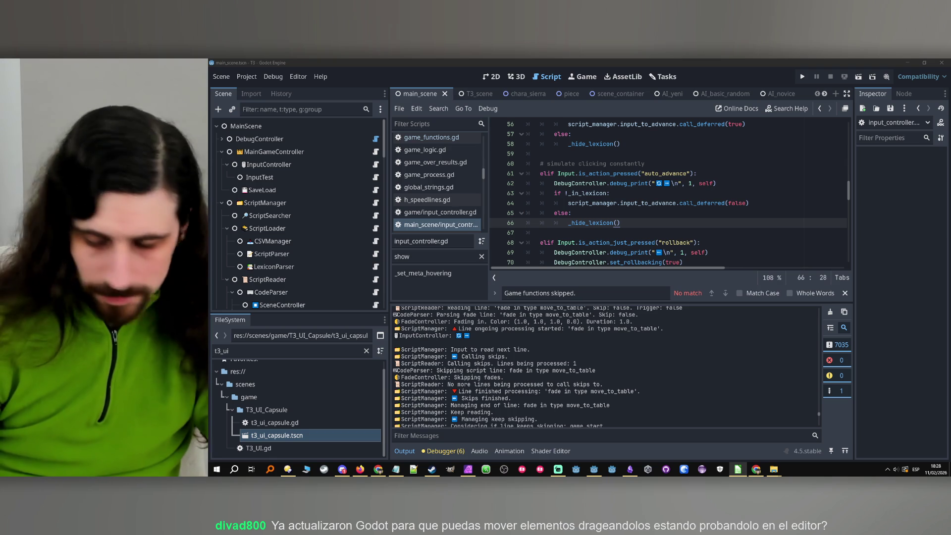
pyautogui.click(842, 81)
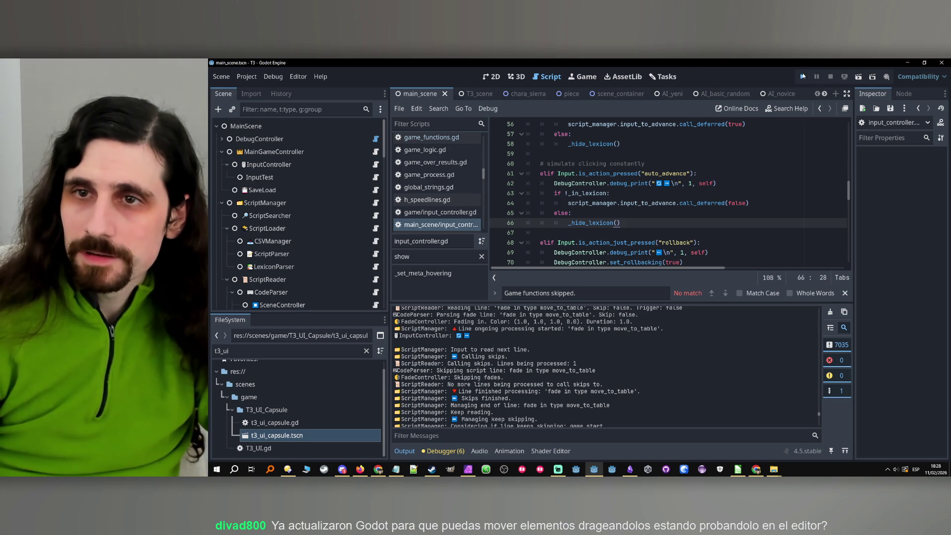
# - Run the game, skip the chapter card, and win the first round with the left column of O's
pyautogui.click(803, 76)
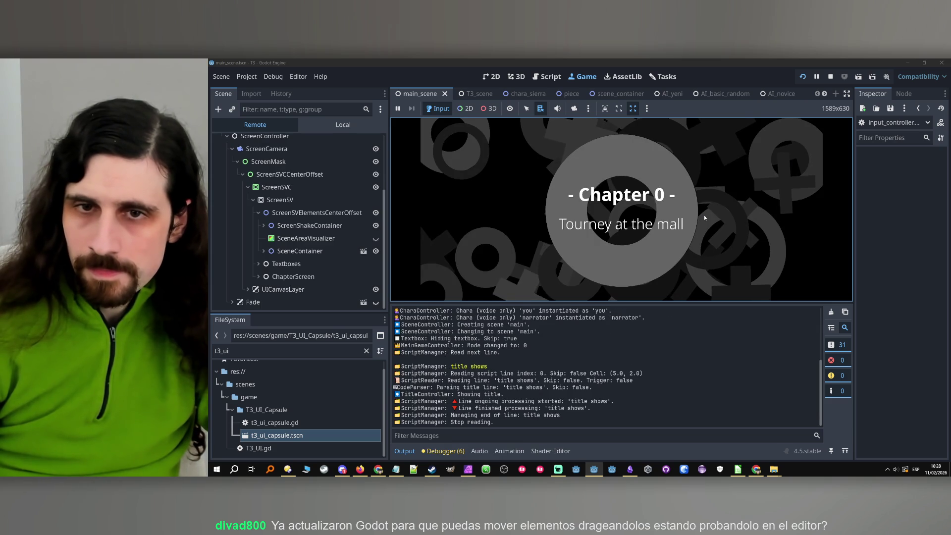
pyautogui.click(661, 219)
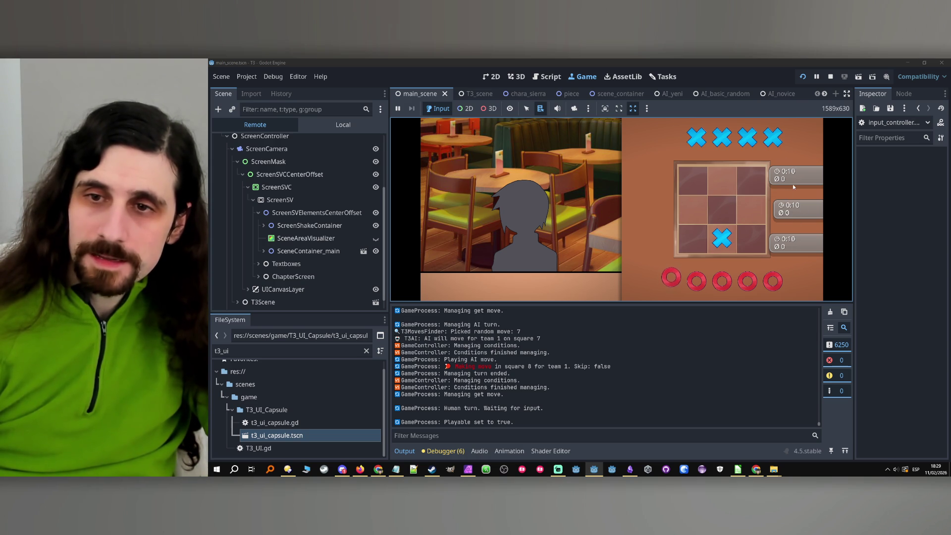
pyautogui.click(693, 236)
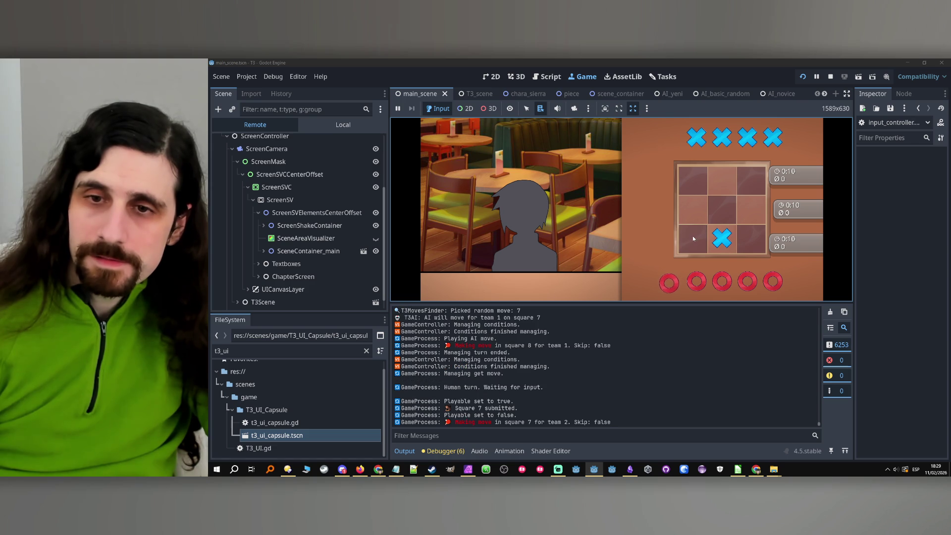
pyautogui.click(702, 212)
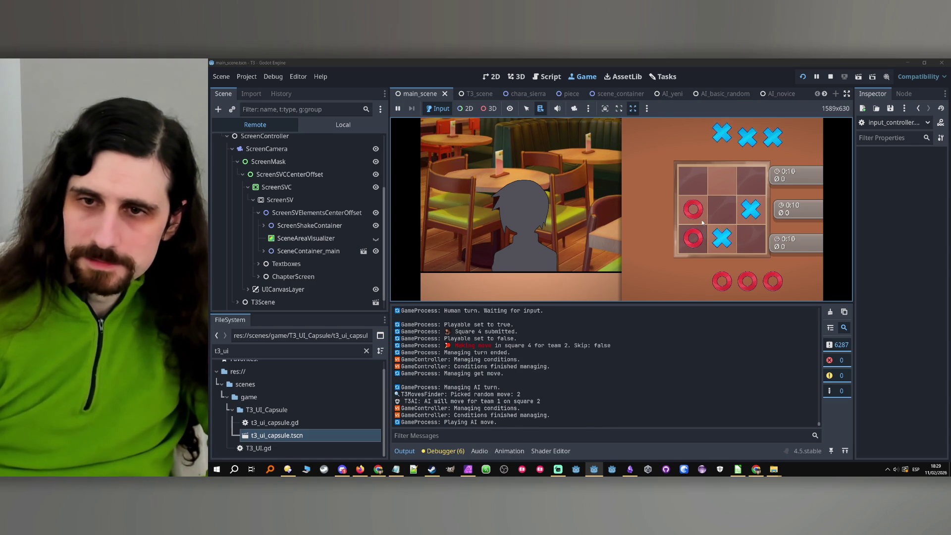
pyautogui.click(694, 193)
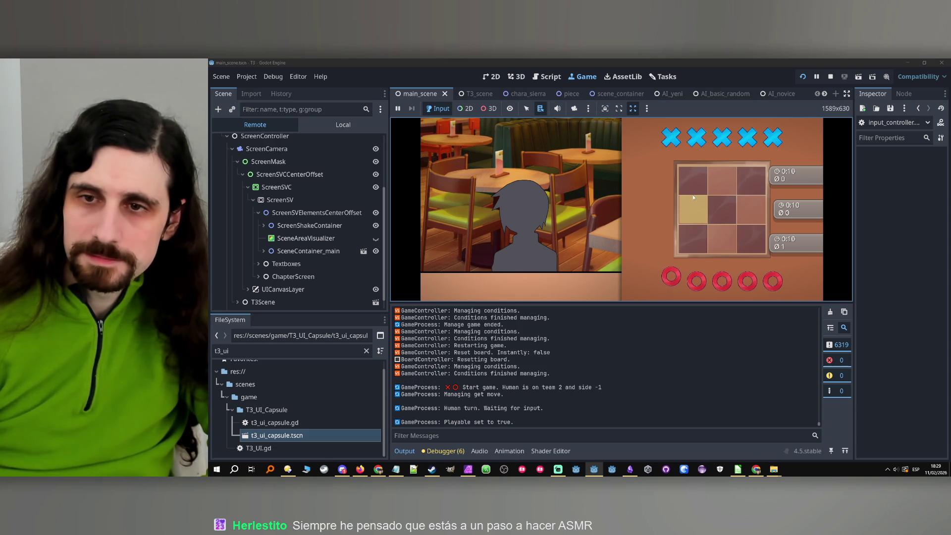
# - Play a second round, placing O's bottom-left, middle-left, bottom-right, top-middle and middle-right
pyautogui.click(694, 229)
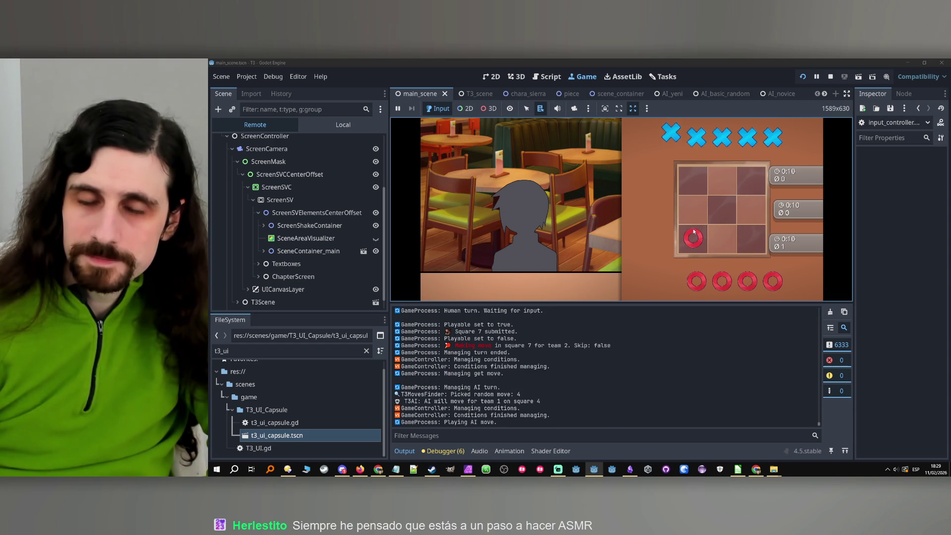
pyautogui.click(693, 209)
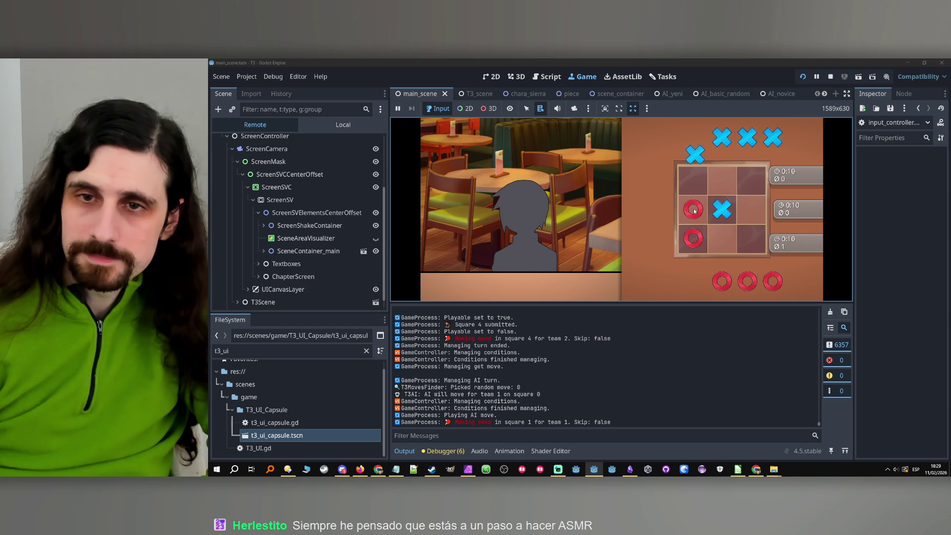
pyautogui.click(742, 239)
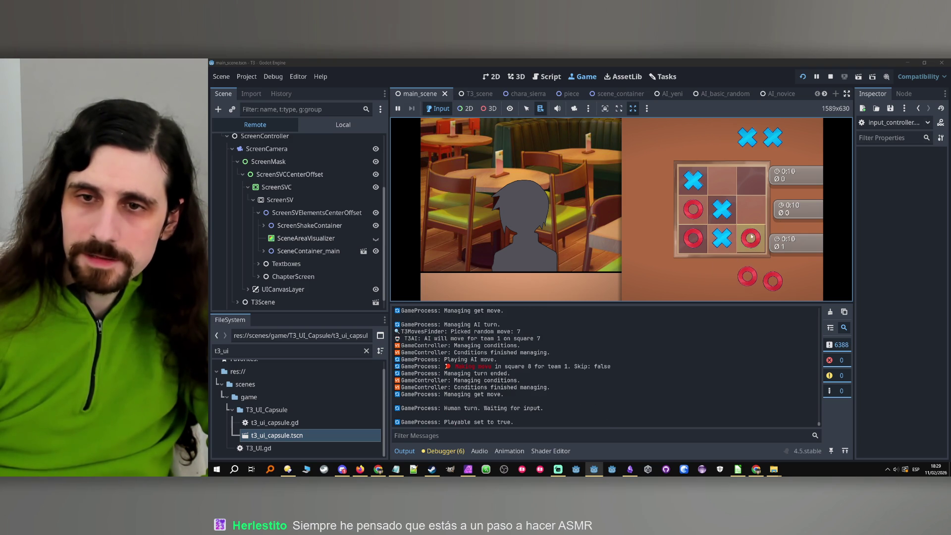
pyautogui.click(727, 183)
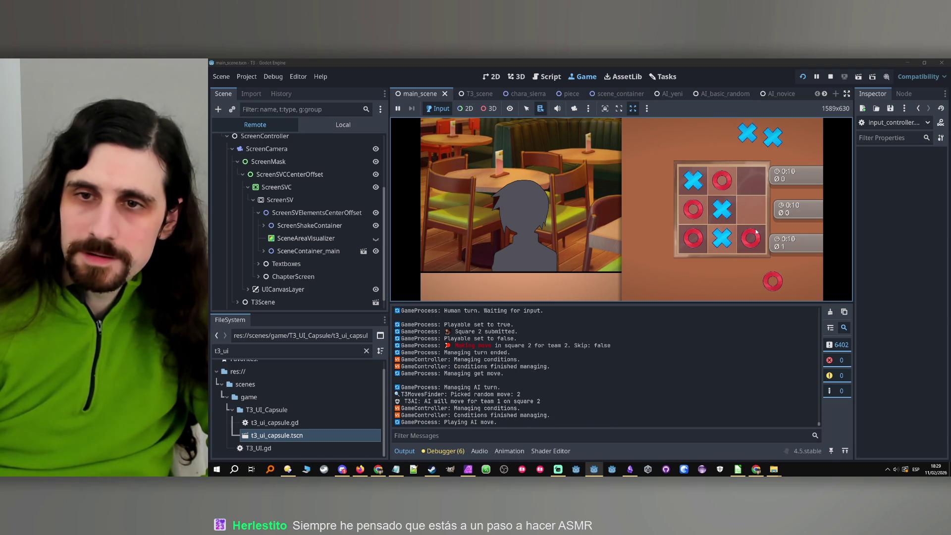
pyautogui.click(752, 212)
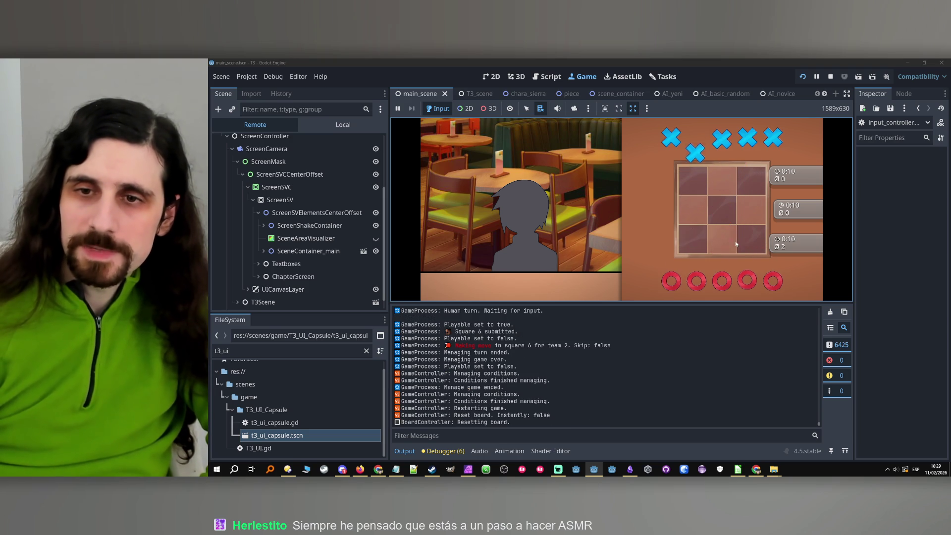
# - Win another round with the left column, then a final round with the bottom row
pyautogui.click(704, 244)
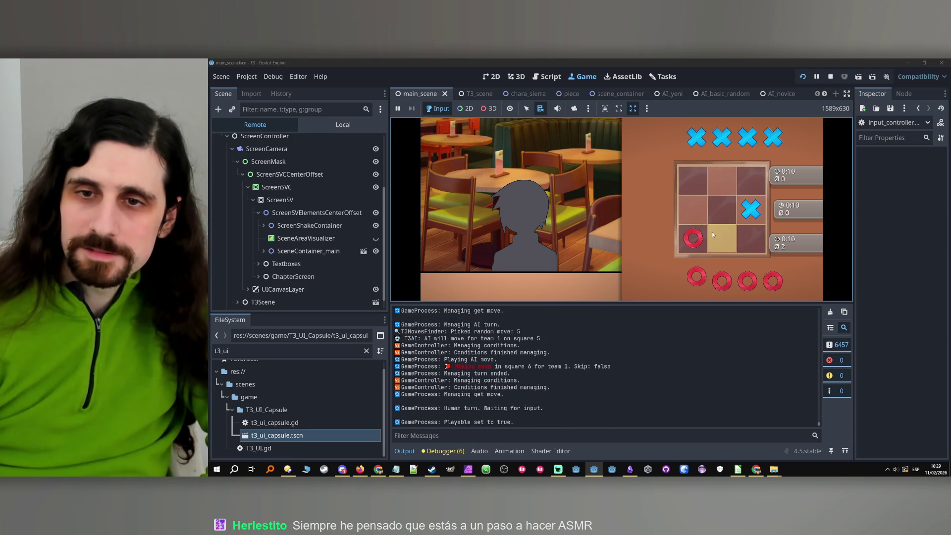
pyautogui.click(686, 212)
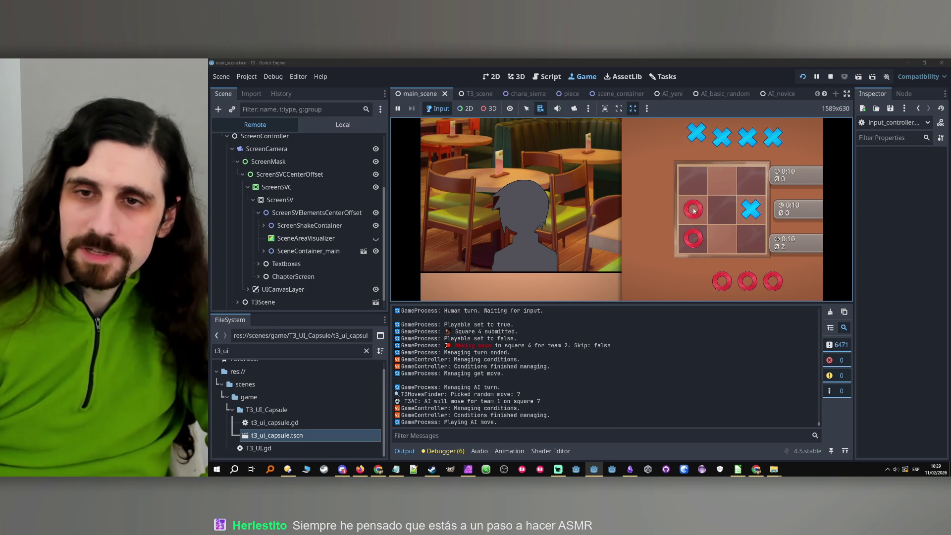
pyautogui.click(695, 184)
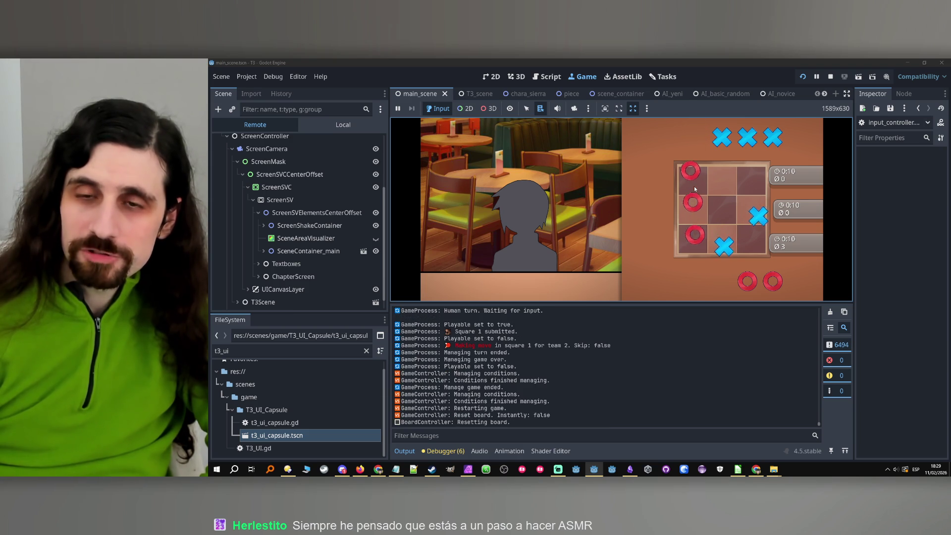
pyautogui.click(691, 236)
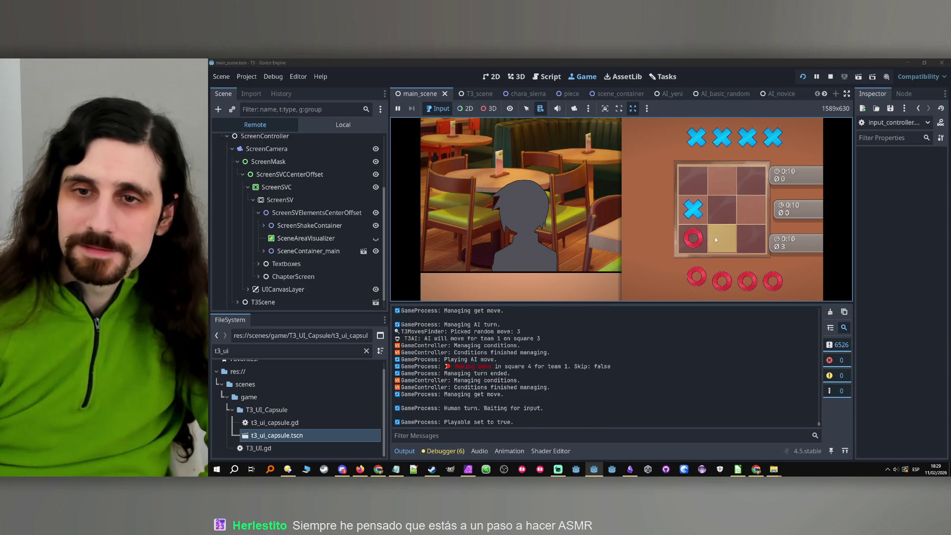
pyautogui.click(715, 240)
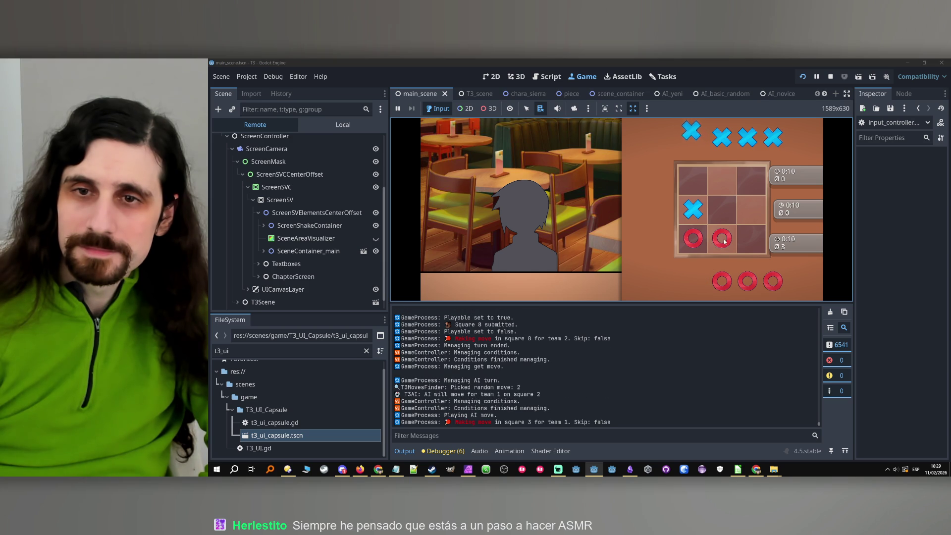
pyautogui.click(747, 236)
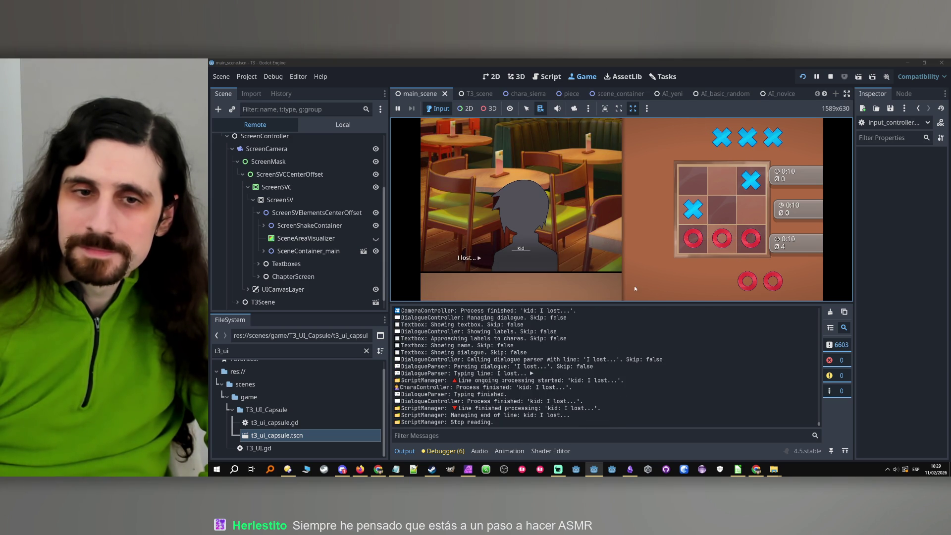
# - Answer the kid's 'I lost...' with 'Gonna cry?', read his reply, then stop the game
pyautogui.click(597, 283)
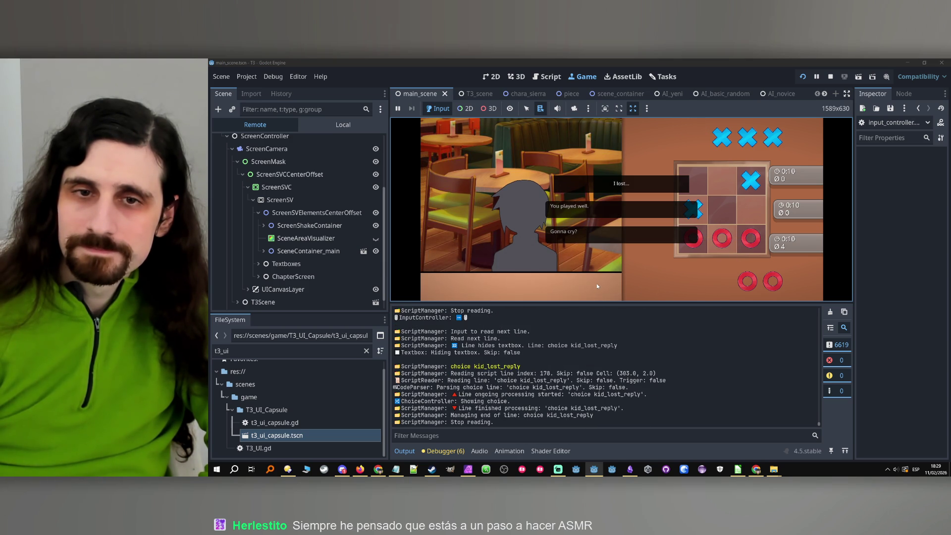
pyautogui.click(610, 237)
pyautogui.click(605, 250)
pyautogui.click(605, 250)
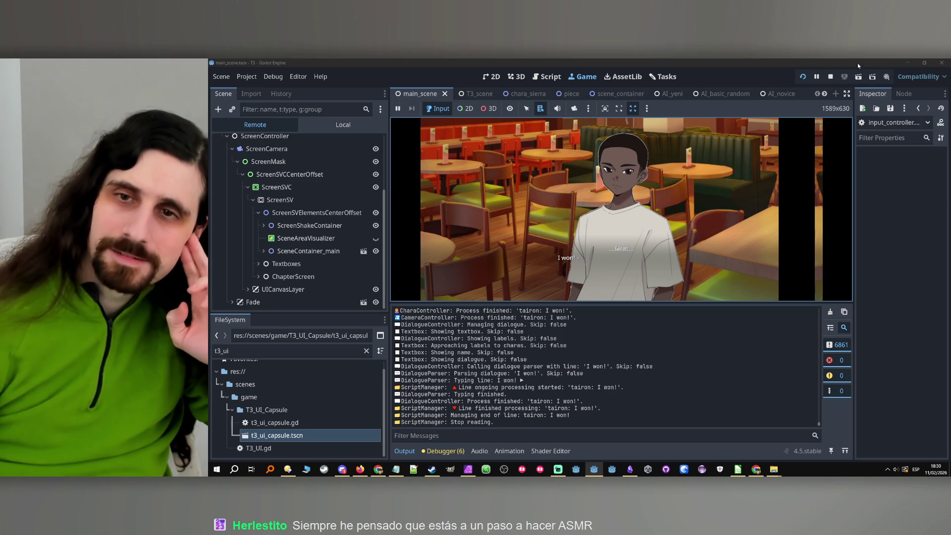
pyautogui.click(831, 76)
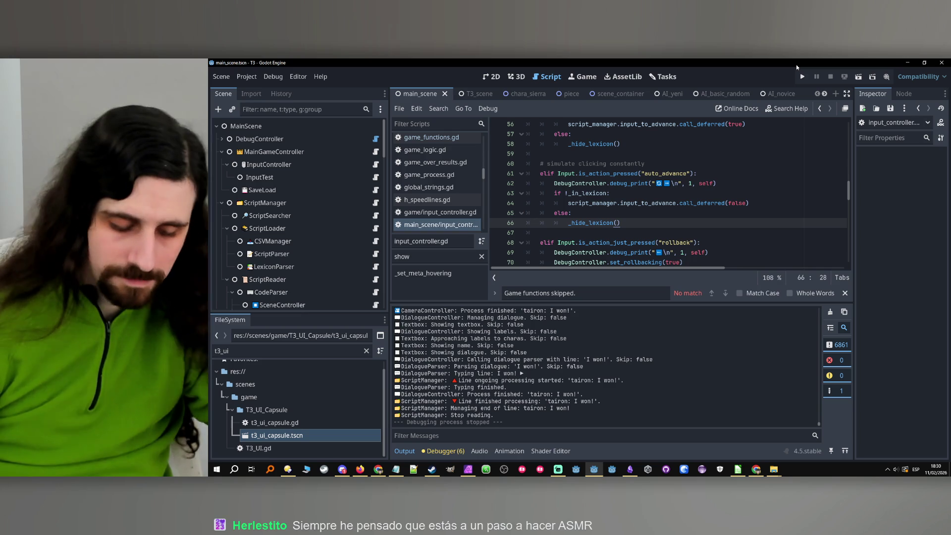
# - Save the scene and add an 'Extension of games if tied score' task under To do now
pyautogui.hotkey('ctrl', 's')
pyautogui.click(662, 82)
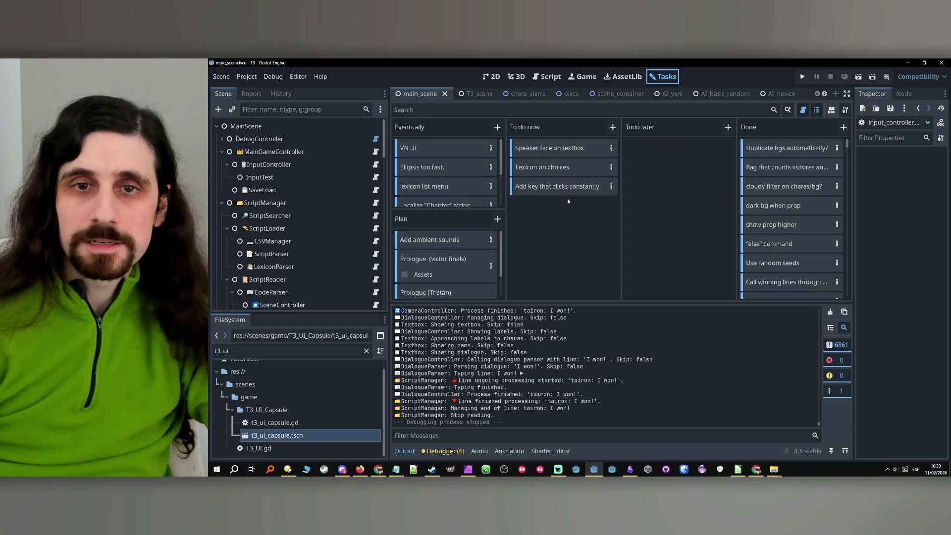
pyautogui.click(614, 128)
pyautogui.write('Extension ')
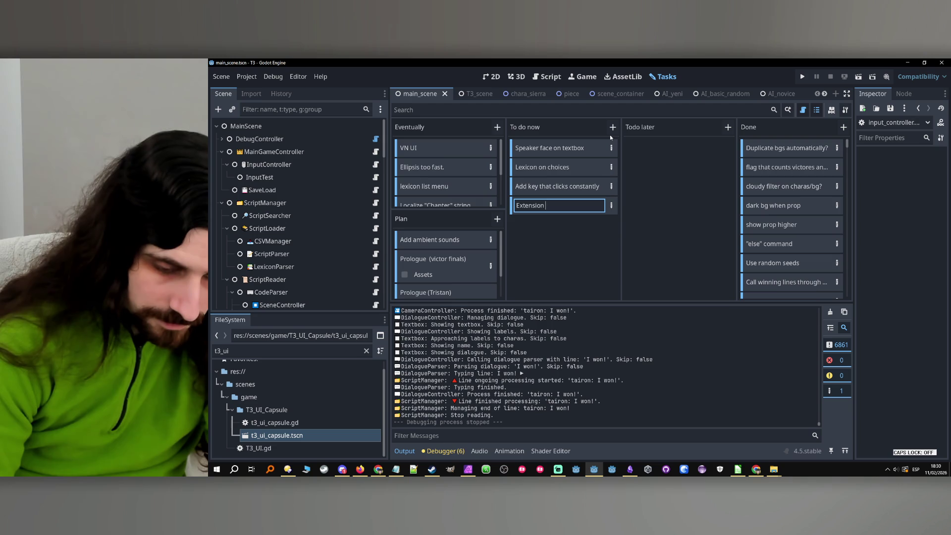
pyautogui.write('of')
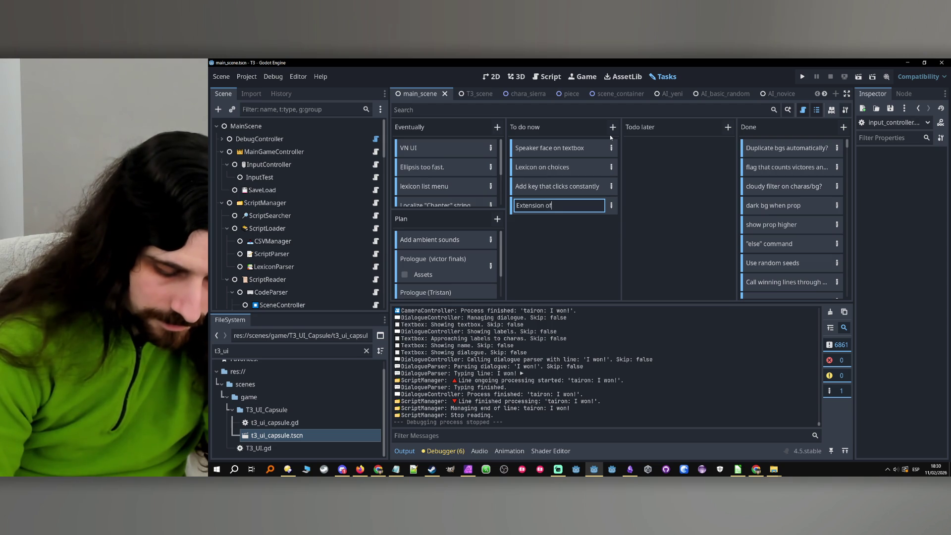
pyautogui.write(' games if ')
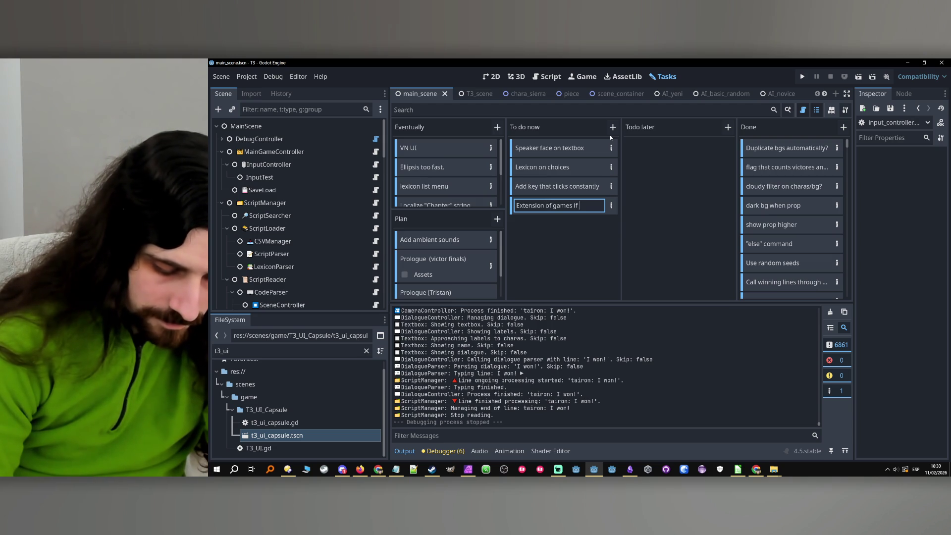
pyautogui.write('tied score')
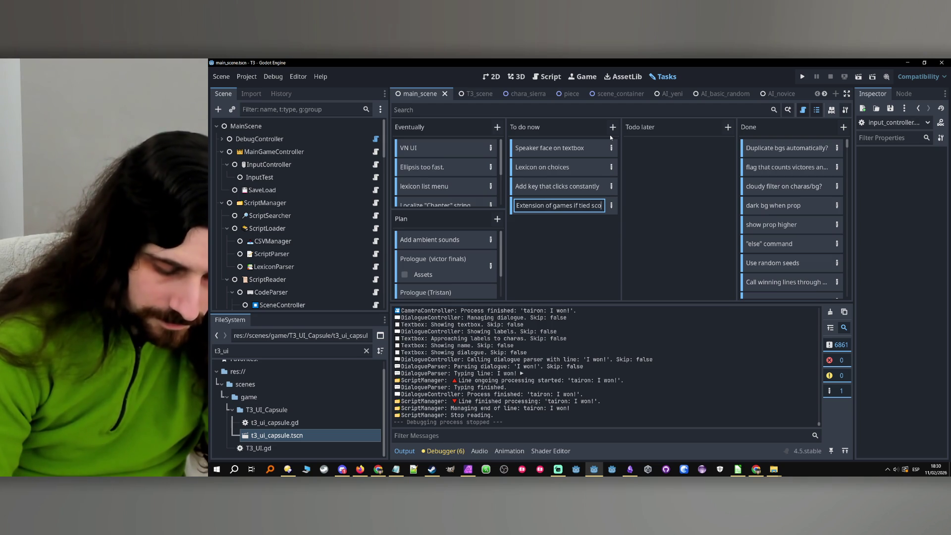
pyautogui.press('Return')
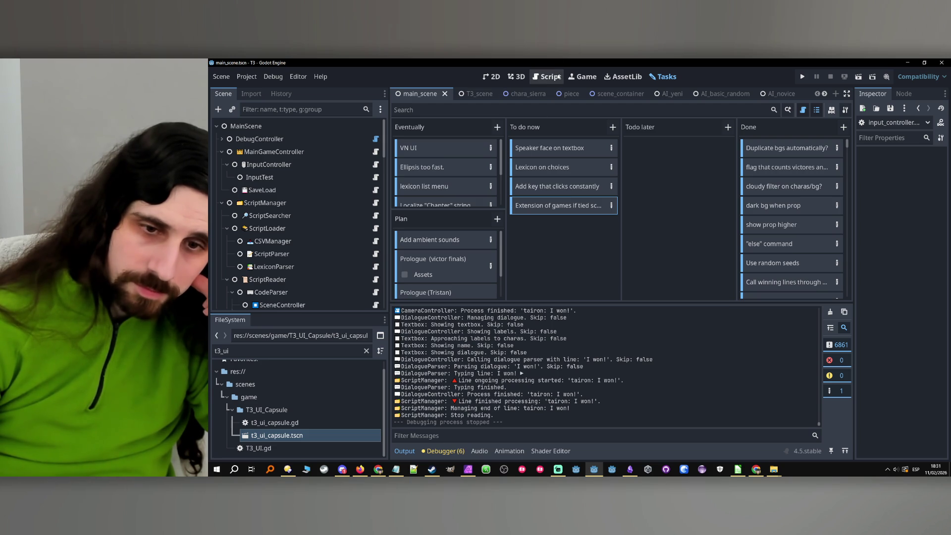
pyautogui.scroll(10, 561, 325)
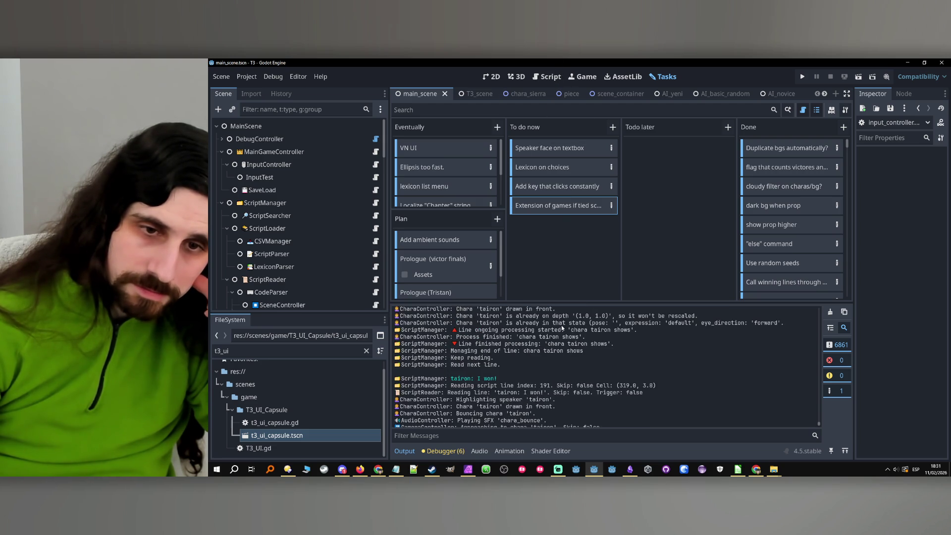
pyautogui.scroll(1, 561, 325)
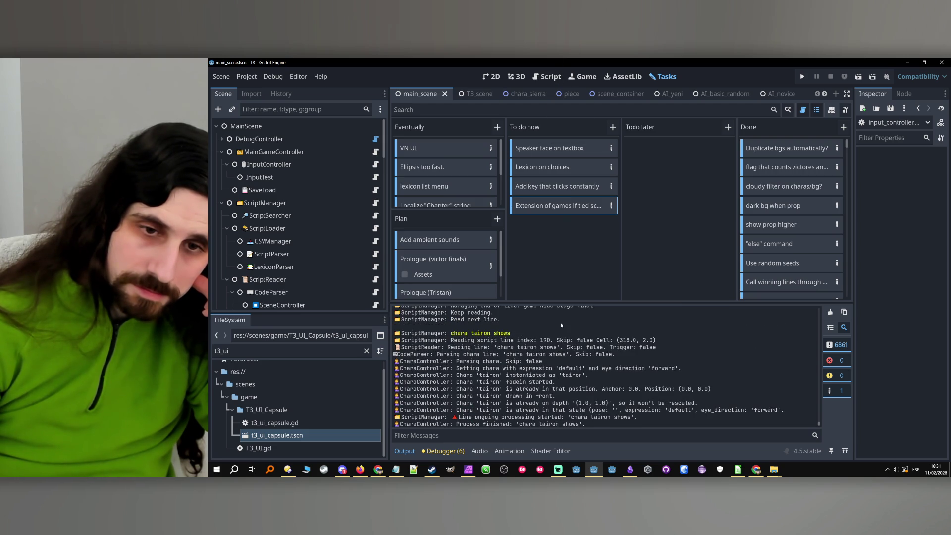
pyautogui.scroll(-1, 560, 323)
pyautogui.scroll(-10, 559, 320)
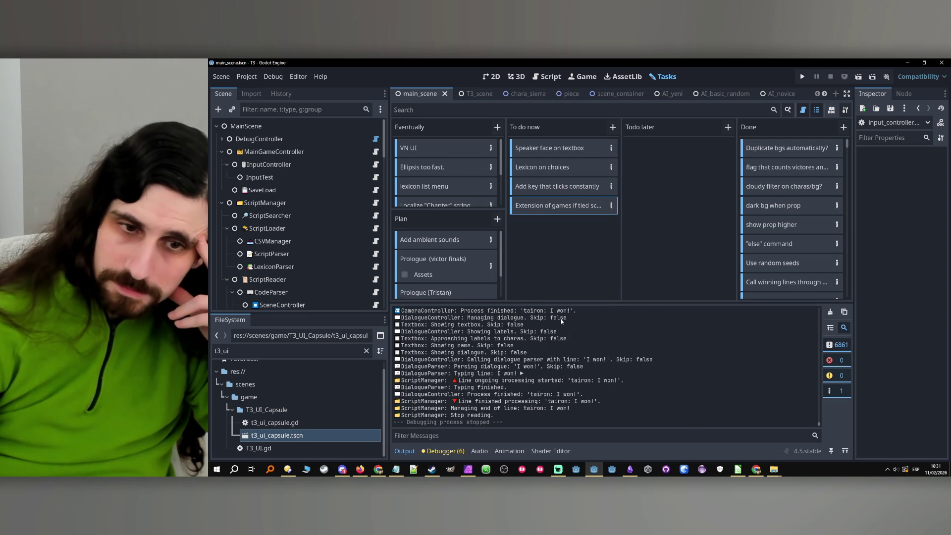
pyautogui.scroll(5, 545, 332)
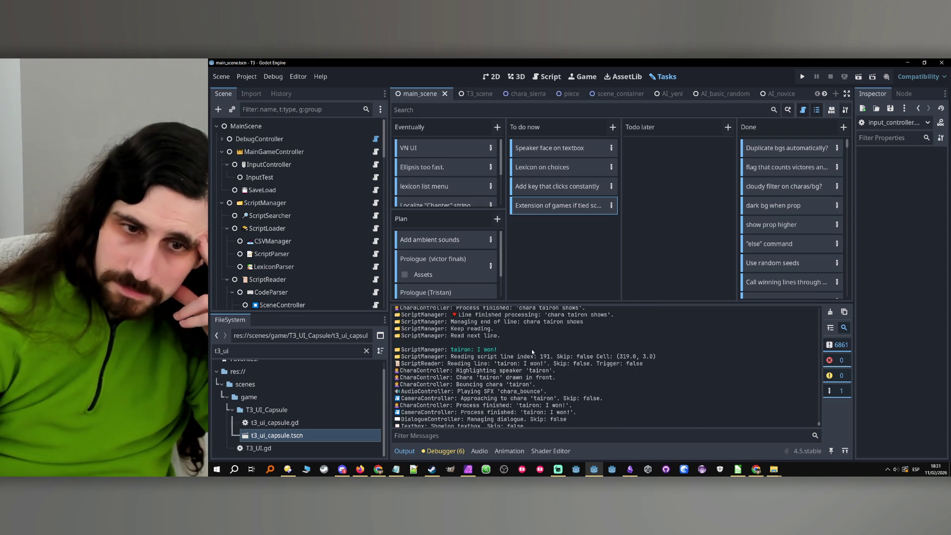
pyautogui.scroll(-3, 533, 348)
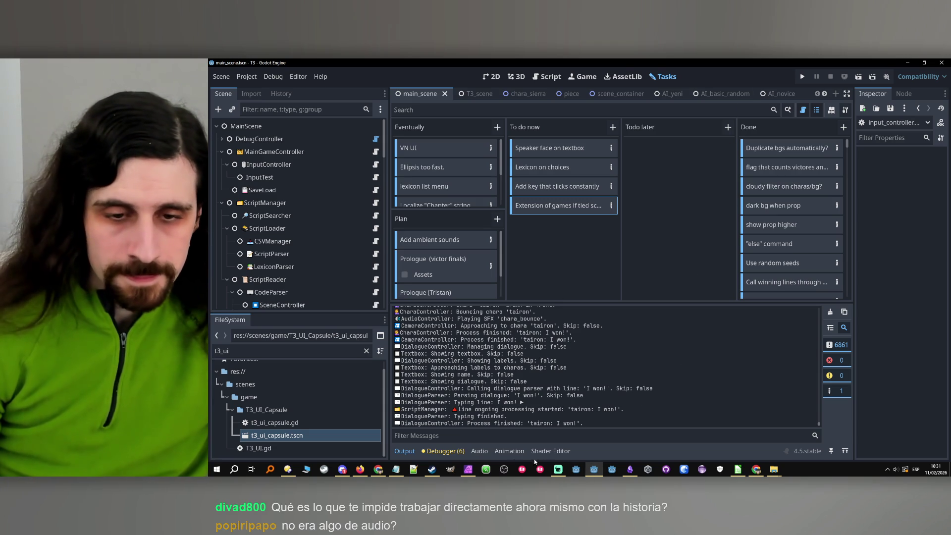
pyautogui.click(395, 470)
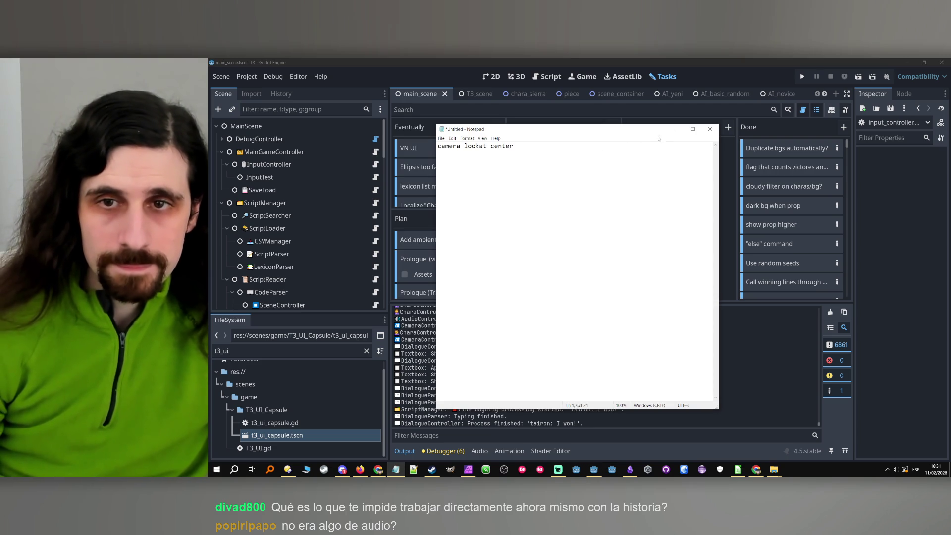
pyautogui.click(690, 61)
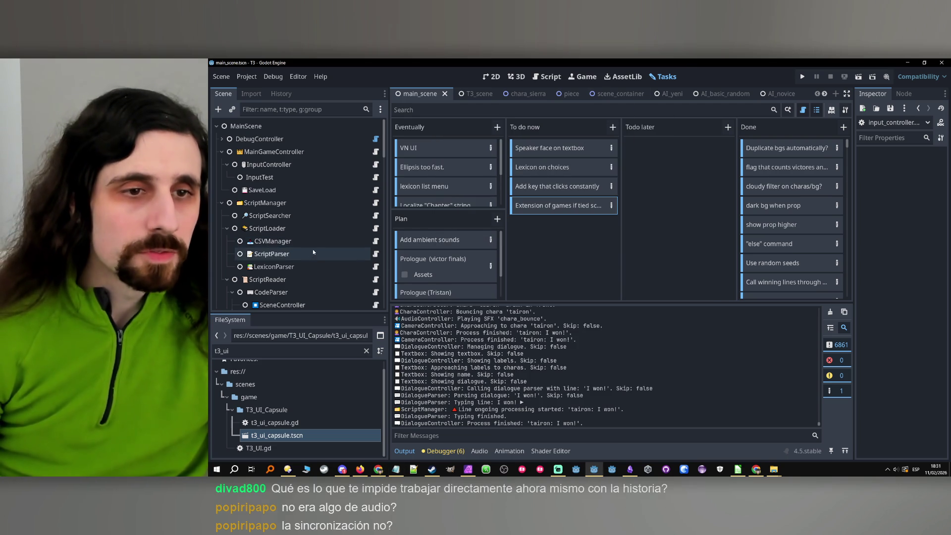
# - Filter the FileSystem dock by name and open the bg_toy_store_table.tscn scene
pyautogui.scroll(-5, 306, 260)
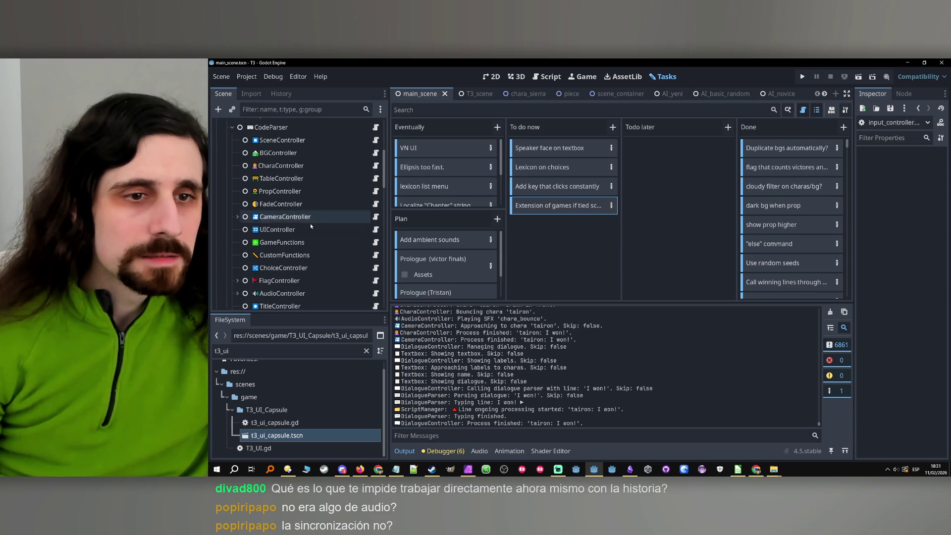
pyautogui.scroll(-5, 317, 223)
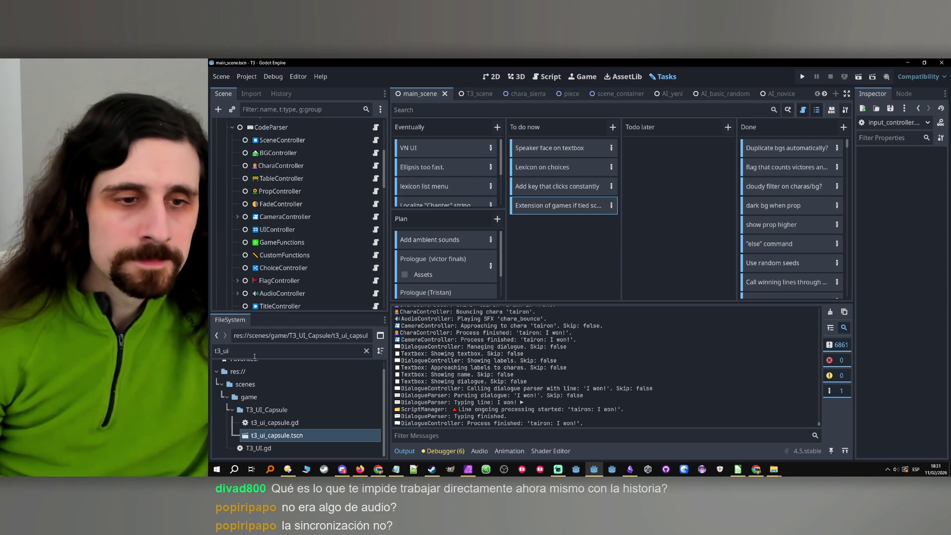
pyautogui.doubleClick(255, 357)
pyautogui.press('BackSpace')
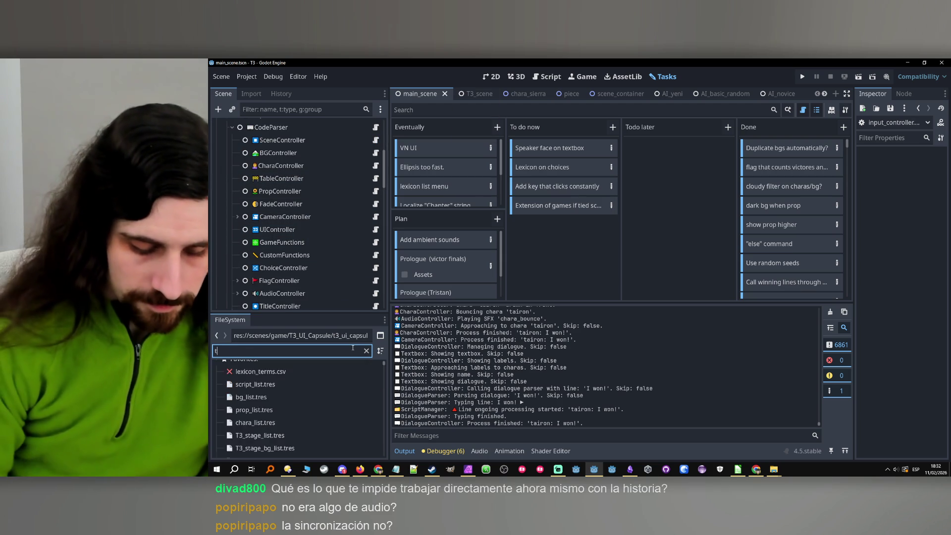
pyautogui.write('bg')
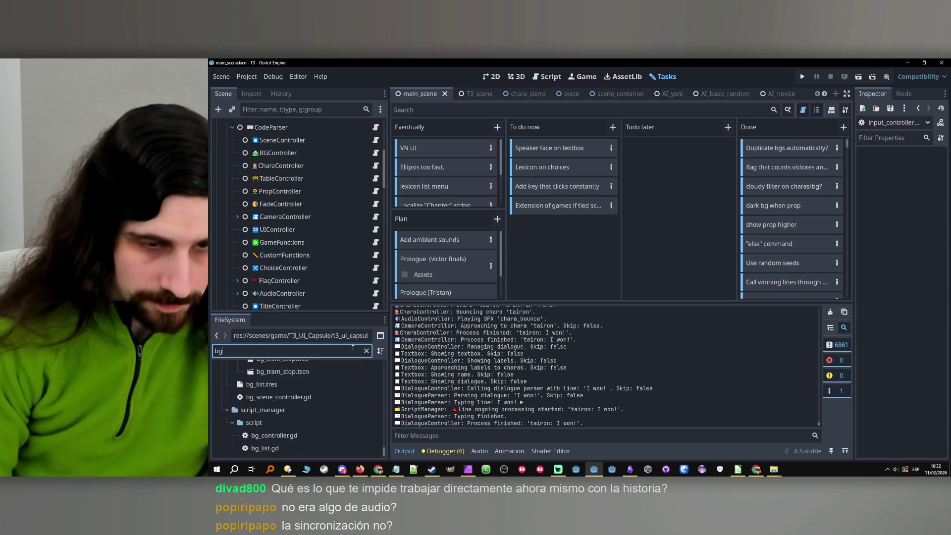
pyautogui.write('_mall')
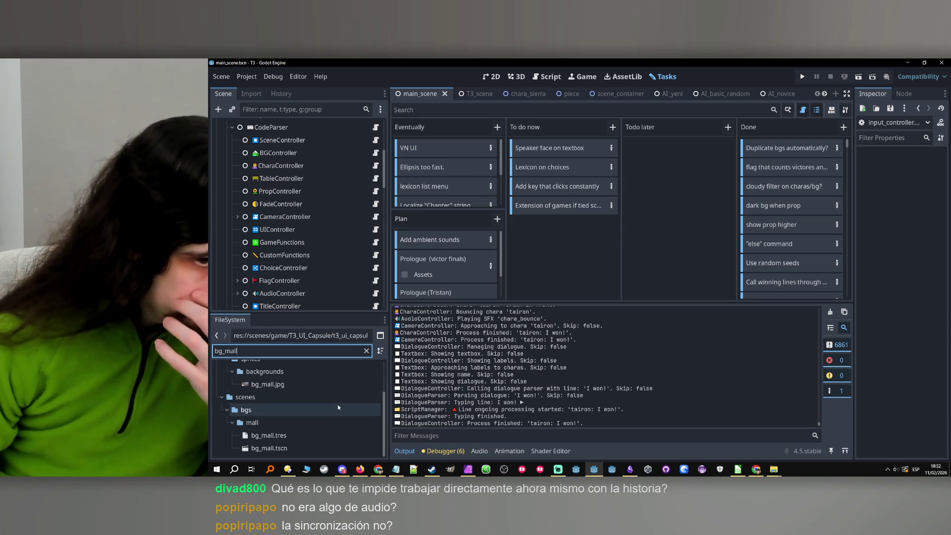
pyautogui.scroll(2, 337, 405)
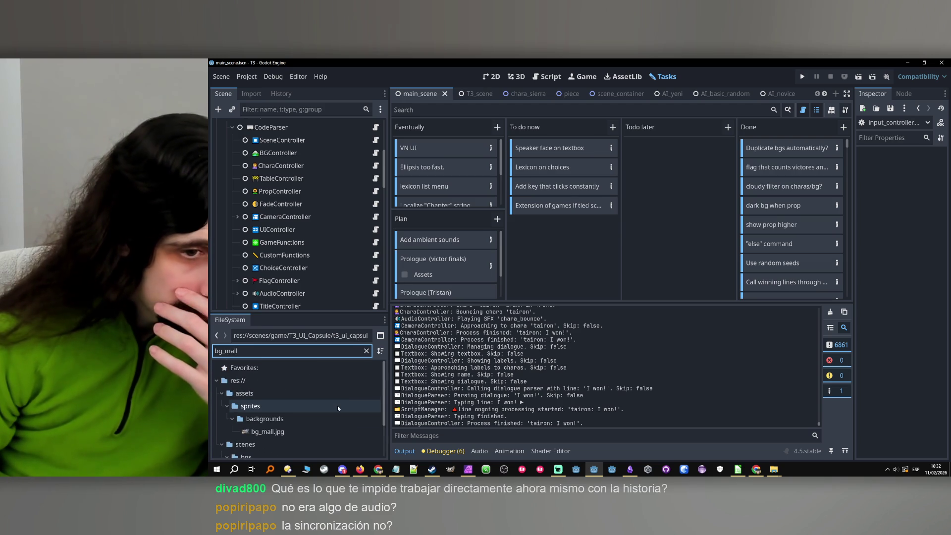
pyautogui.scroll(-1, 337, 405)
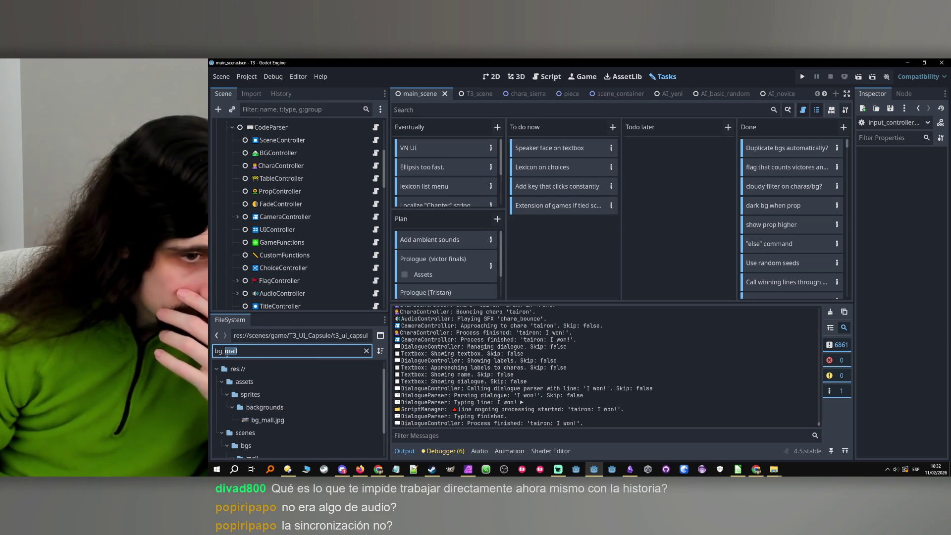
pyautogui.write('toy')
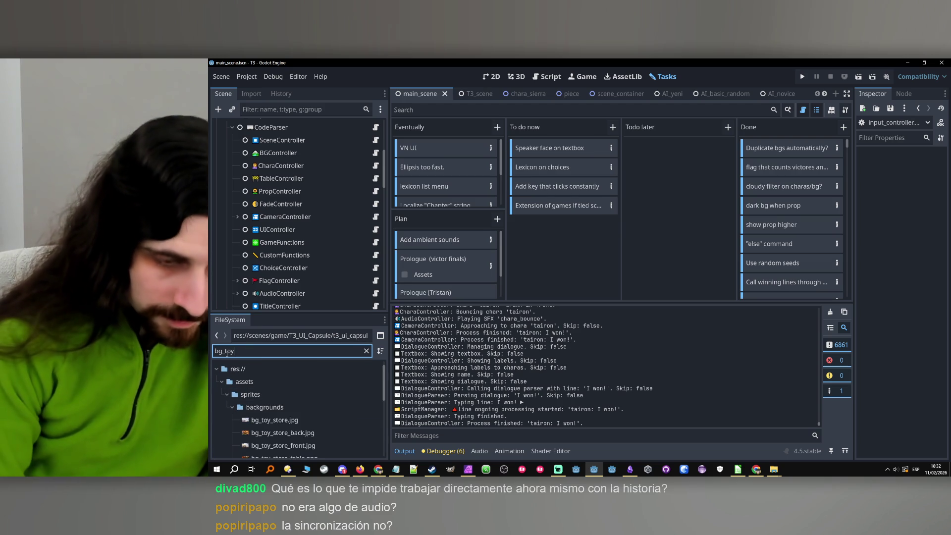
pyautogui.scroll(-5, 346, 414)
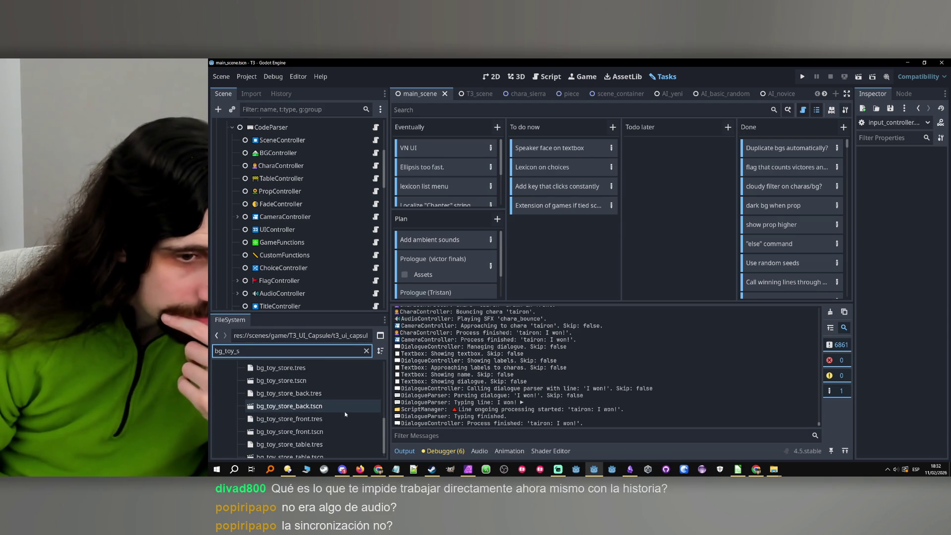
pyautogui.click(307, 446)
pyautogui.doubleClick(307, 448)
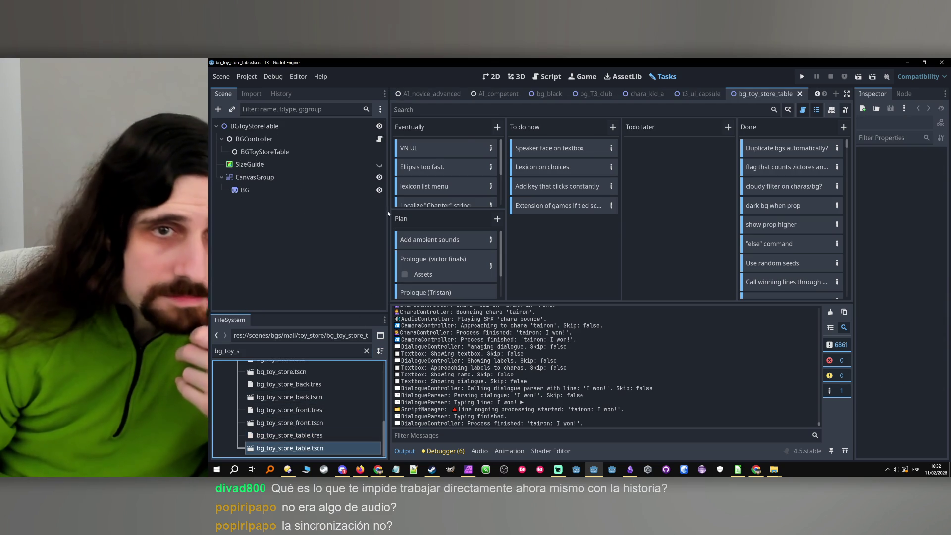
# - Inspect the CanvasGroup and BG nodes, then open BGController's bg_scene_controller.gd script
pyautogui.click(494, 78)
pyautogui.click(270, 178)
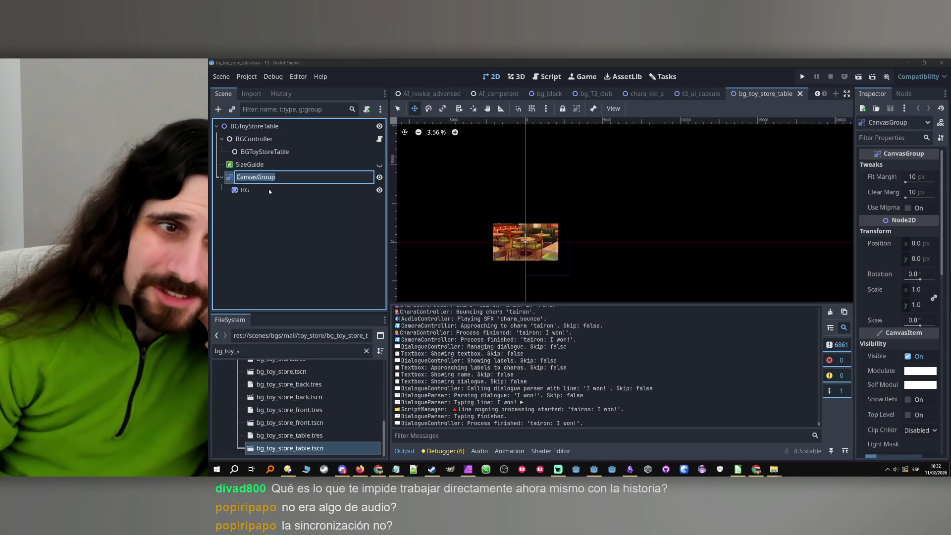
pyautogui.click(269, 190)
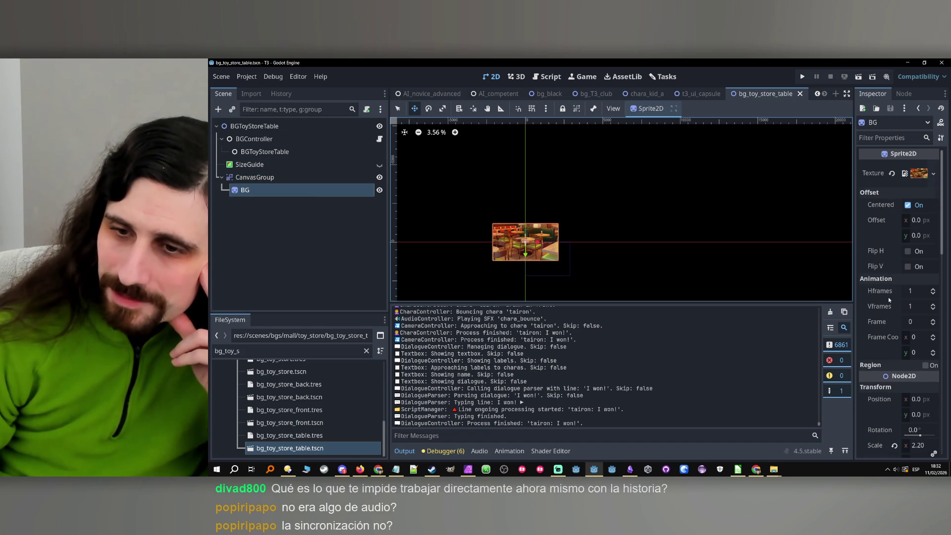
pyautogui.scroll(-3, 889, 301)
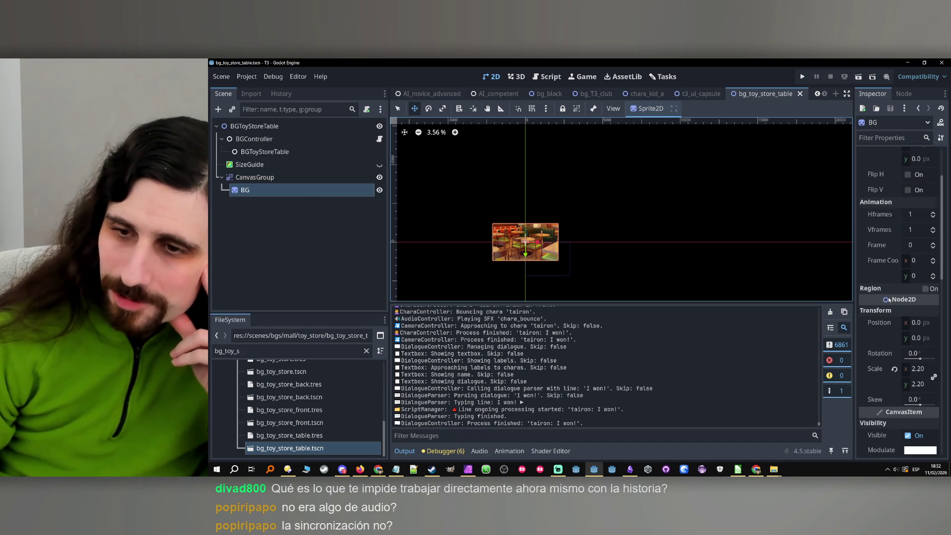
pyautogui.click(317, 141)
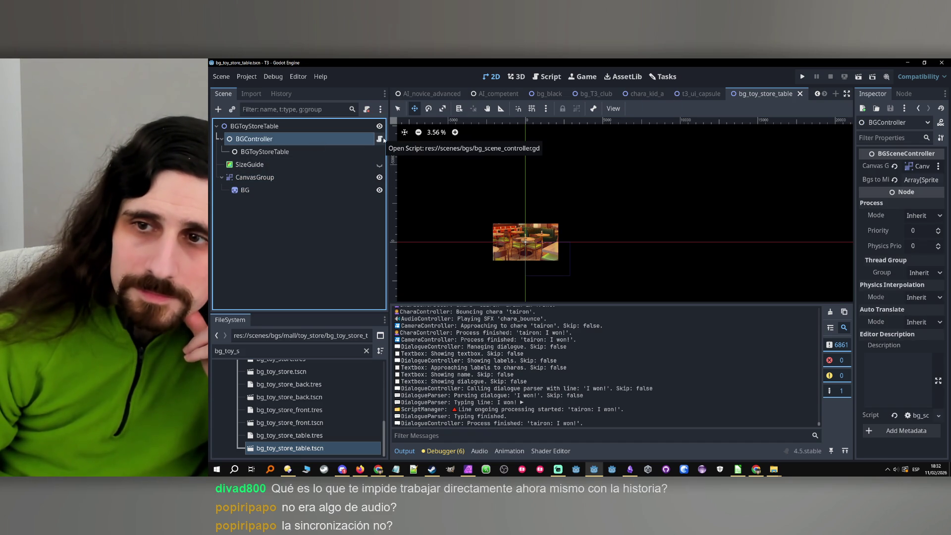
pyautogui.click(380, 139)
pyautogui.scroll(-5, 660, 211)
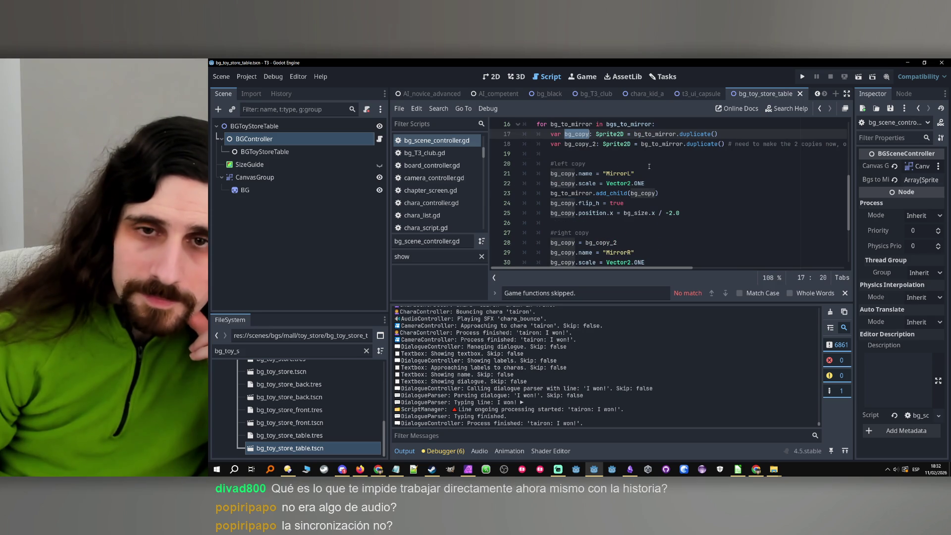
# - Review the left mirror copy's scale and position lines and the bg_copy and bg_size variables
pyautogui.click(649, 168)
pyautogui.click(653, 173)
pyautogui.click(664, 193)
pyautogui.click(668, 183)
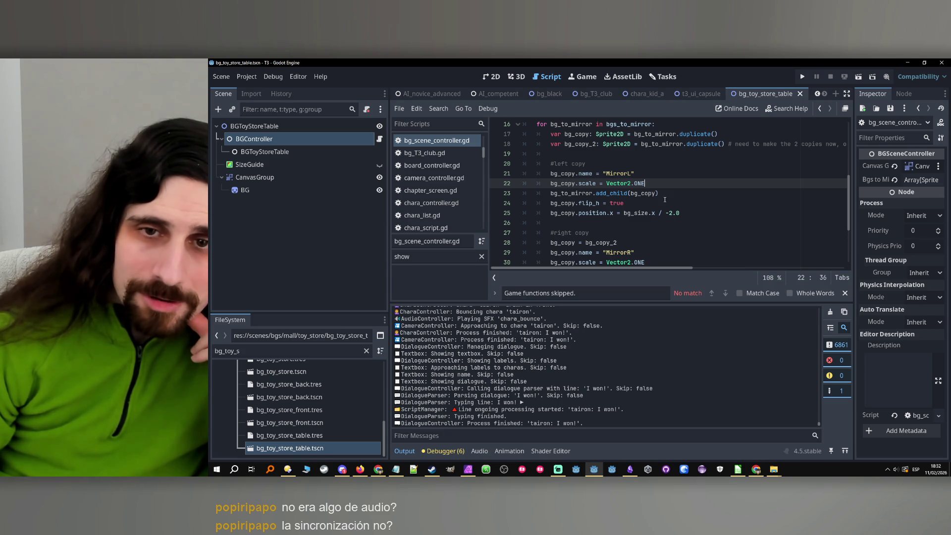
pyautogui.click(667, 194)
pyautogui.click(674, 203)
pyautogui.click(685, 213)
pyautogui.scroll(2, 686, 212)
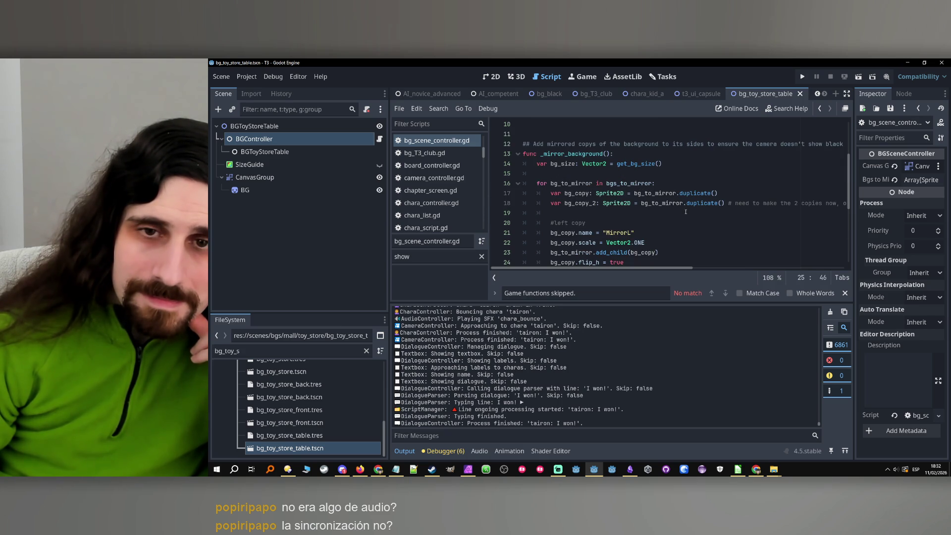
pyautogui.doubleClick(582, 194)
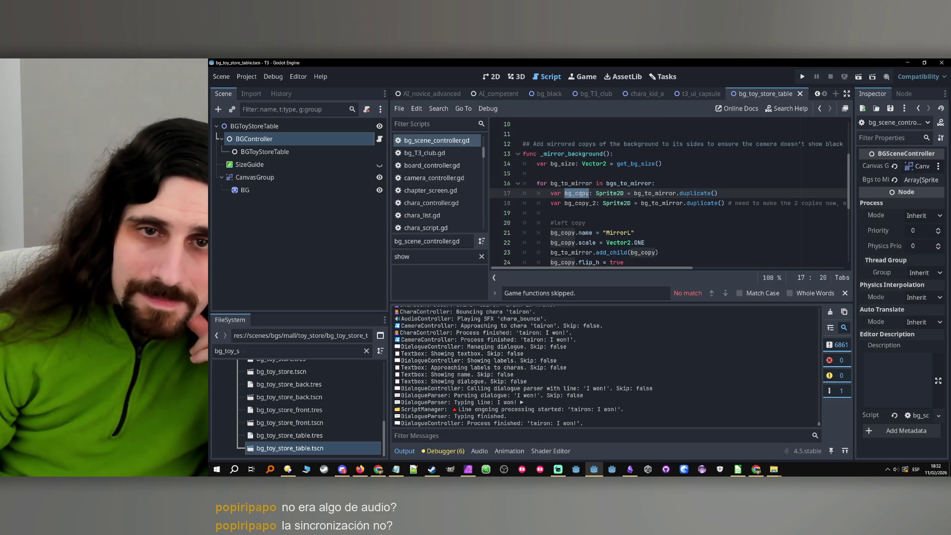
pyautogui.doubleClick(569, 165)
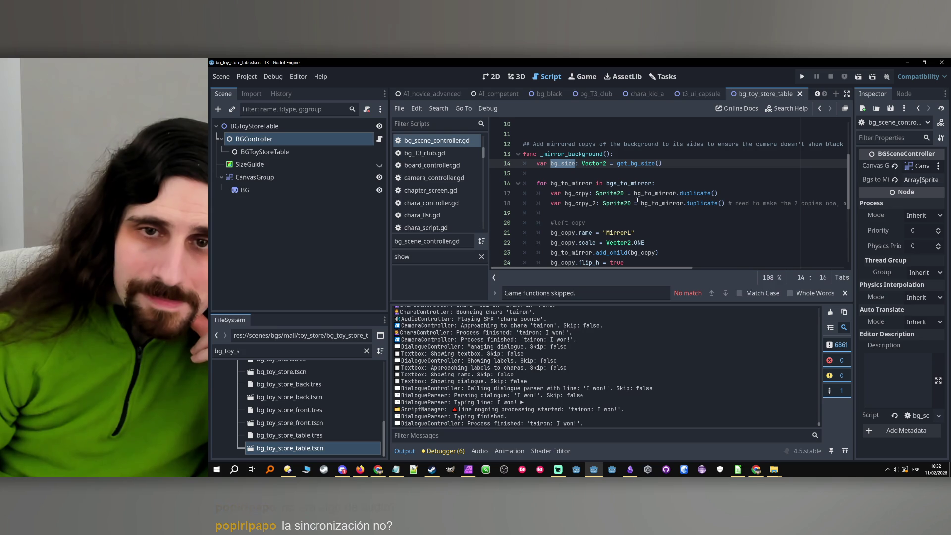
# - Select the BG sprite and view the restaurant background at scale 2.2 in the 2D view
pyautogui.click(297, 192)
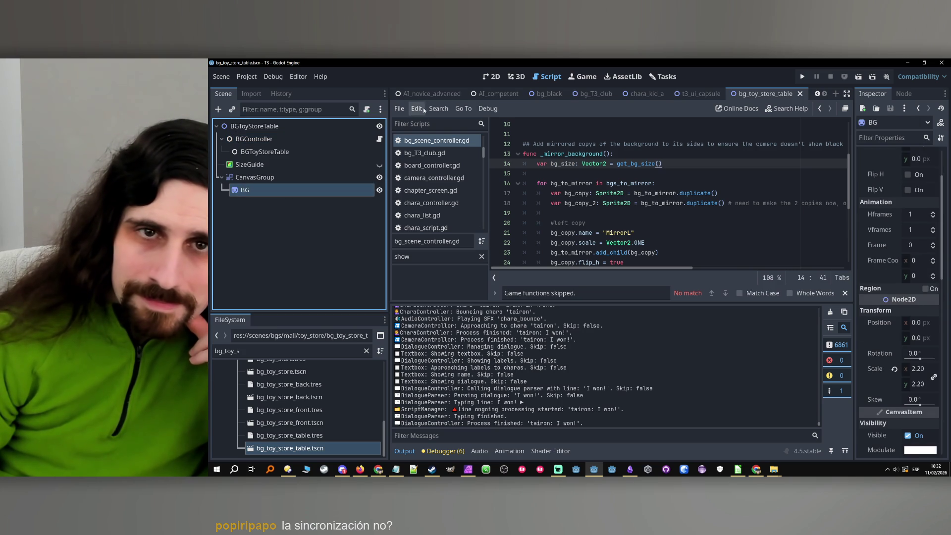
pyautogui.click(490, 77)
pyautogui.scroll(3, 525, 258)
pyautogui.scroll(-2, 526, 257)
pyautogui.scroll(-5, 525, 257)
pyautogui.scroll(8, 524, 256)
pyautogui.scroll(-1, 523, 254)
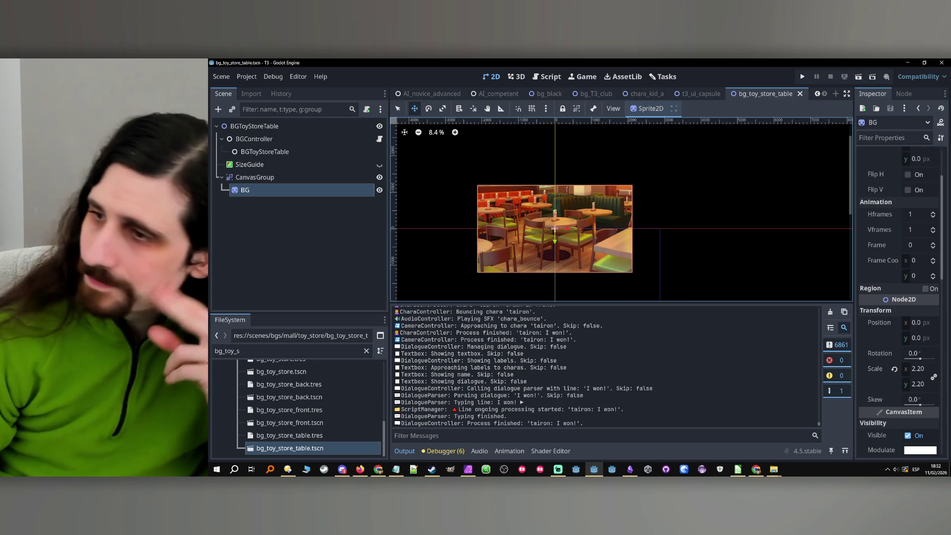
# - Launch the tic-tac-toe game with F5 from the editor
pyautogui.hotkey('alt', 'Tab')
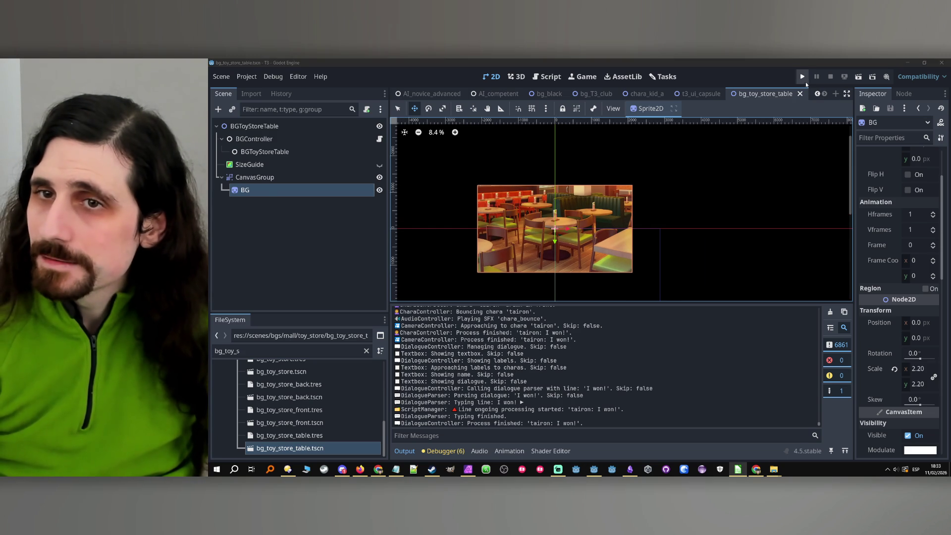
pyautogui.press('F5')
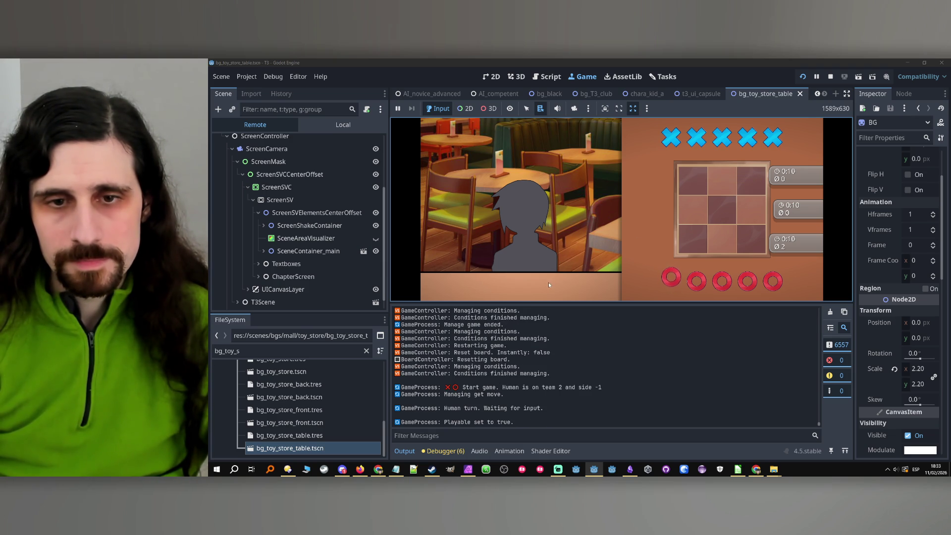
# - Restart the game, skip dialogue to Tairon's 'I won!' café line, and expand SceneContainer_main remotely
pyautogui.click(802, 76)
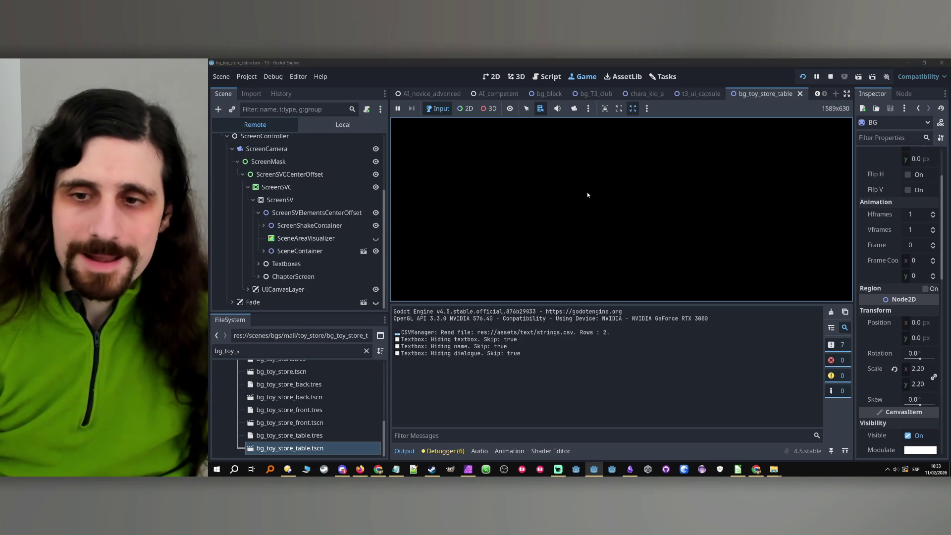
pyautogui.press('ctrl')
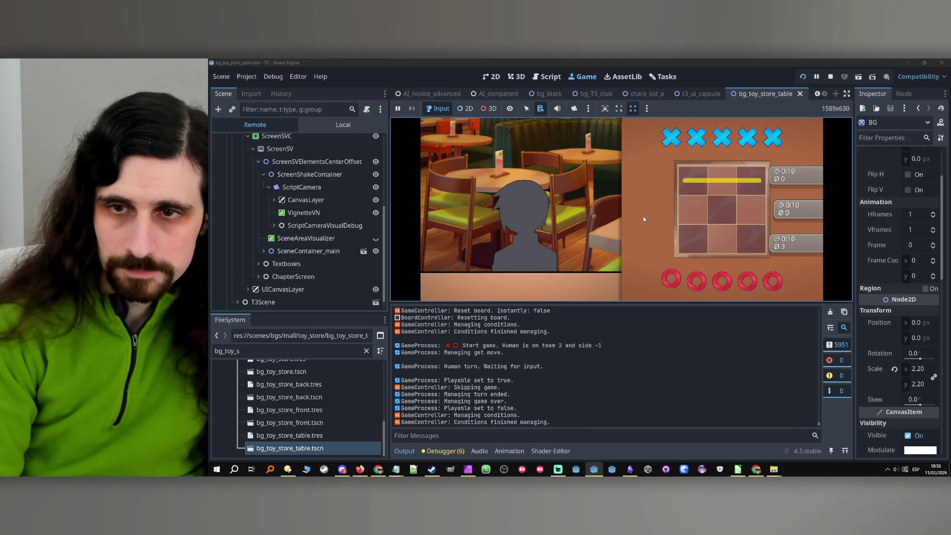
pyautogui.click(496, 210)
pyautogui.click(599, 210)
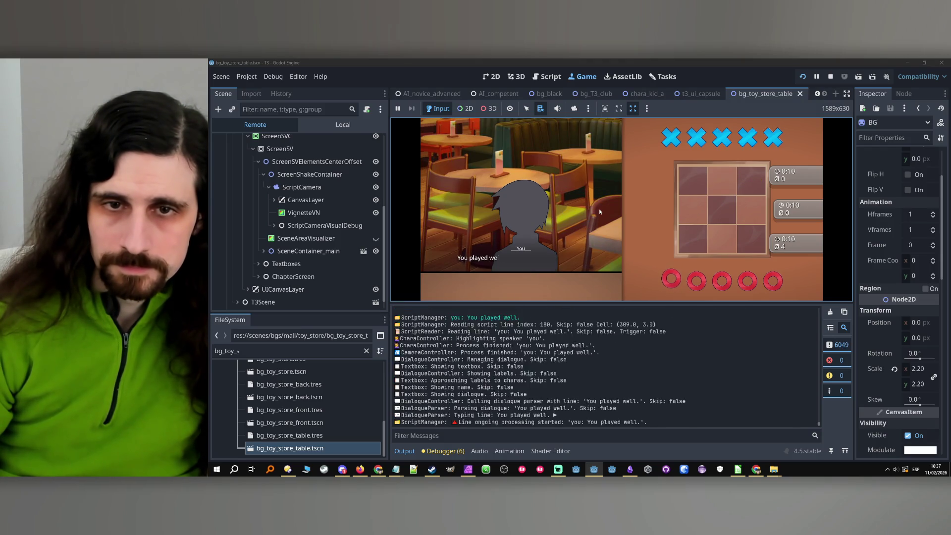
pyautogui.click(599, 209)
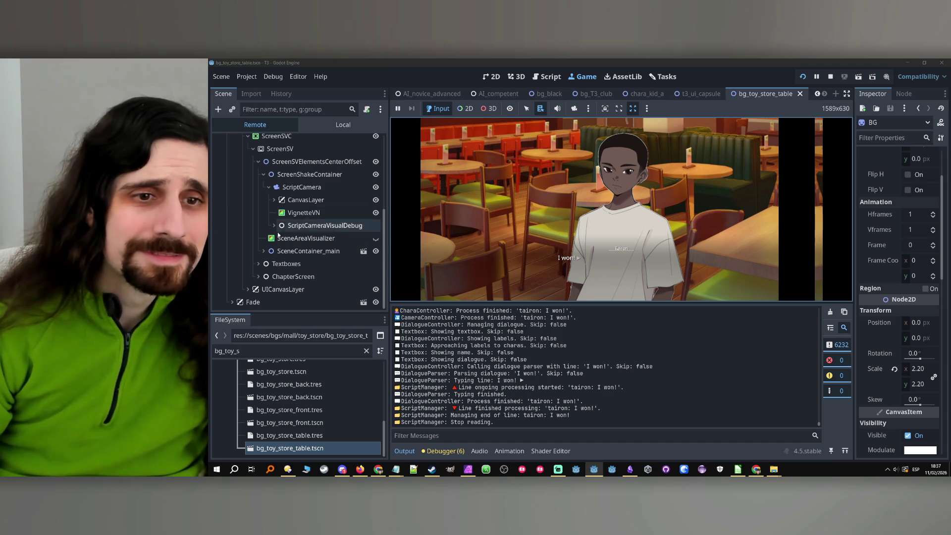
pyautogui.click(263, 251)
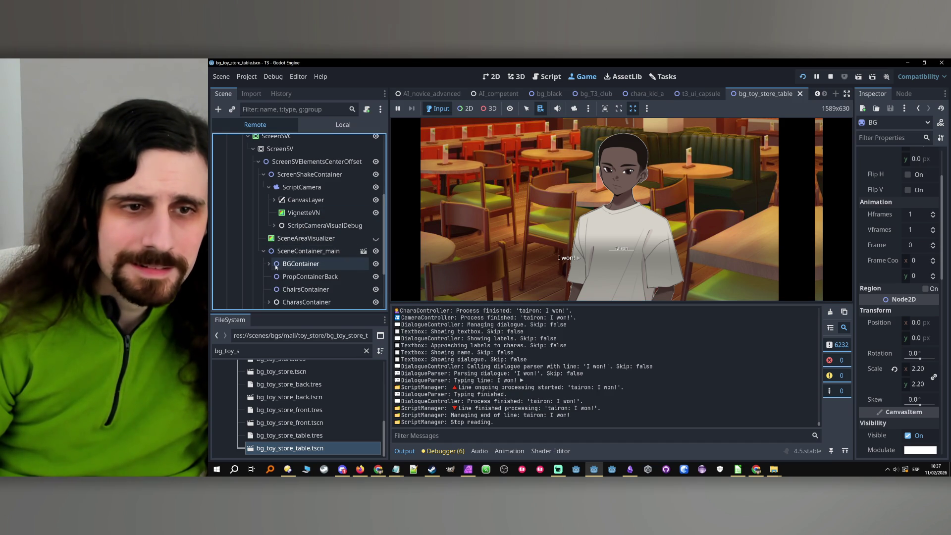
# - Filter the output log with green-heart emojis to show size prints like (4229.6, 2377.4), then launch Calculator
pyautogui.scroll(5, 427, 412)
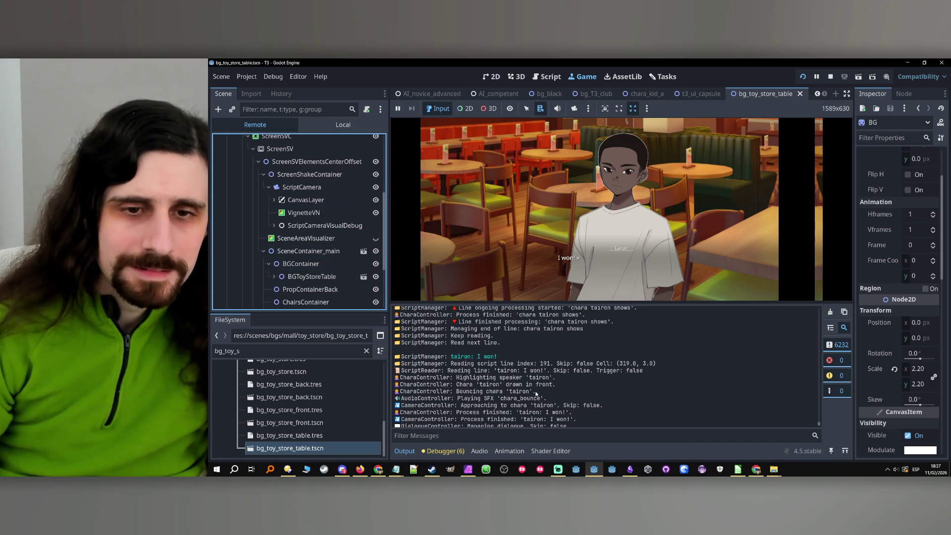
pyautogui.click(428, 439)
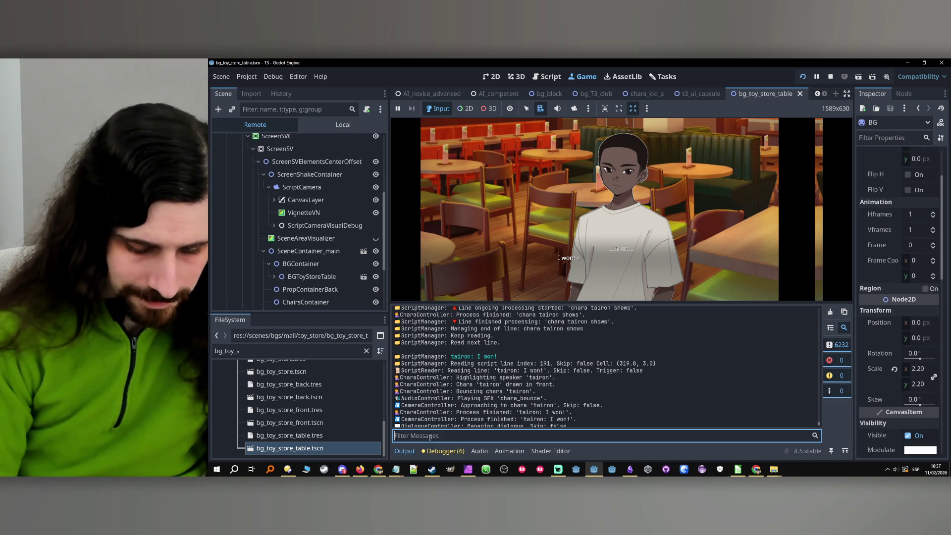
pyautogui.press('super+period')
pyautogui.press('Return')
pyautogui.press('Return')
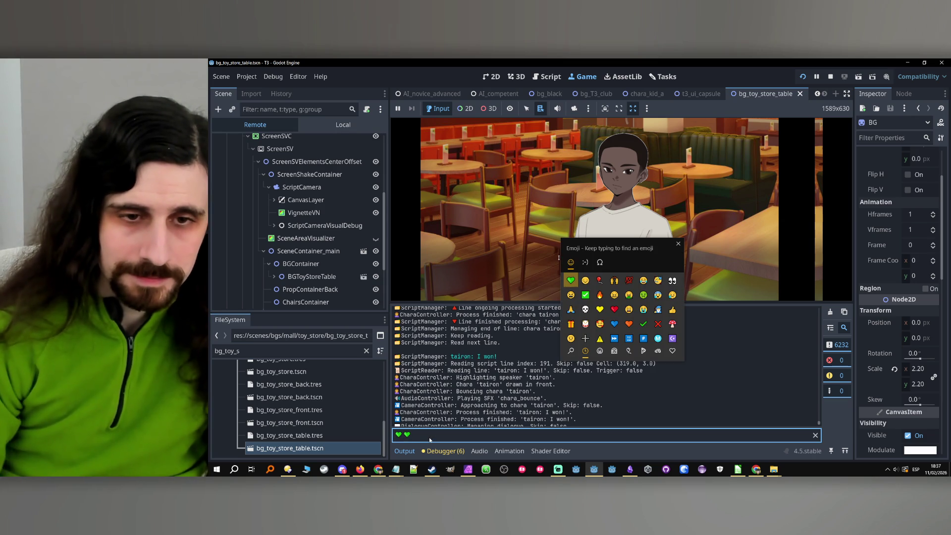
pyautogui.press('Escape')
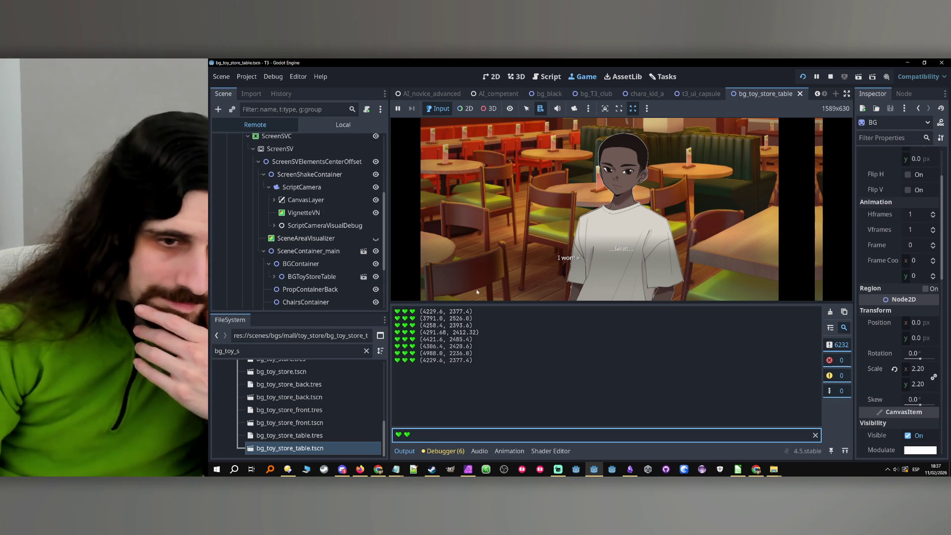
pyautogui.click(446, 367)
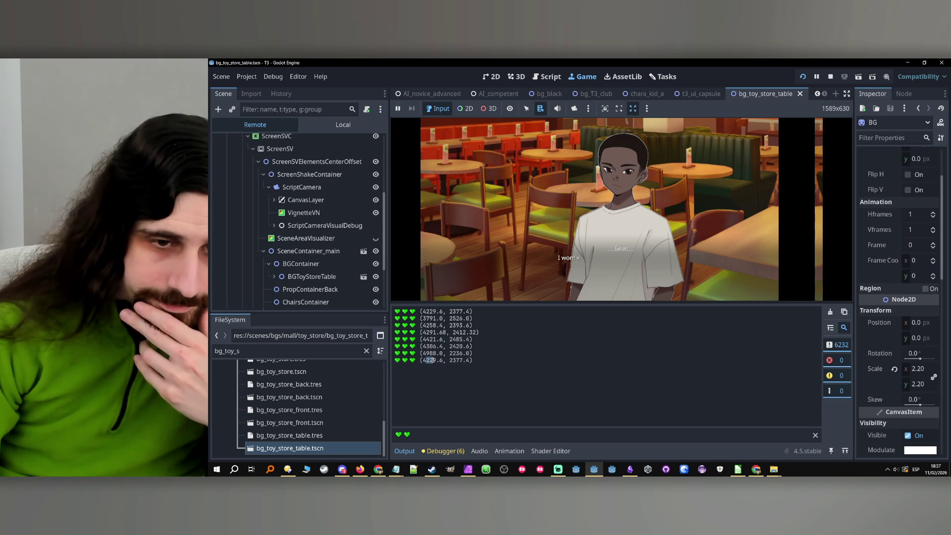
pyautogui.click(209, 475)
pyautogui.click(342, 268)
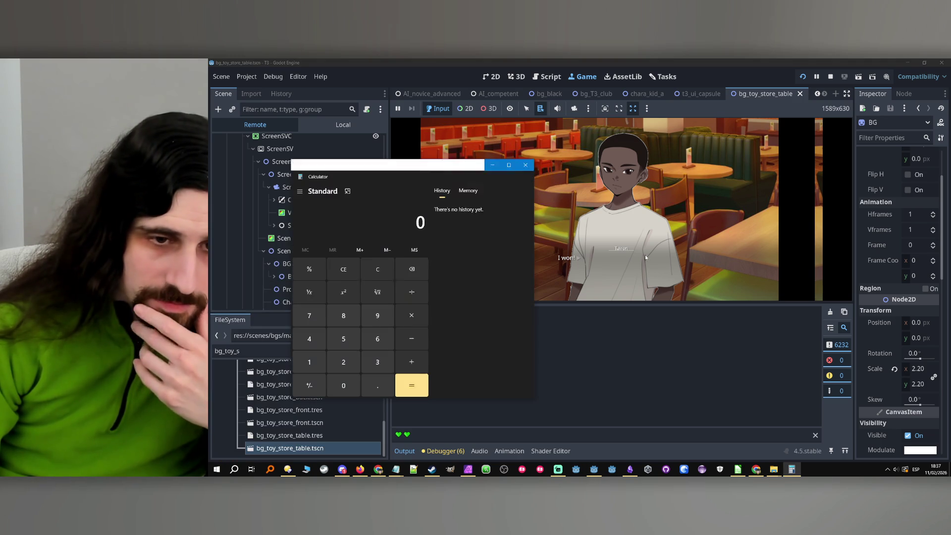
# - Compute 4229 ÷ 2 = 2,114.5 in Calculator and close it
pyautogui.moveTo(374, 165)
pyautogui.mouseDown()
pyautogui.moveTo(661, 155)
pyautogui.moveTo(634, 145)
pyautogui.mouseUp()
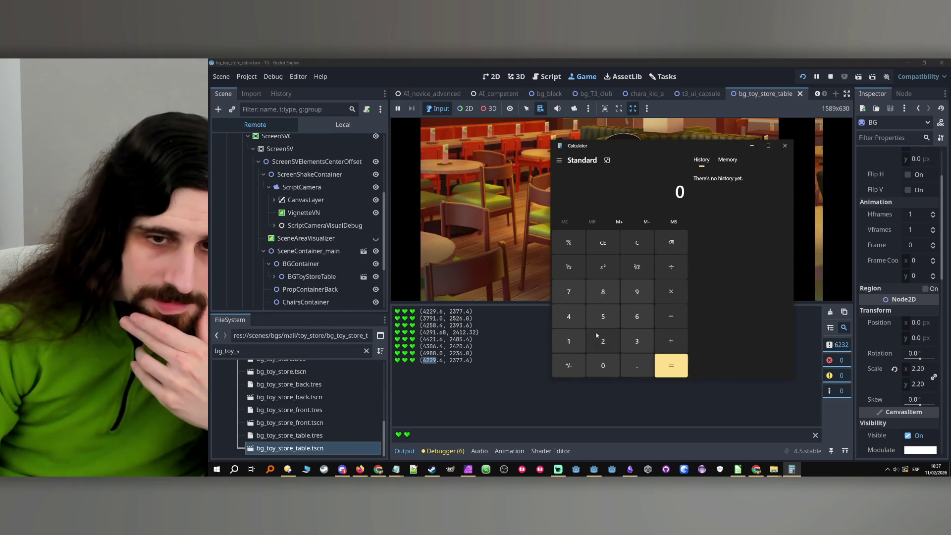
pyautogui.click(569, 316)
pyautogui.click(608, 340)
pyautogui.click(608, 341)
pyautogui.click(639, 292)
pyautogui.click(671, 266)
pyautogui.click(601, 344)
pyautogui.click(678, 372)
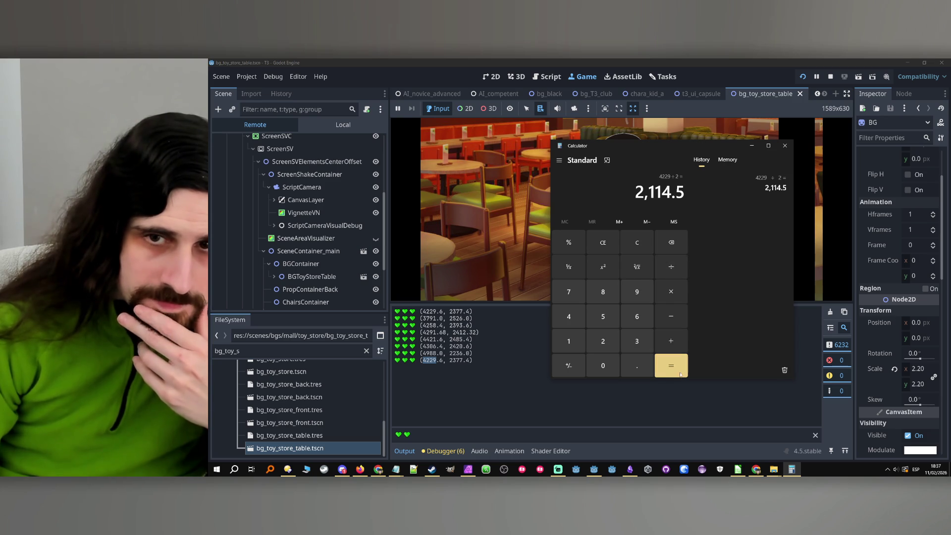
pyautogui.click(786, 148)
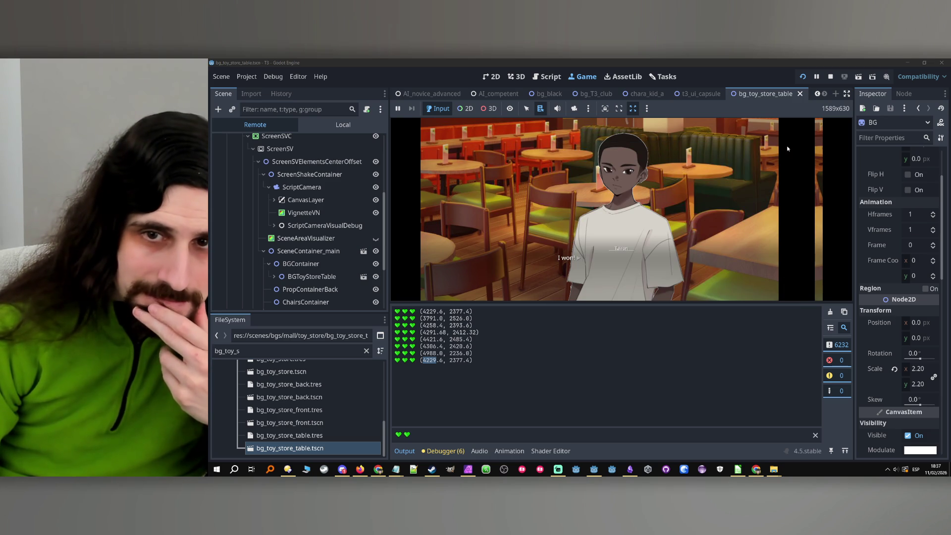
# - Expand BGToyStoreTable > CanvasGroup > BG remotely and check MirrorL at x -2114.8 and MirrorR at 2114.8
pyautogui.scroll(-2, 302, 228)
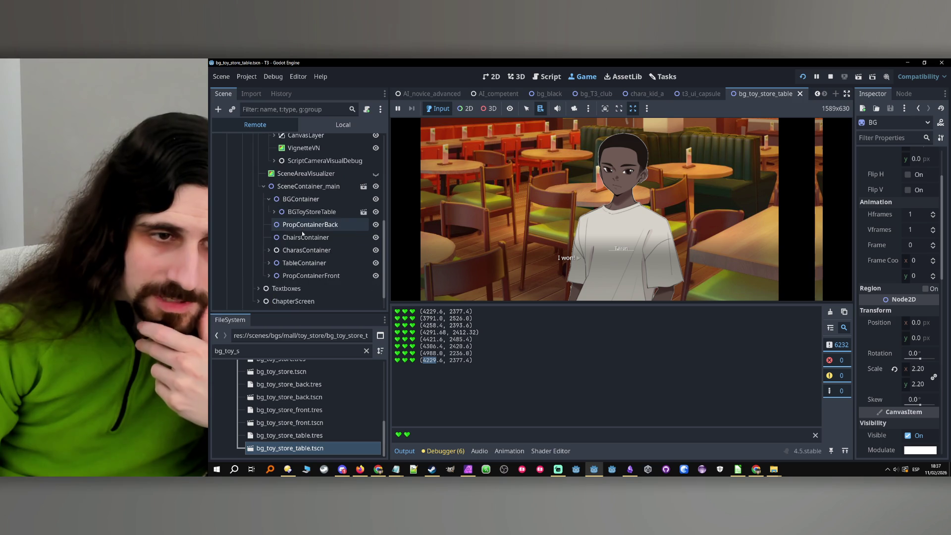
pyautogui.click(274, 211)
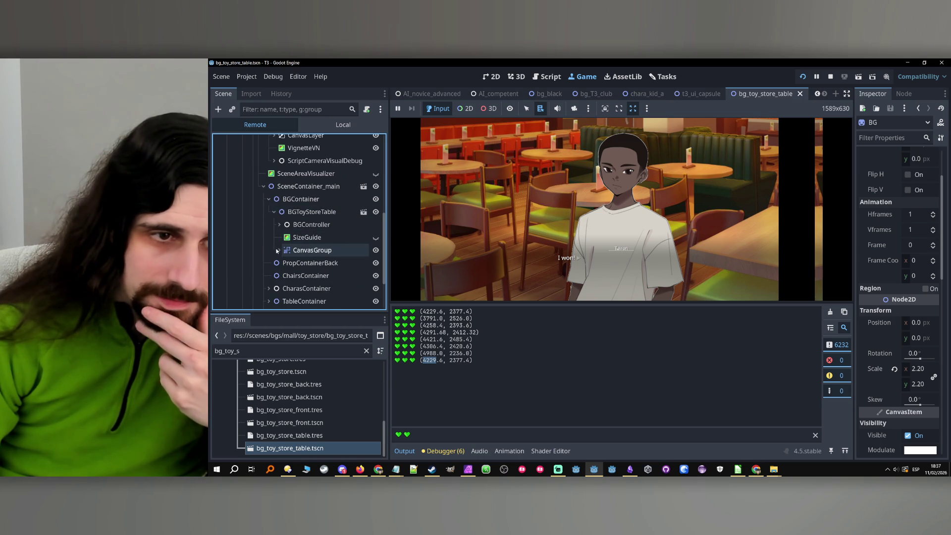
pyautogui.click(276, 250)
pyautogui.click(285, 263)
pyautogui.click(314, 275)
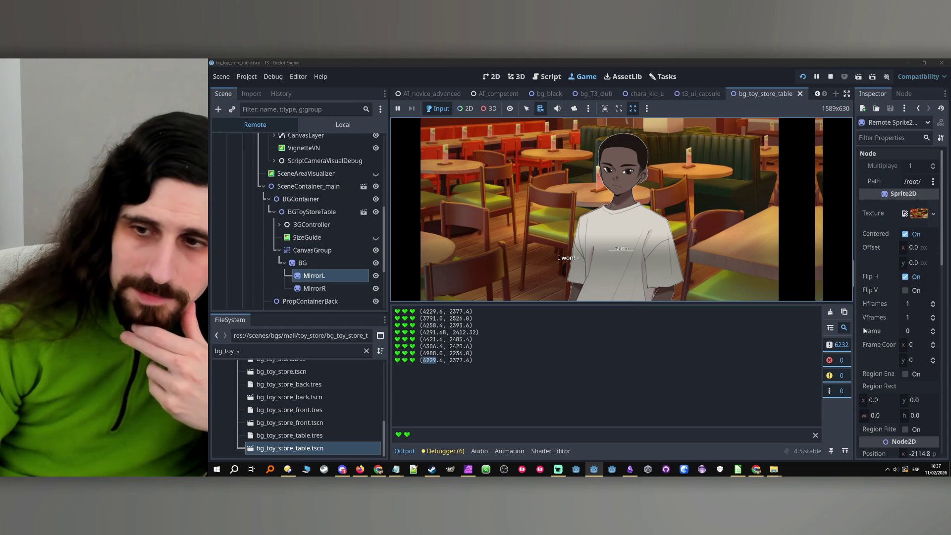
pyautogui.scroll(-3, 875, 339)
pyautogui.click(926, 378)
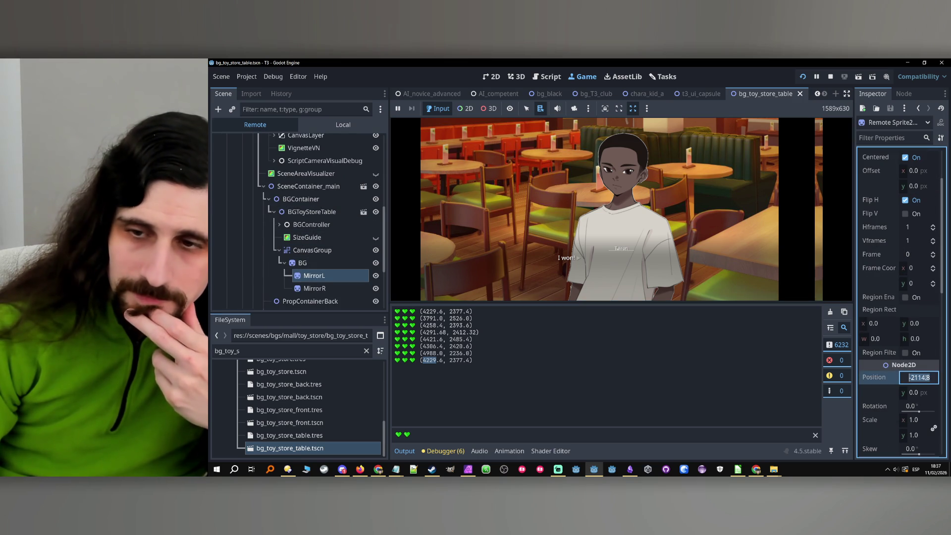
pyautogui.click(322, 289)
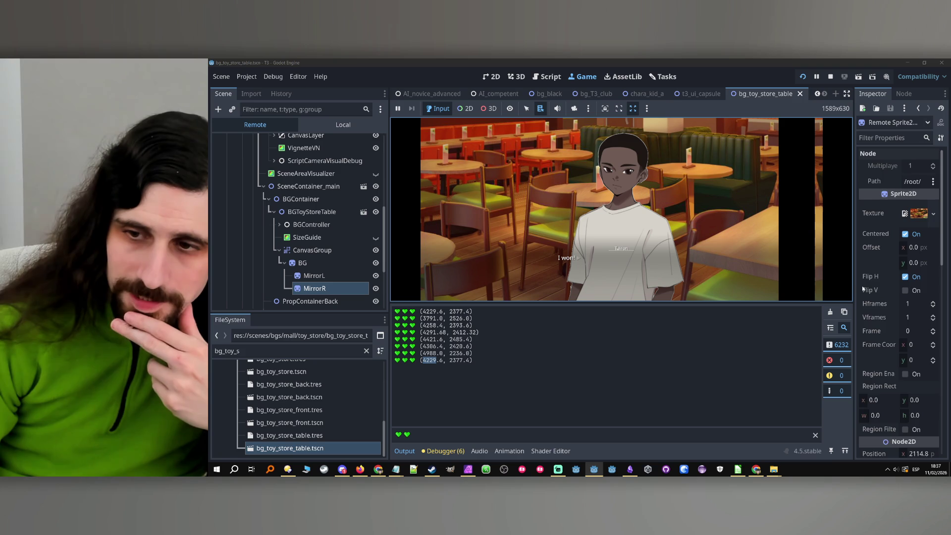
pyautogui.scroll(2, 864, 288)
pyautogui.scroll(-3, 863, 288)
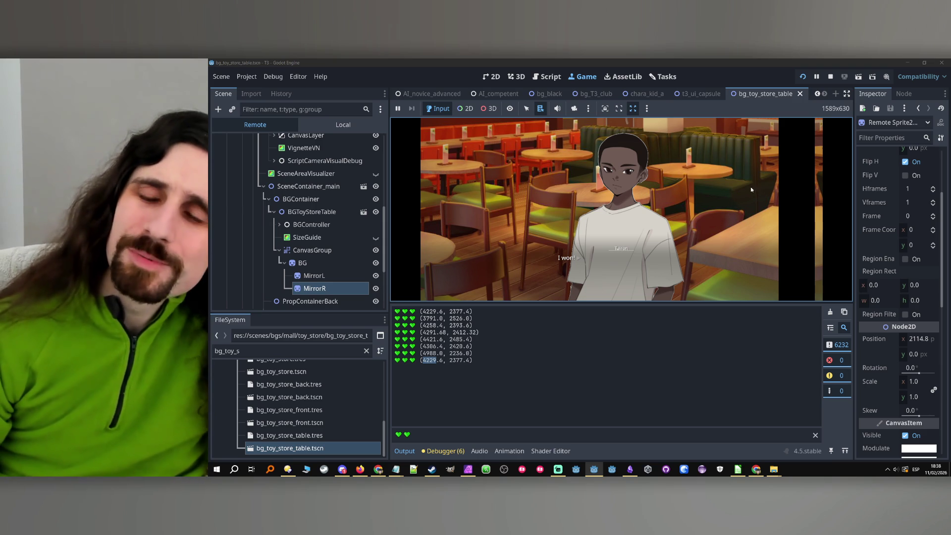
# - Stop the game and move the green-heart debug print from _mirror_background into get_bg_size
pyautogui.click(835, 78)
pyautogui.scroll(-2, 644, 207)
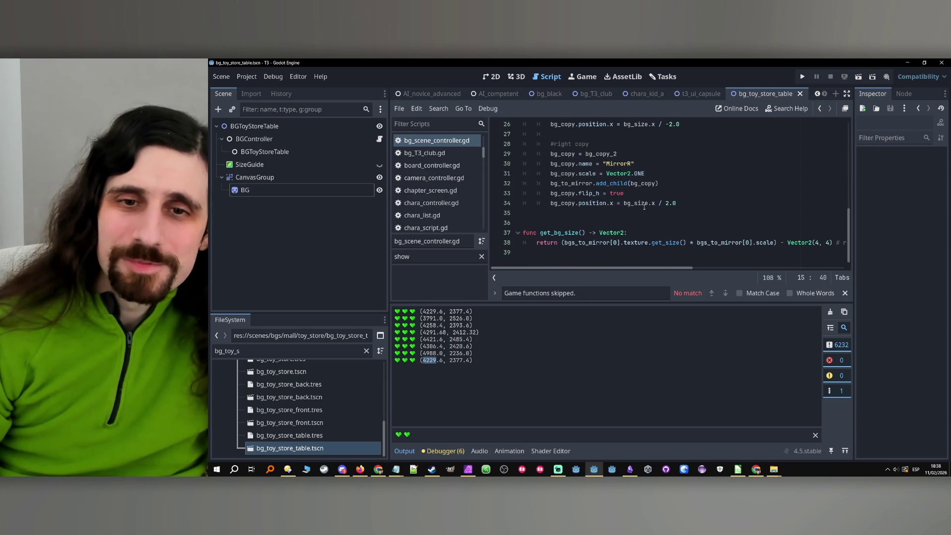
pyautogui.scroll(5, 575, 238)
pyautogui.moveTo(699, 219)
pyautogui.mouseDown()
pyautogui.moveTo(525, 223)
pyautogui.moveTo(551, 223)
pyautogui.mouseUp()
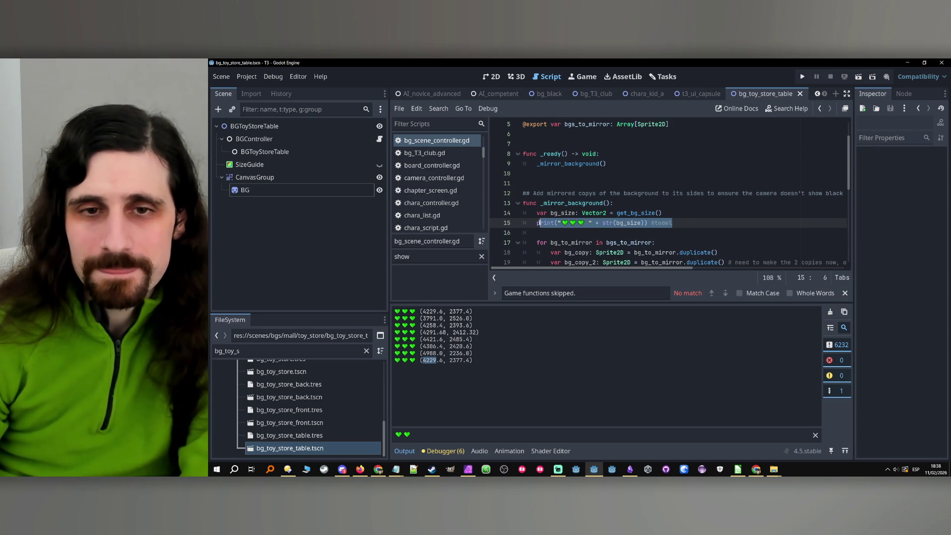
pyautogui.press('BackSpace')
pyautogui.press('BackSpace')
pyautogui.press('BackSpace')
pyautogui.scroll(-5, 638, 218)
pyautogui.click(682, 232)
pyautogui.press('Return')
pyautogui.write('print("💚💚💚 " + str(bg_size)) #todel')
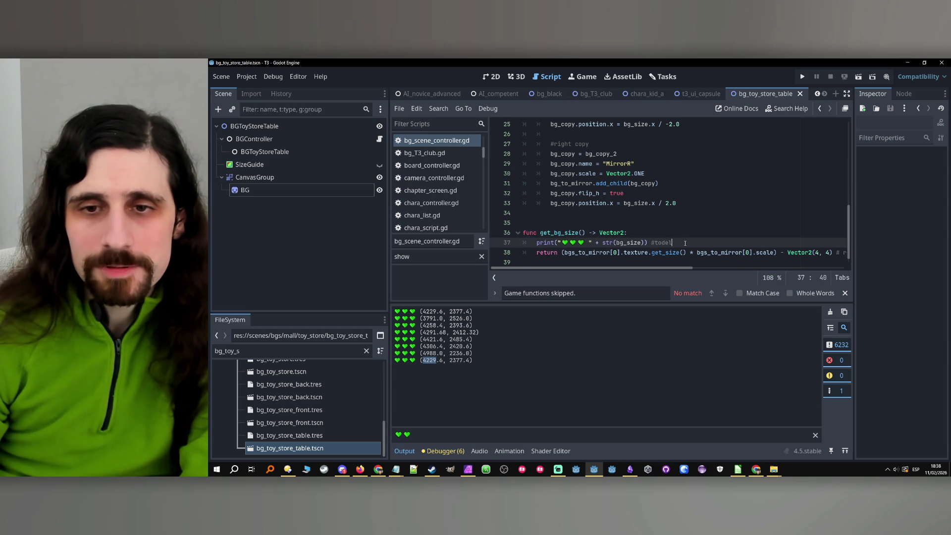
# - Make the print output bgs_to_mirror[0].texture.get_size(), then save and relaunch the game
pyautogui.moveTo(688, 251); pyautogui.dragTo(580, 243)
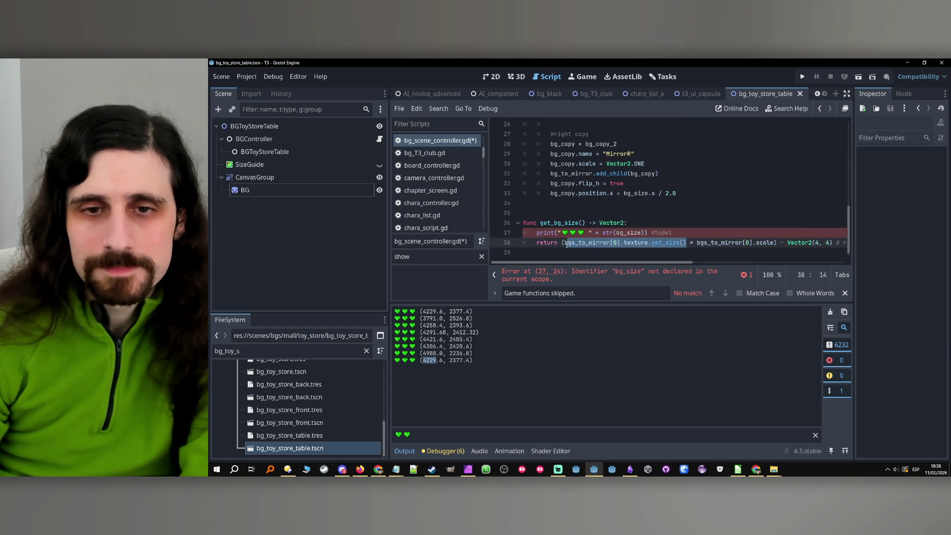
pyautogui.write('bgs_to_mirror[0].texture.get_size()')
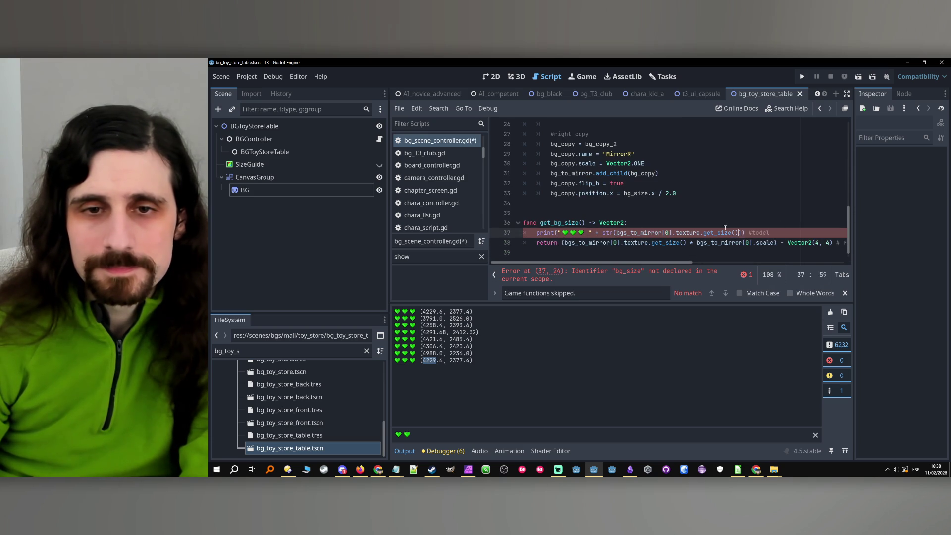
pyautogui.click(721, 224)
pyautogui.press('F5')
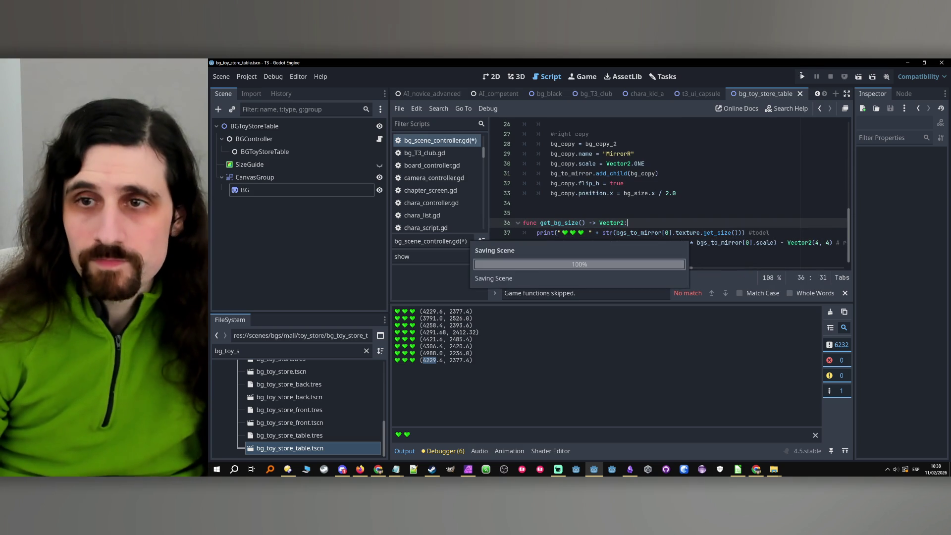
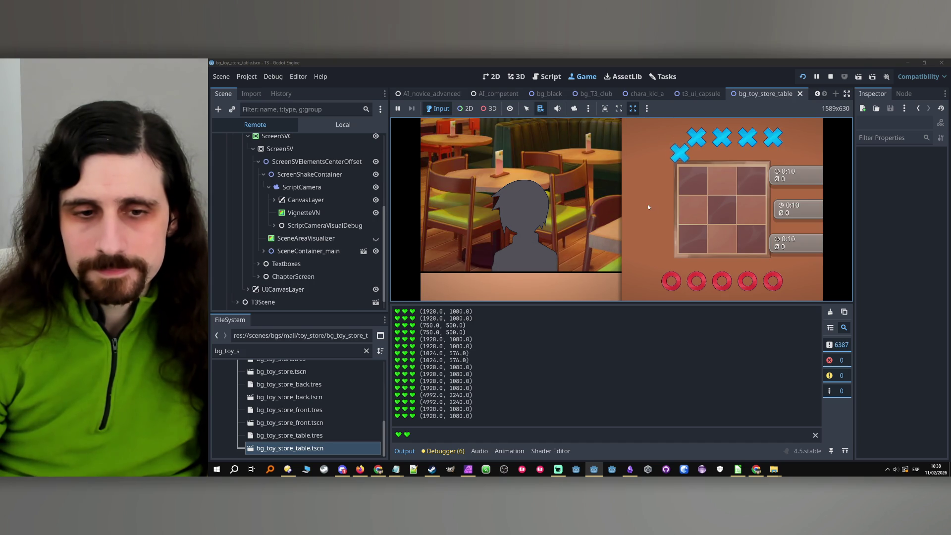
# - Stop the running game and inspect the BG sprite's 1920×1080 texture in the Inspector
pyautogui.moveTo(426, 417); pyautogui.dragTo(468, 417)
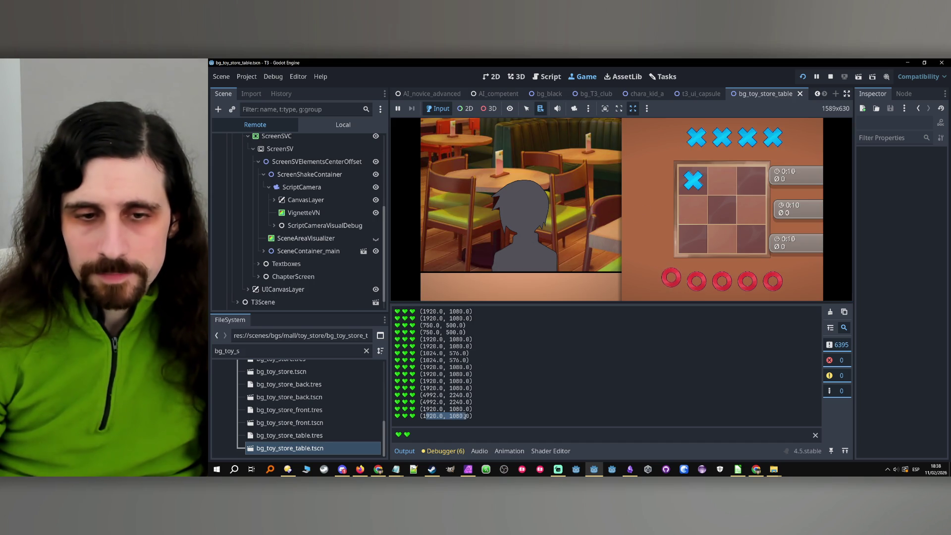
pyautogui.click(831, 77)
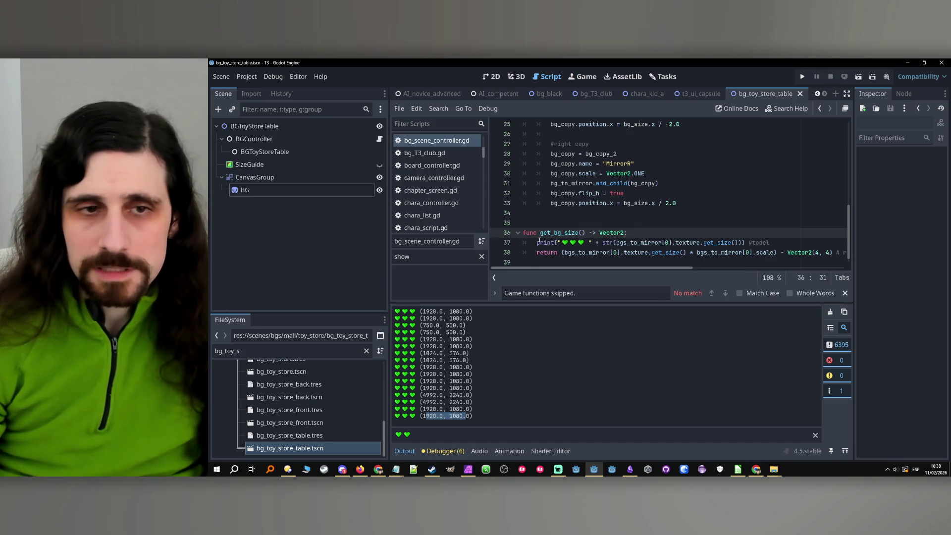
pyautogui.click(304, 190)
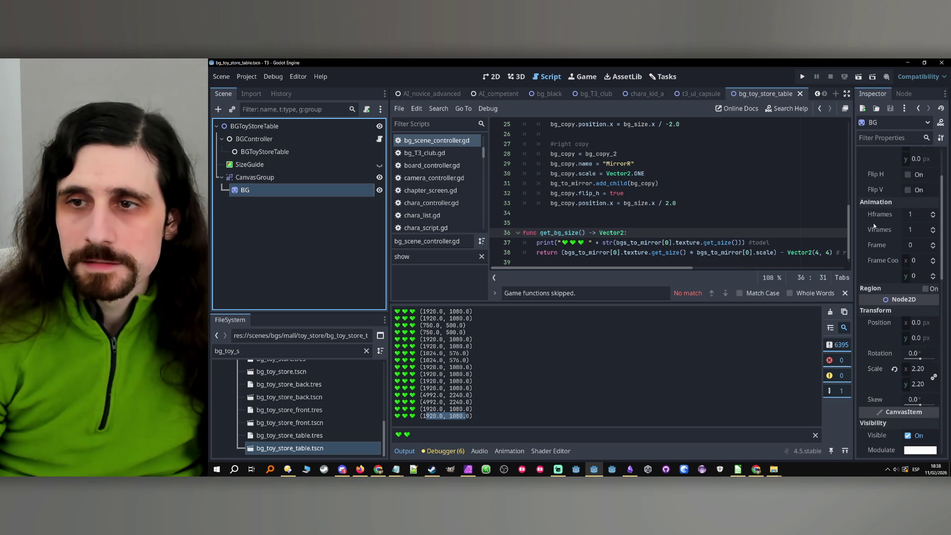
pyautogui.scroll(5, 872, 223)
pyautogui.click(914, 173)
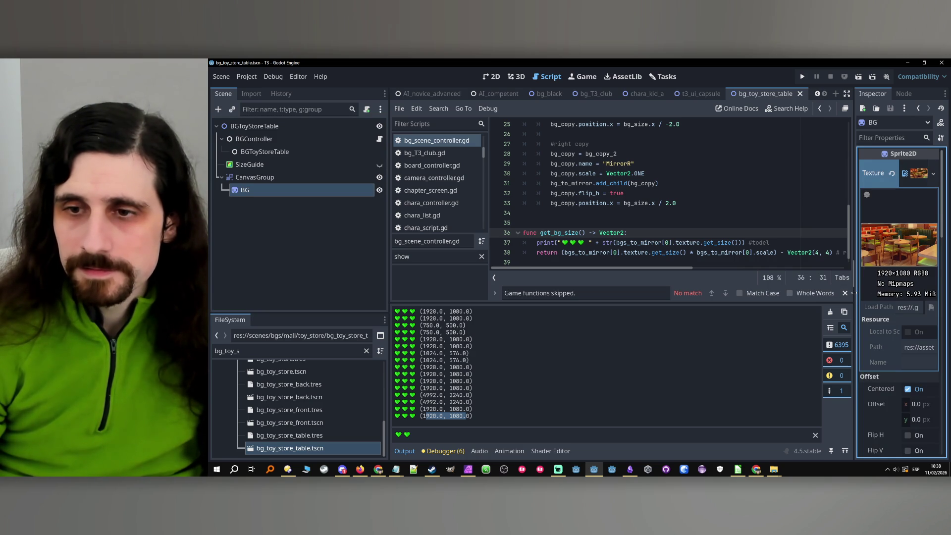
pyautogui.moveTo(853, 293); pyautogui.dragTo(791, 309)
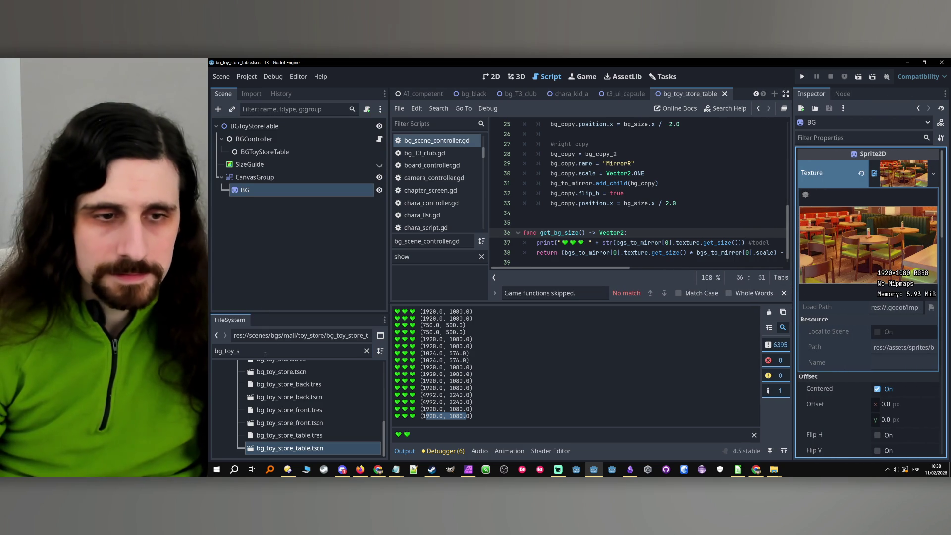
# - Filter the FileSystem to 'store_ta' and bring up options for bg_toy_store_table.png
pyautogui.doubleClick(266, 355)
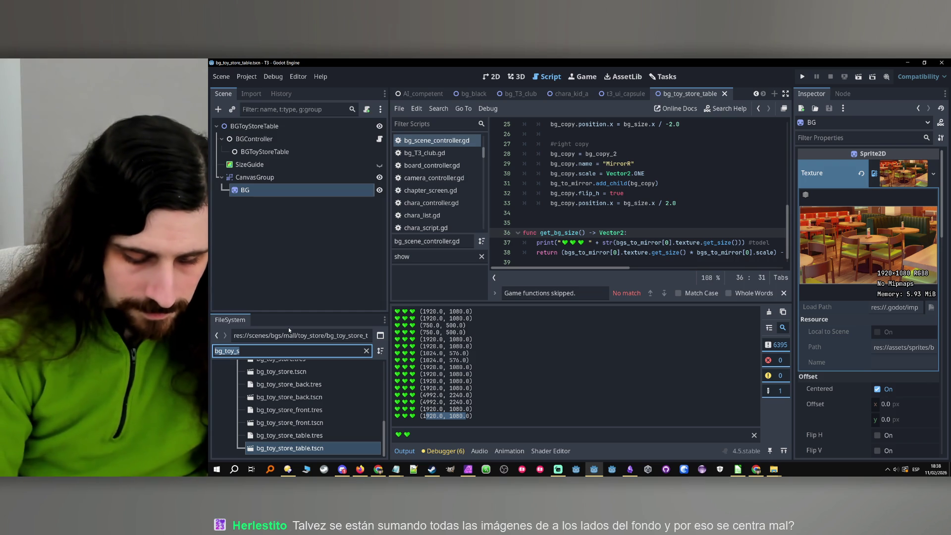
pyautogui.write('store_t')
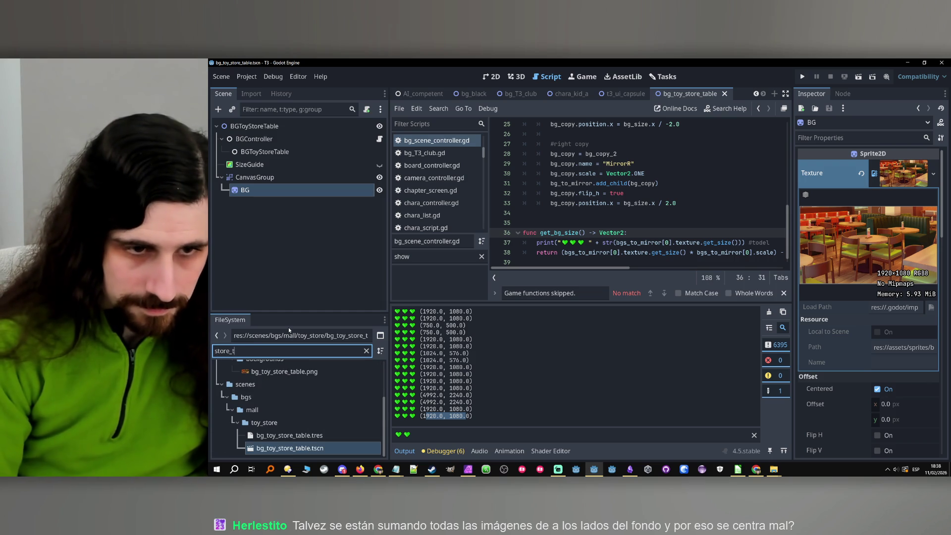
pyautogui.write('a')
pyautogui.click(280, 372)
pyautogui.rightClick(280, 371)
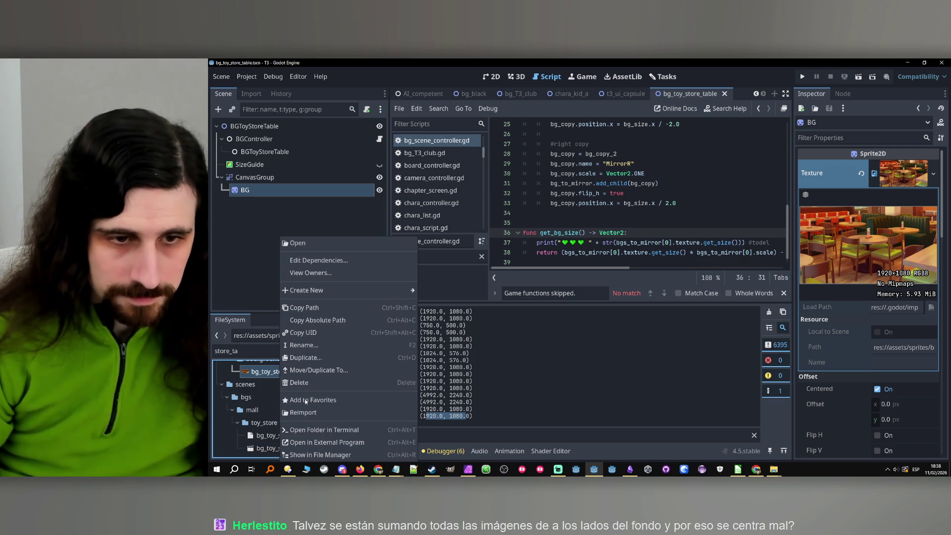
# - Show bg_toy_store_table.png in File Explorer and check its 1920 × 1080 dimensions in Properties
pyautogui.click(320, 454)
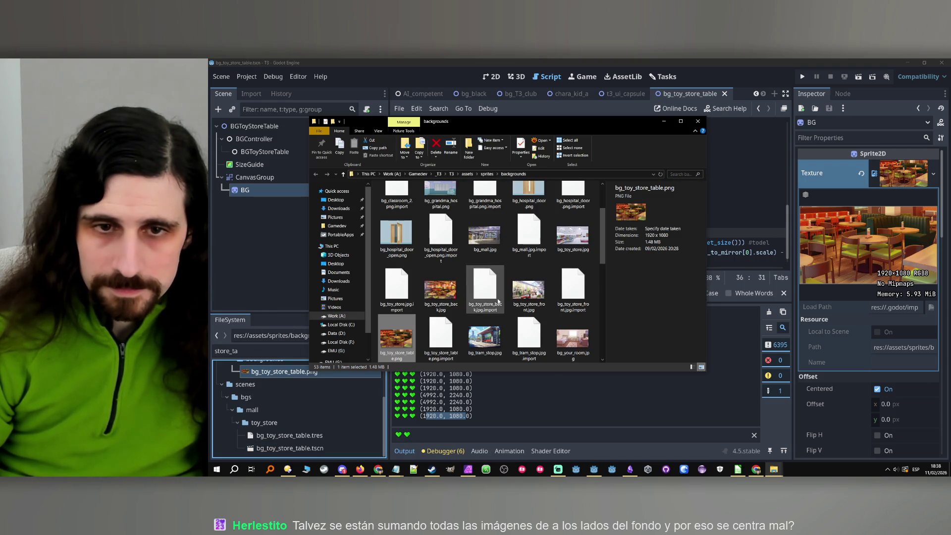
pyautogui.rightClick(405, 344)
pyautogui.click(426, 333)
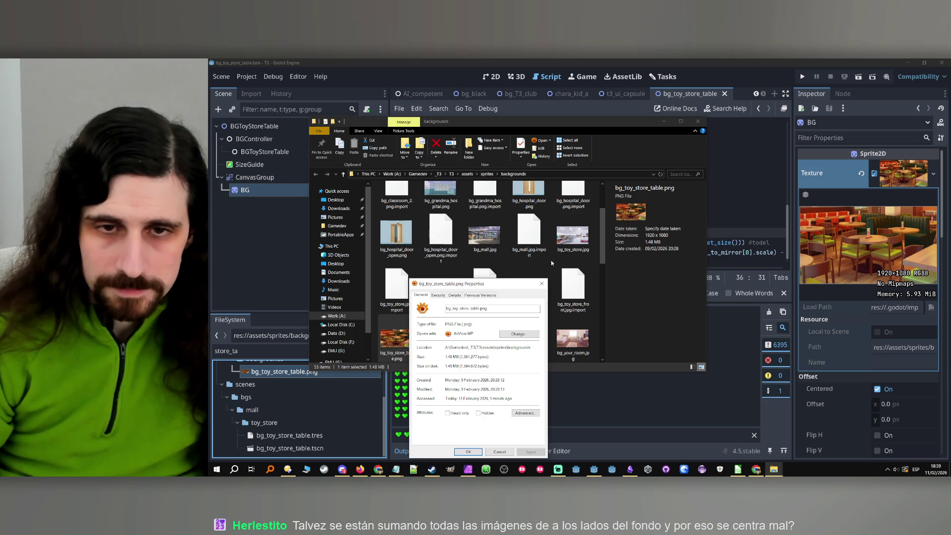
pyautogui.click(454, 295)
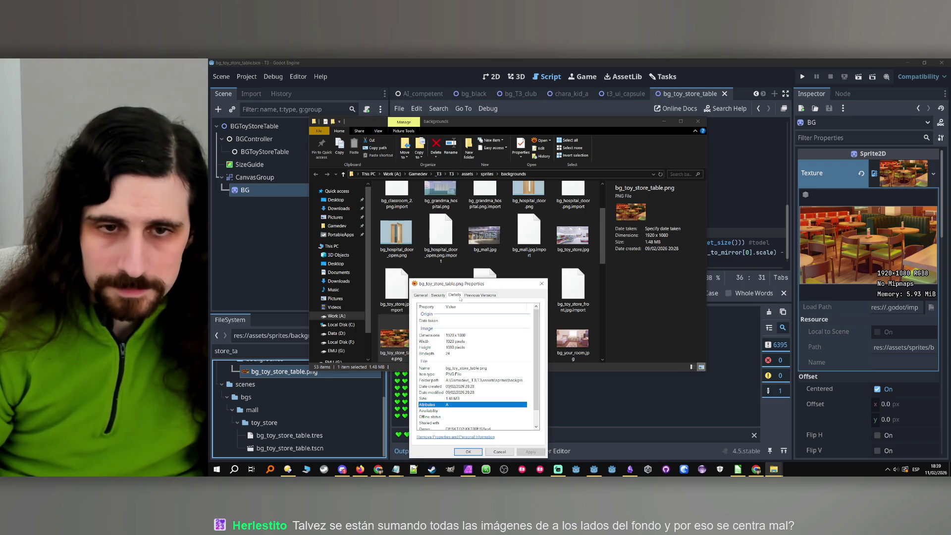
# - Close the Properties and Explorer windows and launch Calculator
pyautogui.click(541, 284)
pyautogui.click(698, 120)
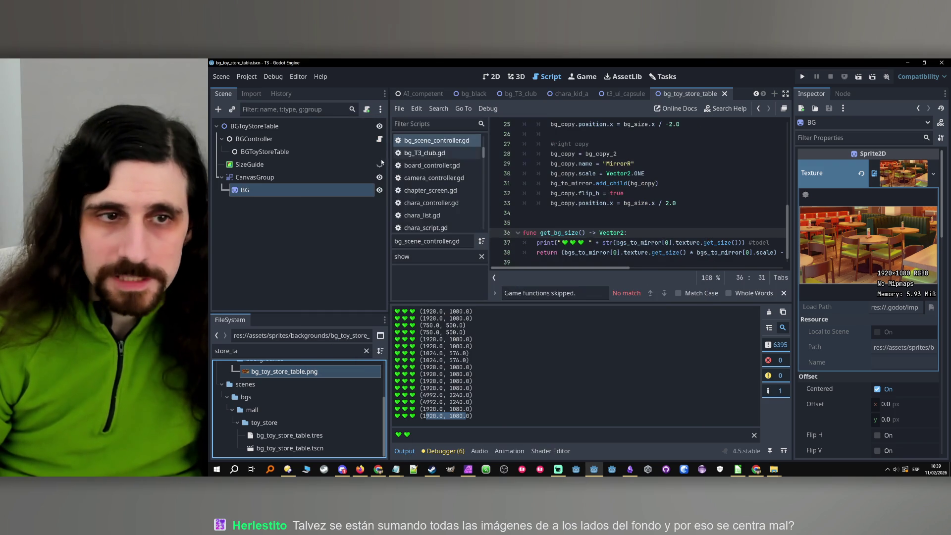
pyautogui.click(216, 469)
pyautogui.click(343, 266)
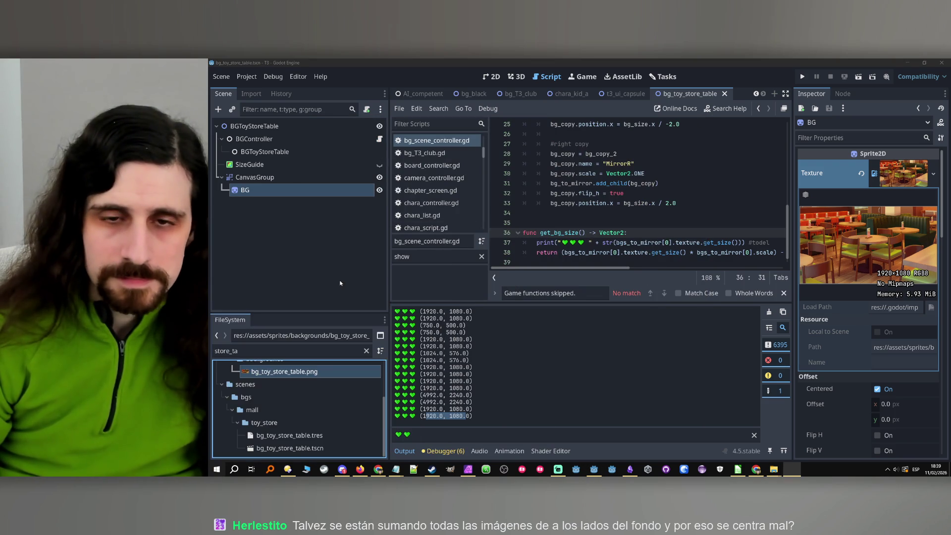
# - Calculate 1920 × 2.2 = 4,224 in Calculator
pyautogui.write('192')
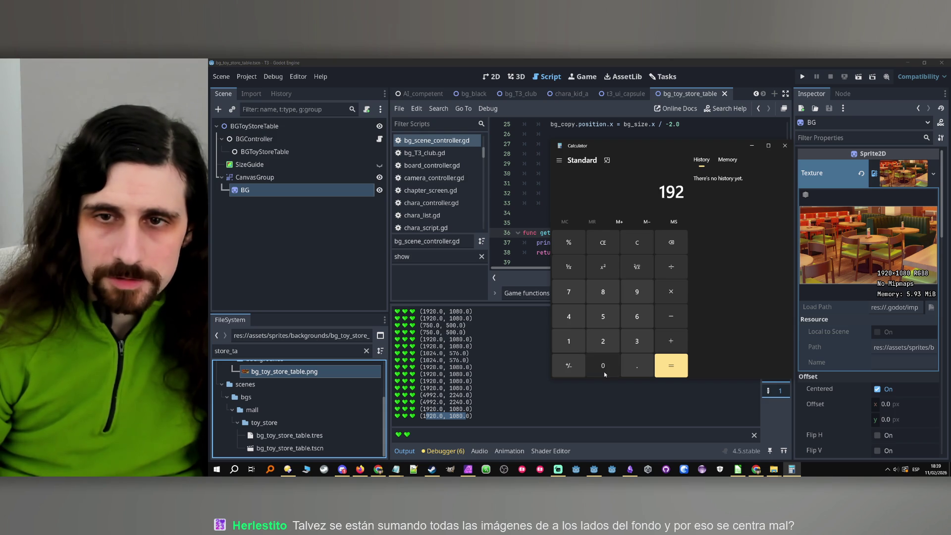
pyautogui.click(605, 372)
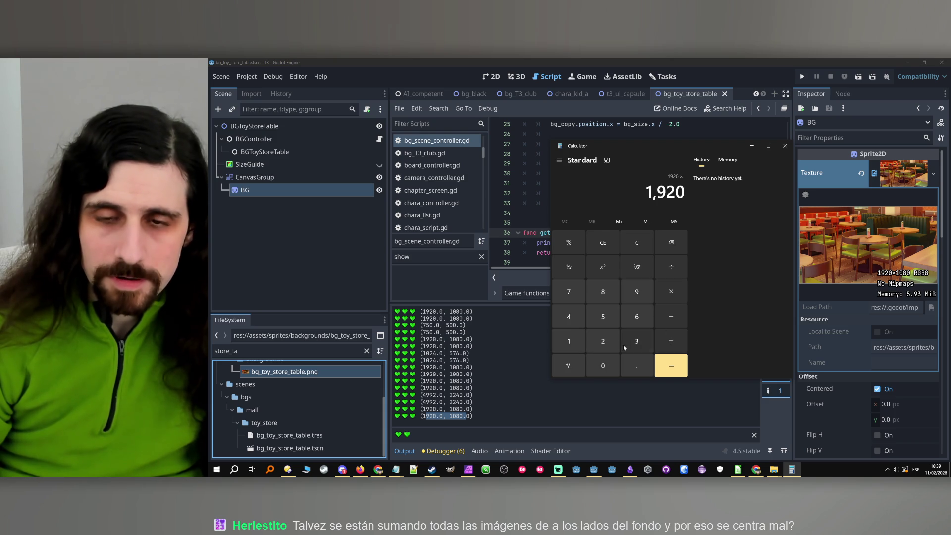
pyautogui.write('2.2')
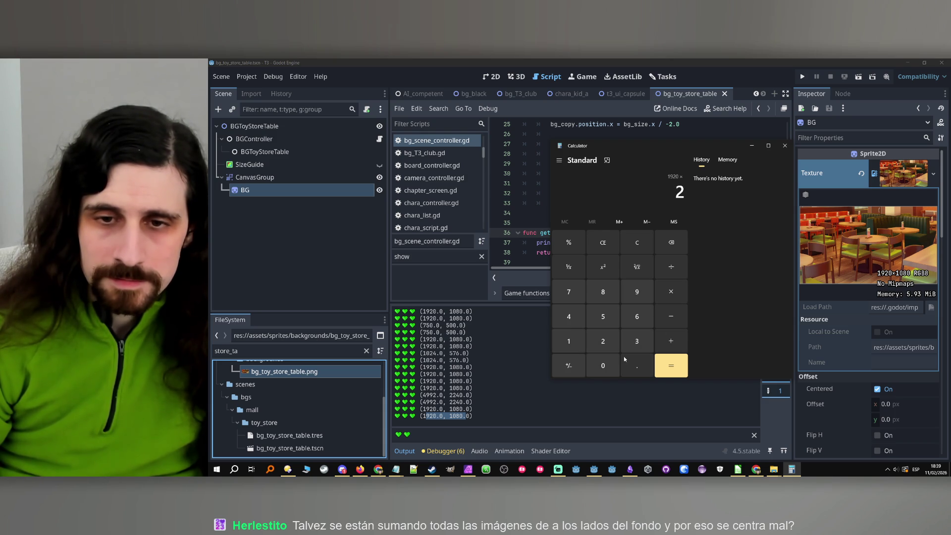
pyautogui.click(677, 373)
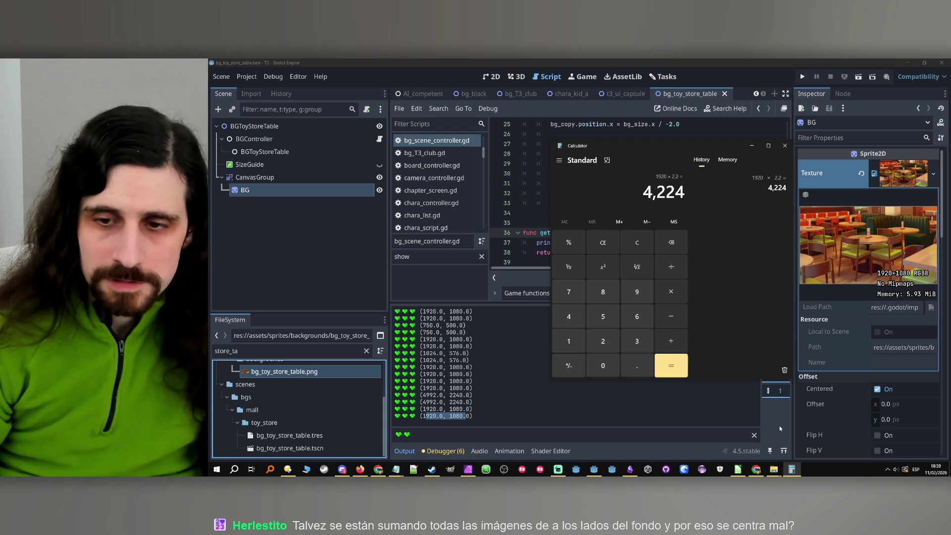
# - Halve the 4,224 result to get 2,112 and minimize the calculator
pyautogui.click(671, 270)
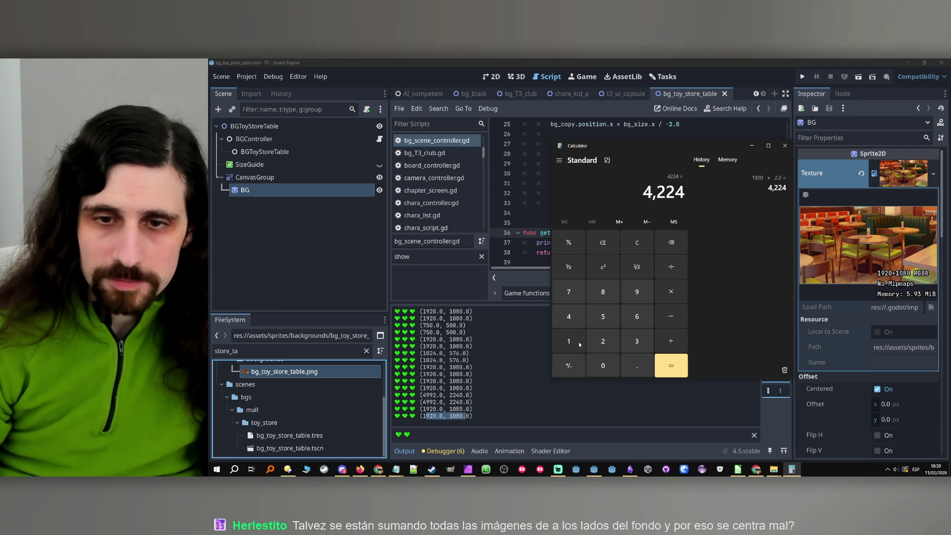
pyautogui.click(601, 344)
pyautogui.click(671, 365)
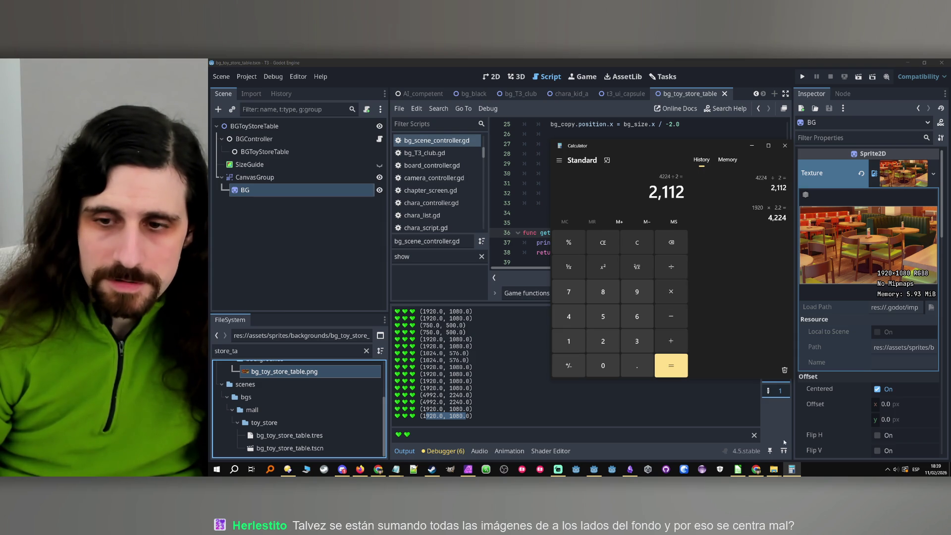
pyautogui.click(792, 474)
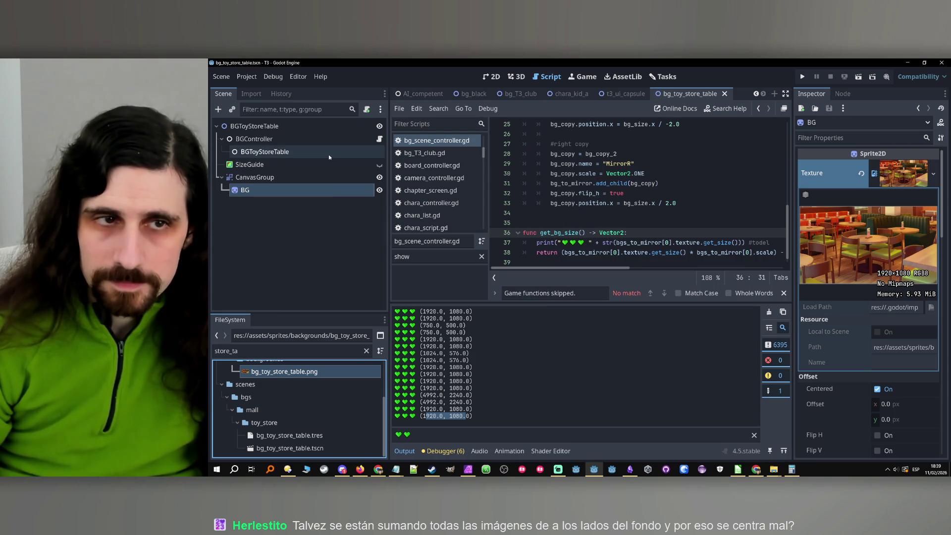
# - Select BGController and review its script's print line, resizing the code editor and scene panels
pyautogui.click(347, 142)
pyautogui.click(379, 140)
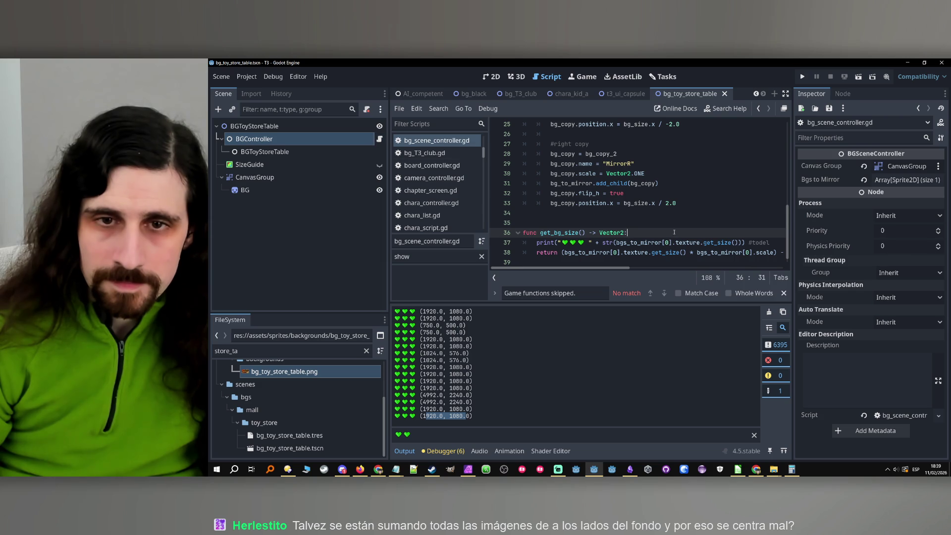
pyautogui.click(785, 231)
pyautogui.moveTo(791, 254); pyautogui.dragTo(828, 255)
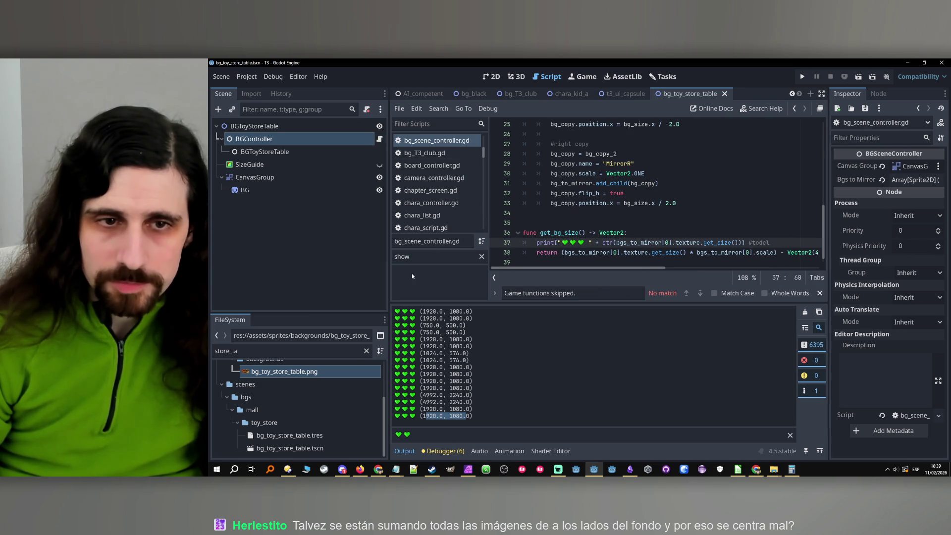
pyautogui.moveTo(393, 283); pyautogui.dragTo(377, 284)
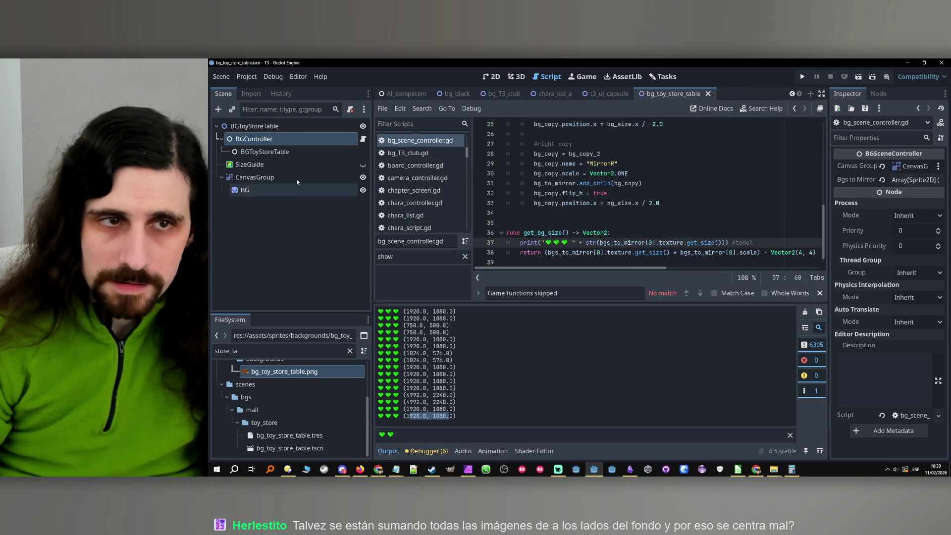
# - Switch to the 2D view, check BG's scale, and hide the SizeGuide rectangle
pyautogui.click(249, 164)
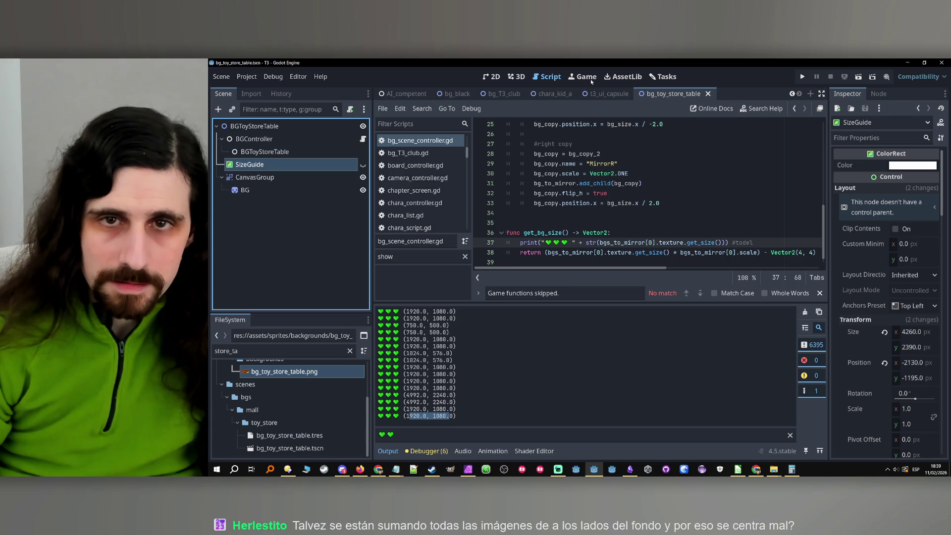
pyautogui.click(491, 77)
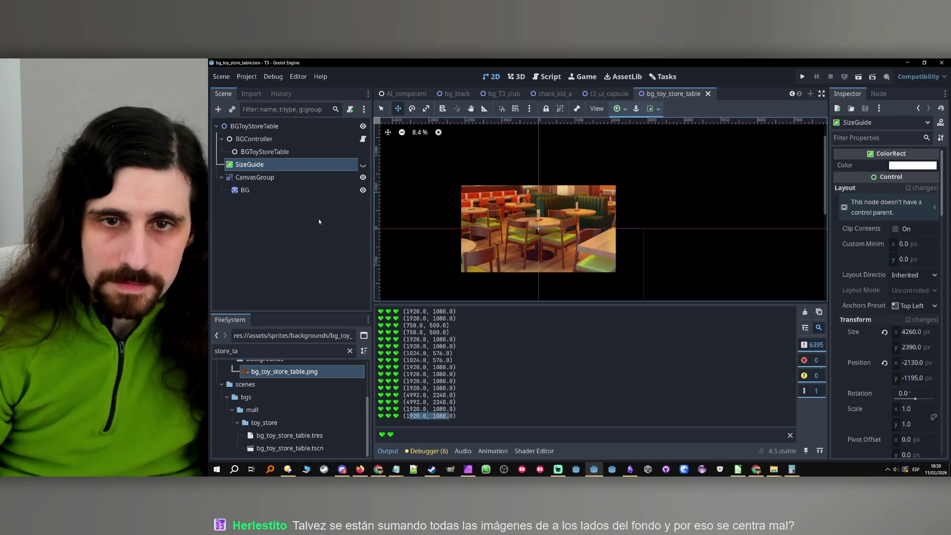
pyautogui.click(260, 191)
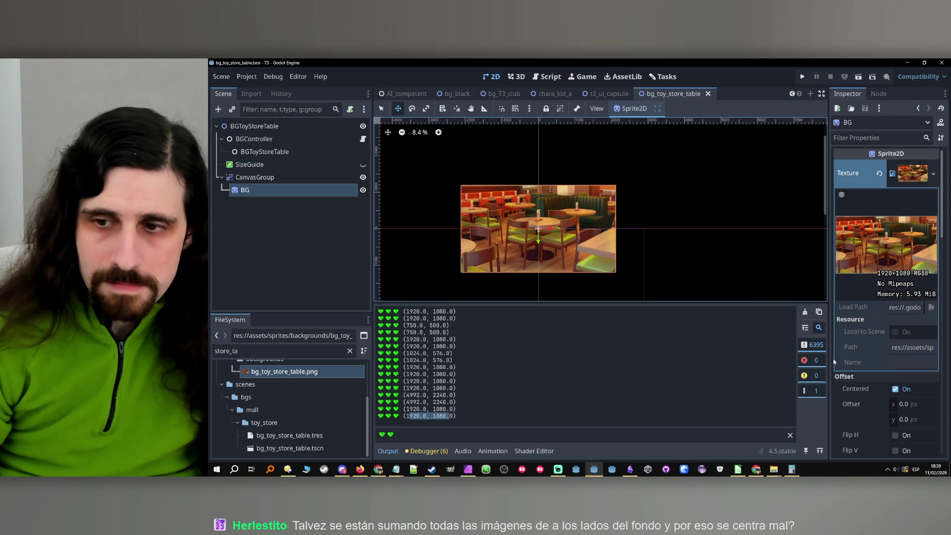
pyautogui.scroll(-5, 834, 359)
pyautogui.scroll(-2, 846, 355)
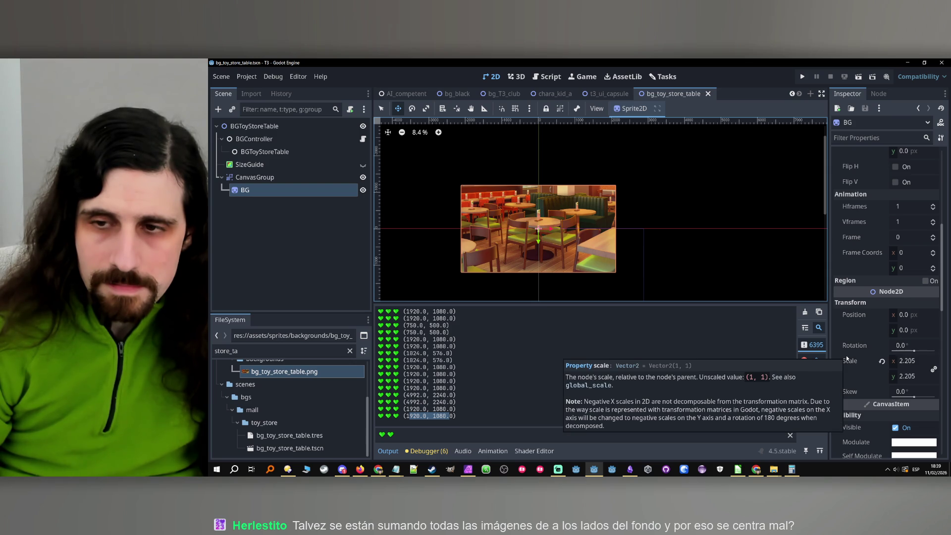
pyautogui.click(363, 165)
# - Paste a copy of BG as its child and set the copy's scale to 1 on both axes
pyautogui.click(262, 179)
pyautogui.click(260, 190)
pyautogui.hotkey('ctrl', 'v')
pyautogui.scroll(-3, 887, 347)
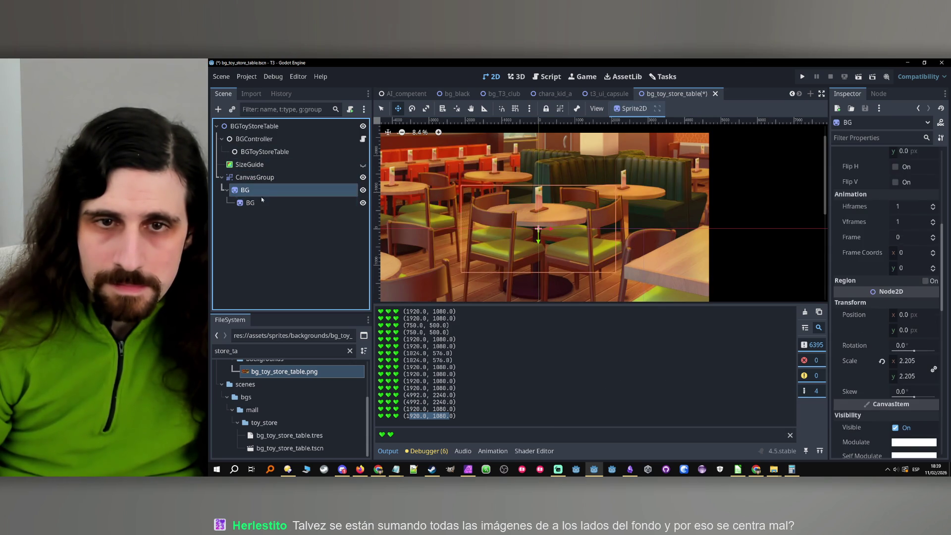
pyautogui.scroll(-3, 910, 385)
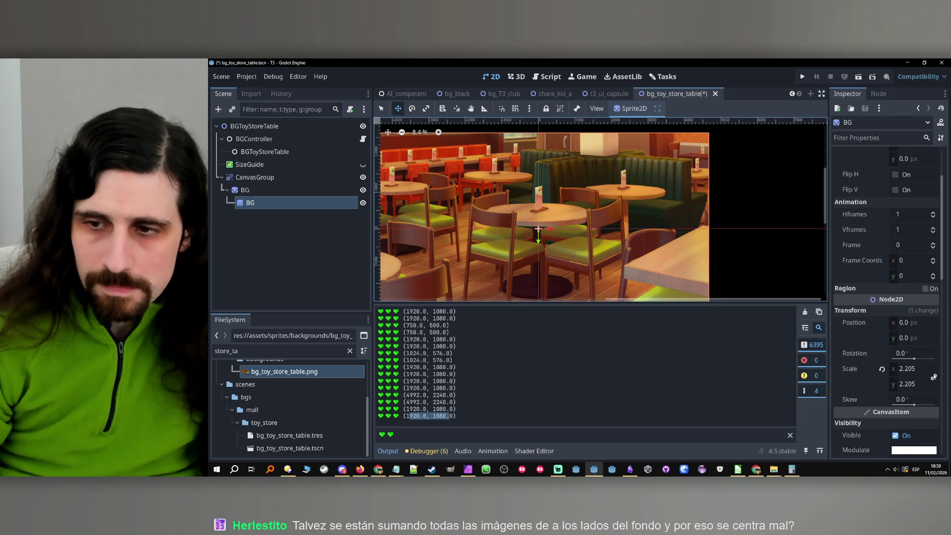
pyautogui.click(919, 368)
pyautogui.write('1')
pyautogui.press('Return')
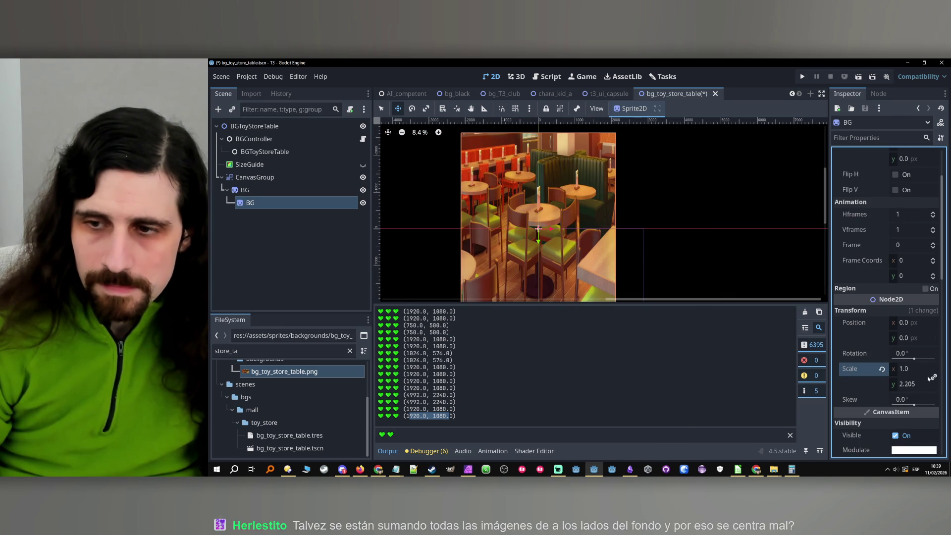
pyautogui.click(928, 380)
pyautogui.write('1')
pyautogui.press('Return')
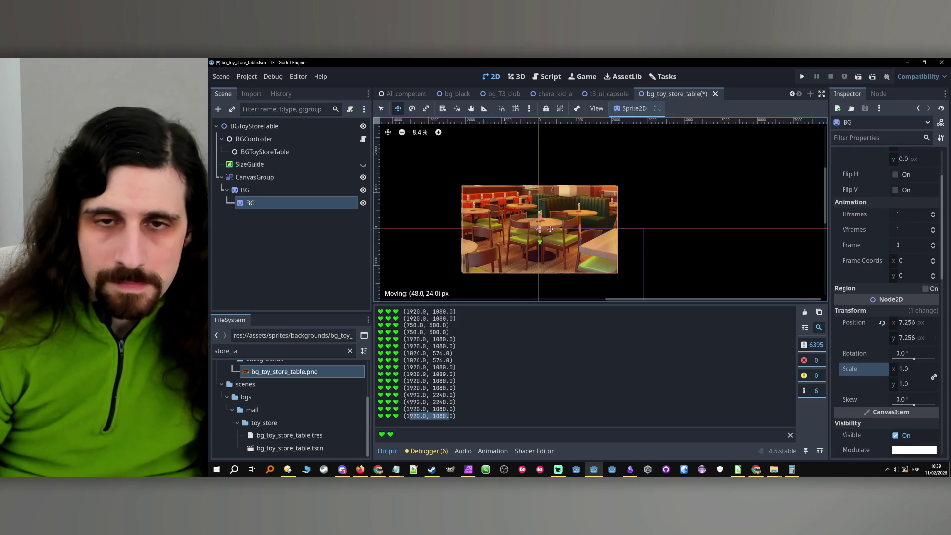
# - Move the inner copy out under CanvasGroup and set BG's scale to 1
pyautogui.moveTo(548, 228); pyautogui.dragTo(661, 228)
pyautogui.hotkey('ctrl', 'z')
pyautogui.moveTo(296, 208); pyautogui.dragTo(261, 197)
pyautogui.click(261, 201)
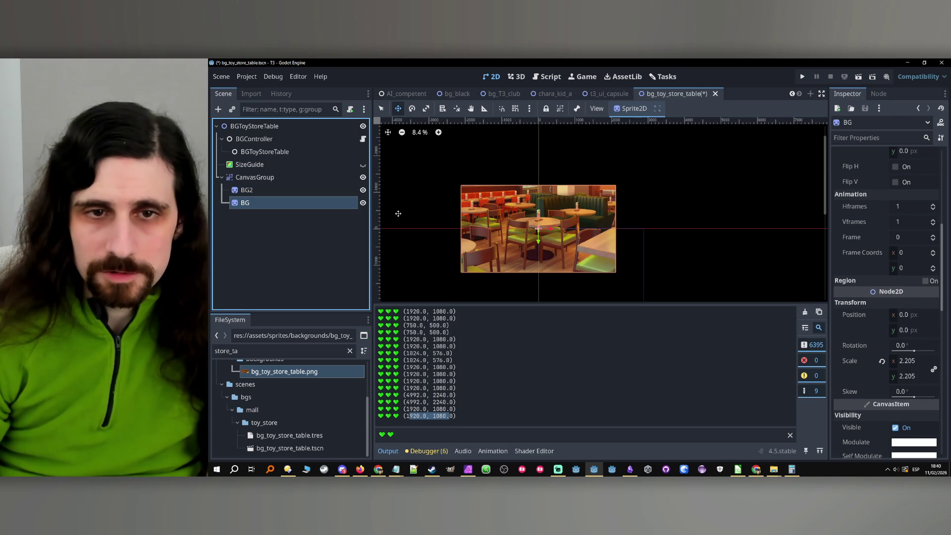
pyautogui.click(912, 361)
pyautogui.write('1')
pyautogui.press('Return')
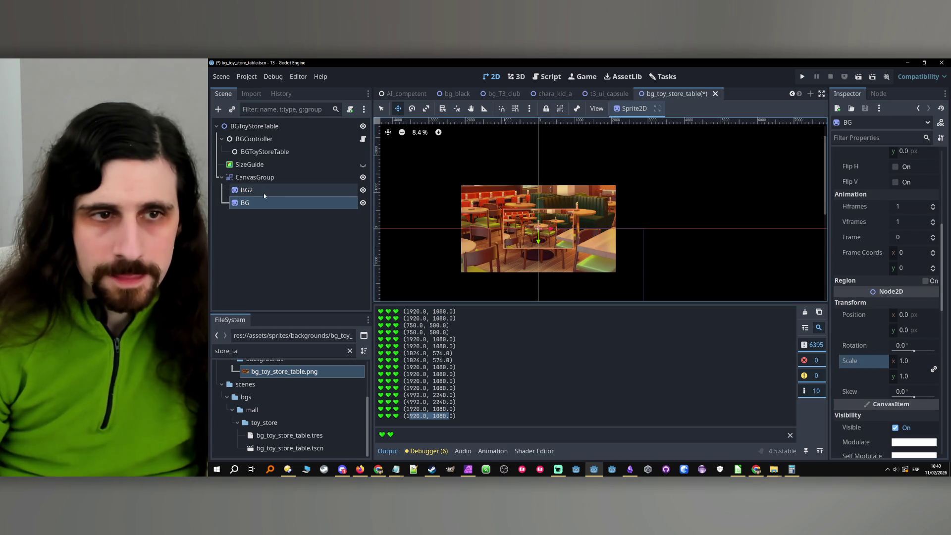
# - Set BG2's scale to 1 and make it a child of BG
pyautogui.click(264, 193)
pyautogui.click(914, 370)
pyautogui.write('1')
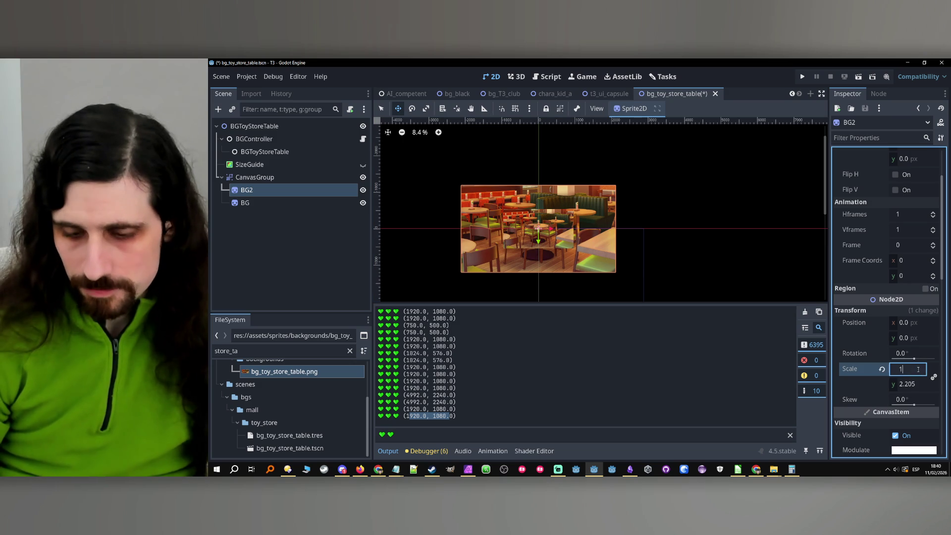
pyautogui.press('Return')
pyautogui.moveTo(267, 191); pyautogui.dragTo(268, 207)
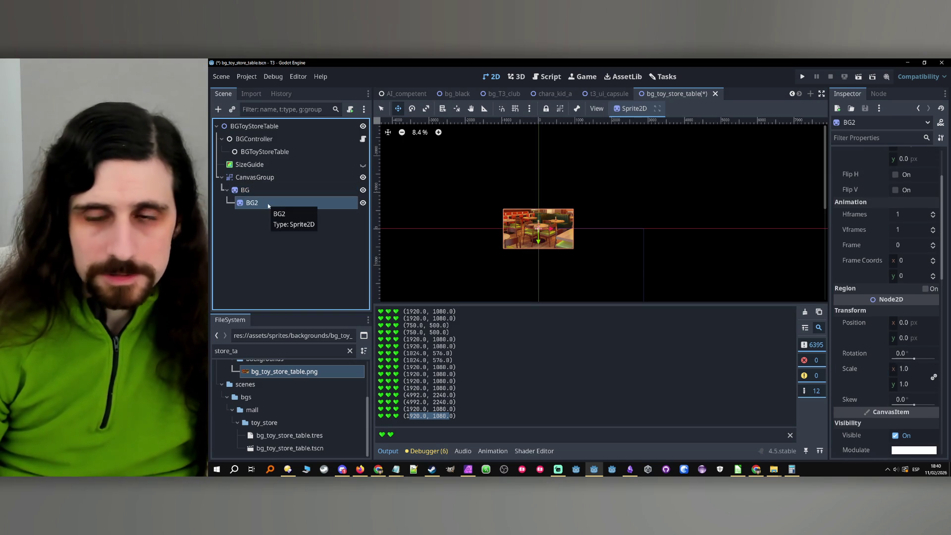
# - Set BG2's x position to 1920 px
pyautogui.click(910, 323)
pyautogui.write('1280')
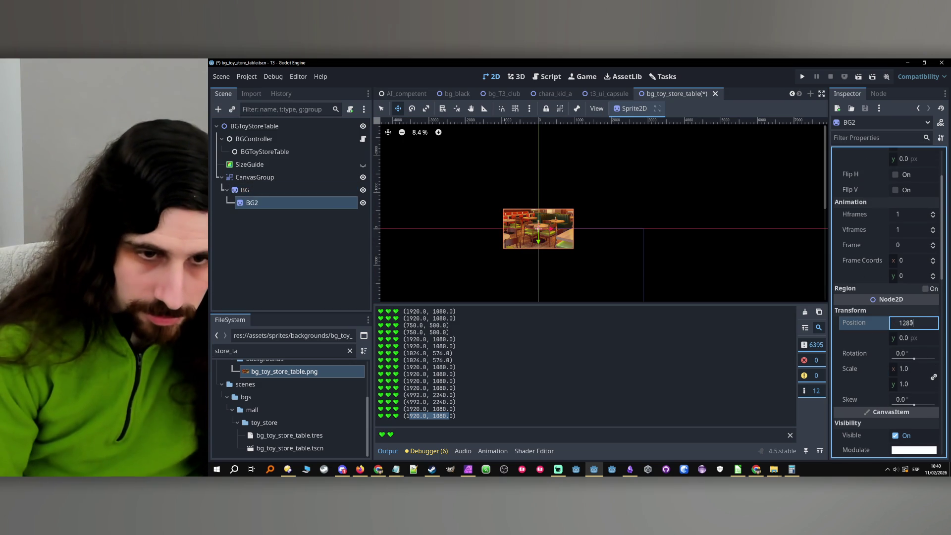
pyautogui.press('BackSpace')
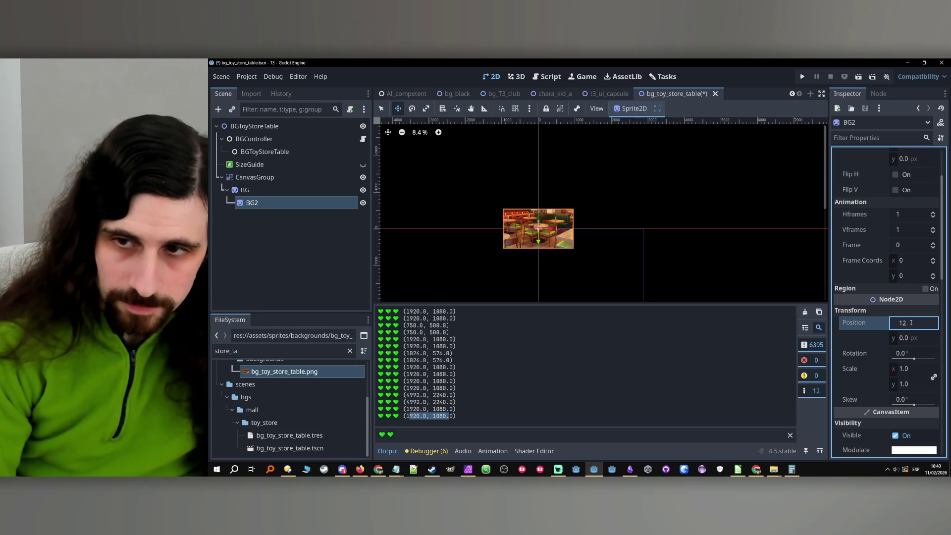
pyautogui.write('920.0')
pyautogui.press('Return')
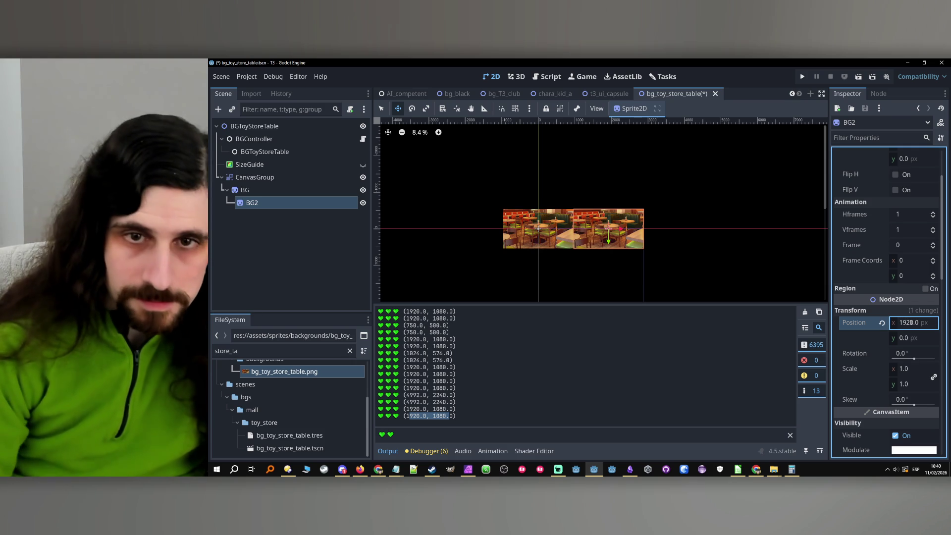
pyautogui.click(286, 192)
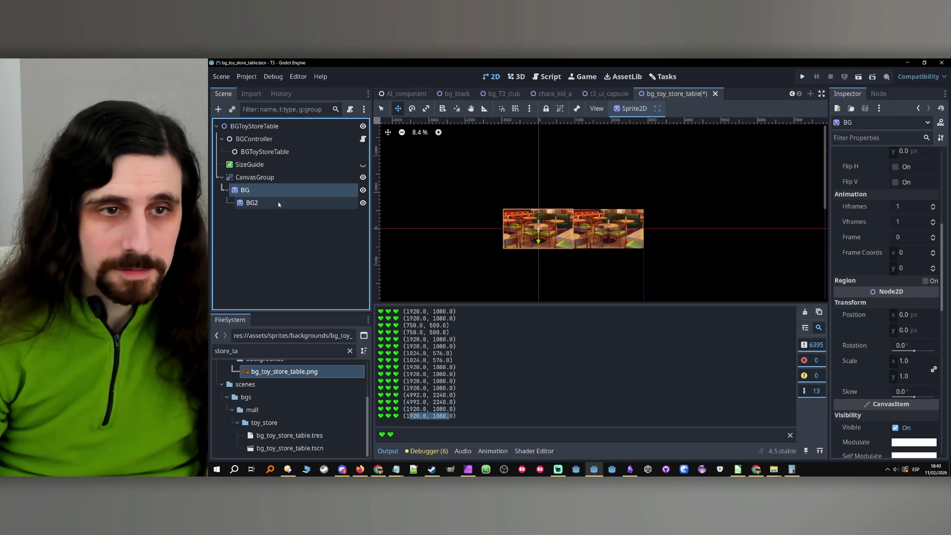
# - Set BG's scale to 2.2 and verify BG2's x position stays at 1920
pyautogui.click(906, 362)
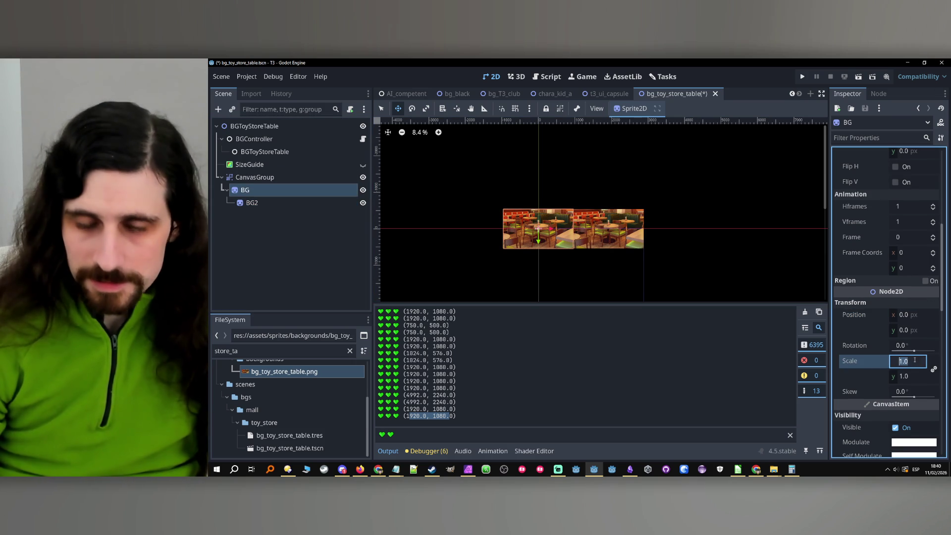
pyautogui.write('2.2')
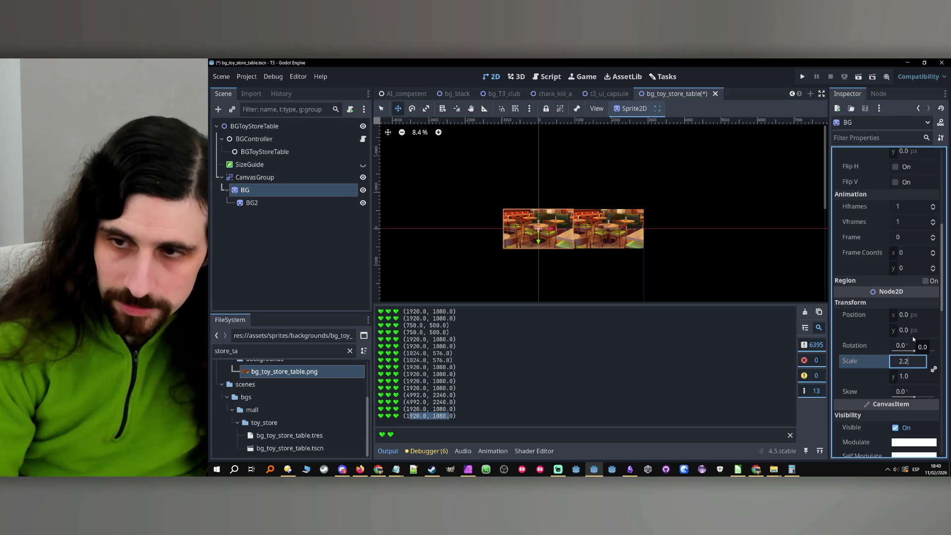
pyautogui.press('Return')
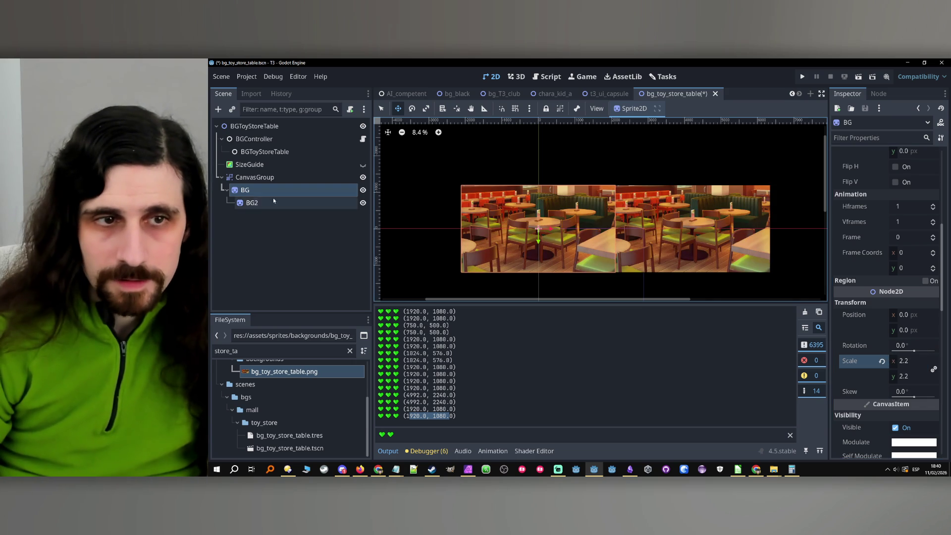
pyautogui.click(257, 204)
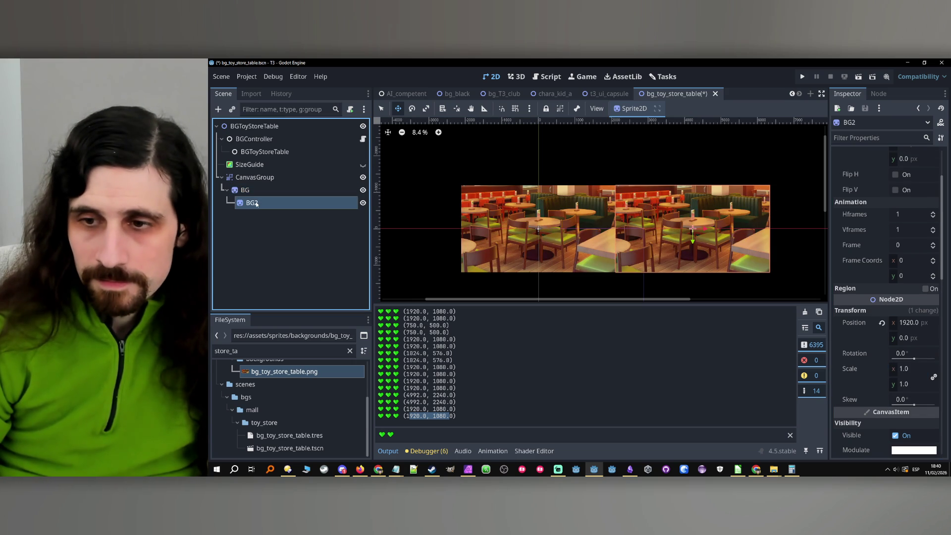
pyautogui.click(936, 323)
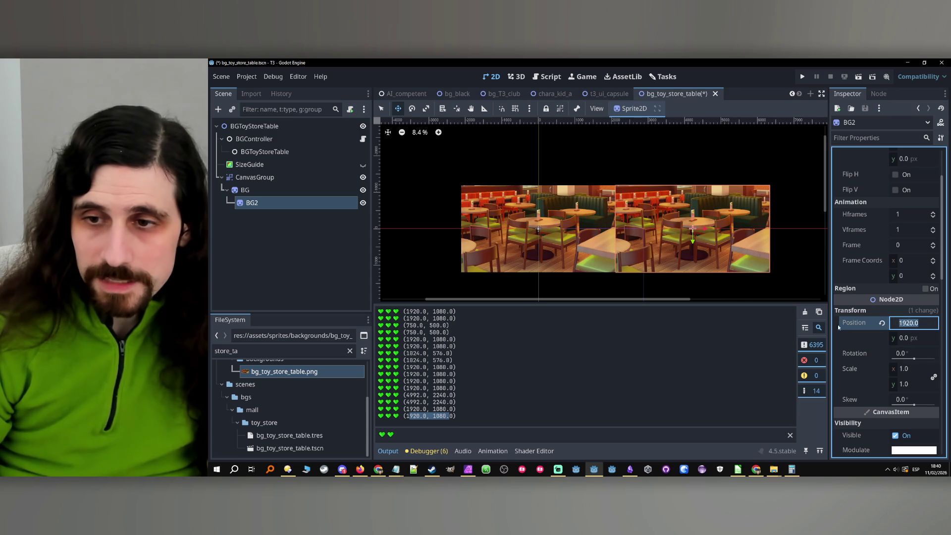
pyautogui.click(846, 338)
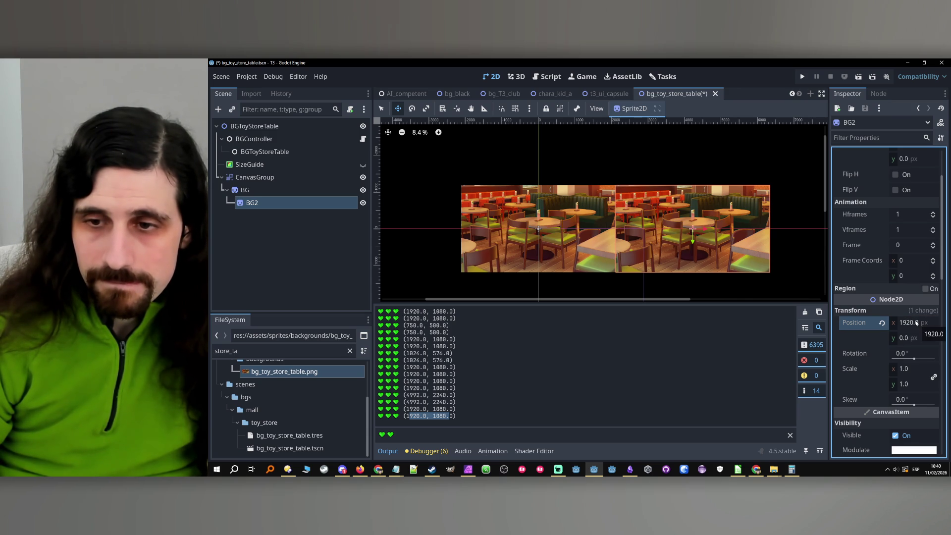
pyautogui.click(314, 201)
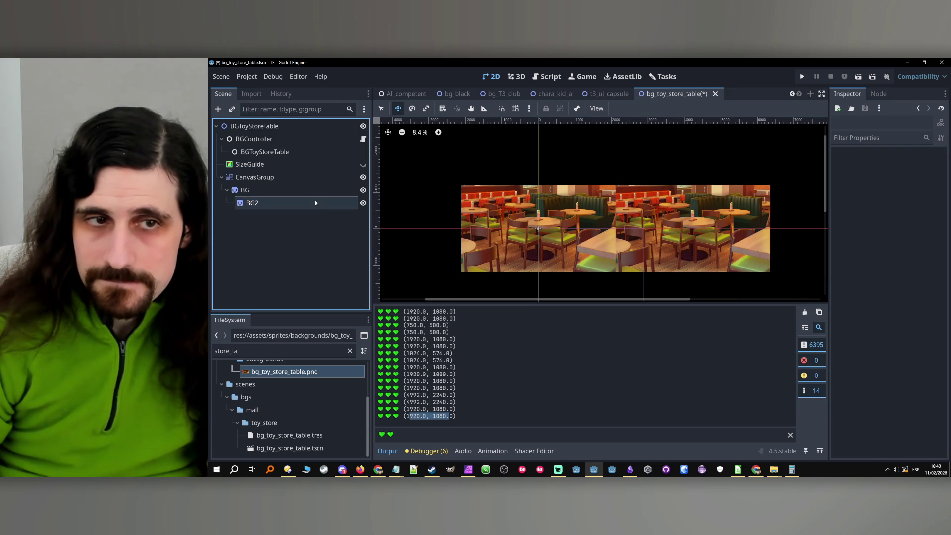
# - Delete the test BG2 sprite node
pyautogui.click(317, 191)
pyautogui.click(312, 203)
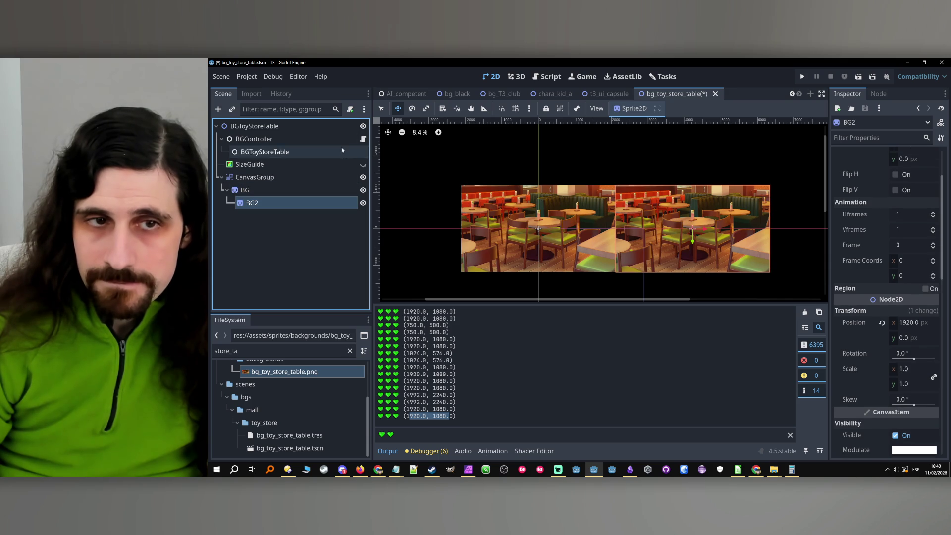
pyautogui.press('Delete')
pyautogui.press('Return')
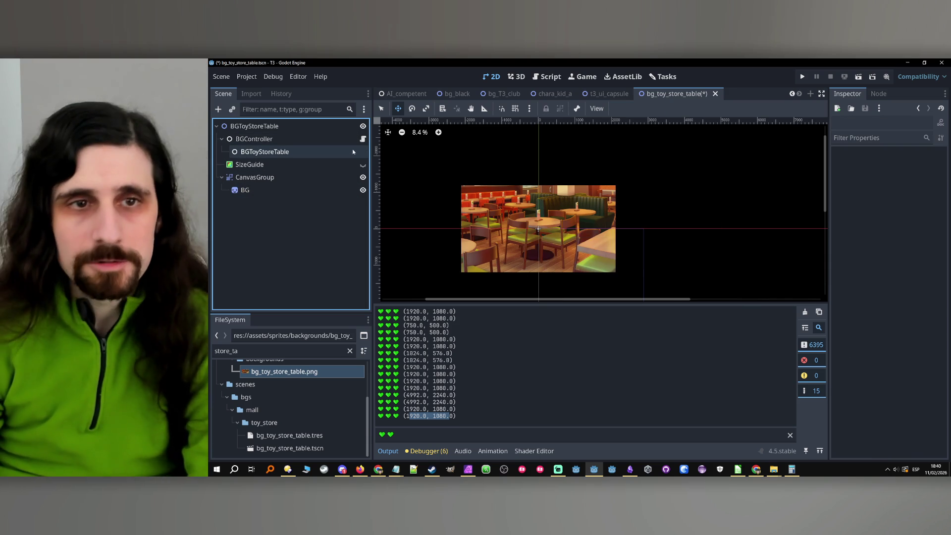
# - Remove the debug print on line 37 of bg_scene_controller.gd
pyautogui.click(363, 139)
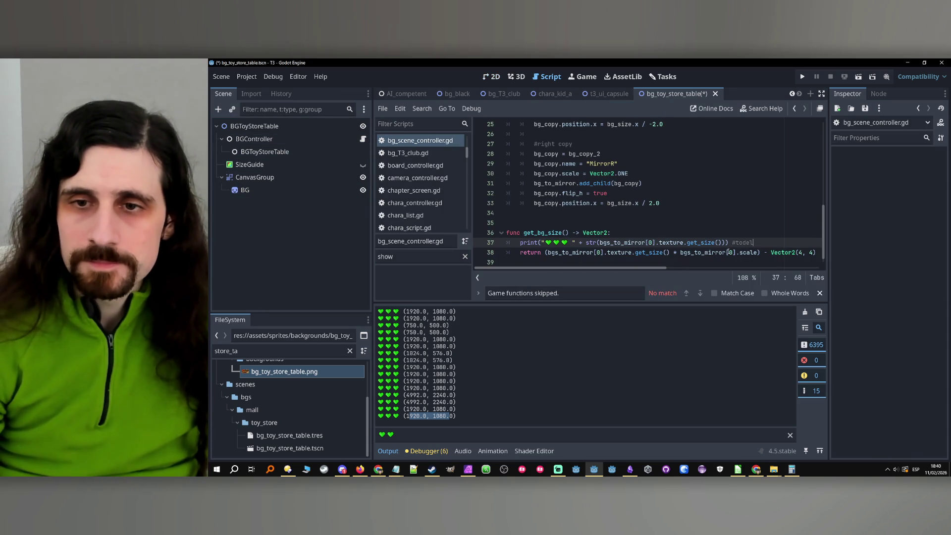
pyautogui.hotkey('shift', 'Home')
pyautogui.hotkey('shift', 'Home')
pyautogui.press('BackSpace')
pyautogui.press('BackSpace')
# - Review how _mirror_background uses bg_size, ending at the bottom of the script
pyautogui.scroll(5, 644, 228)
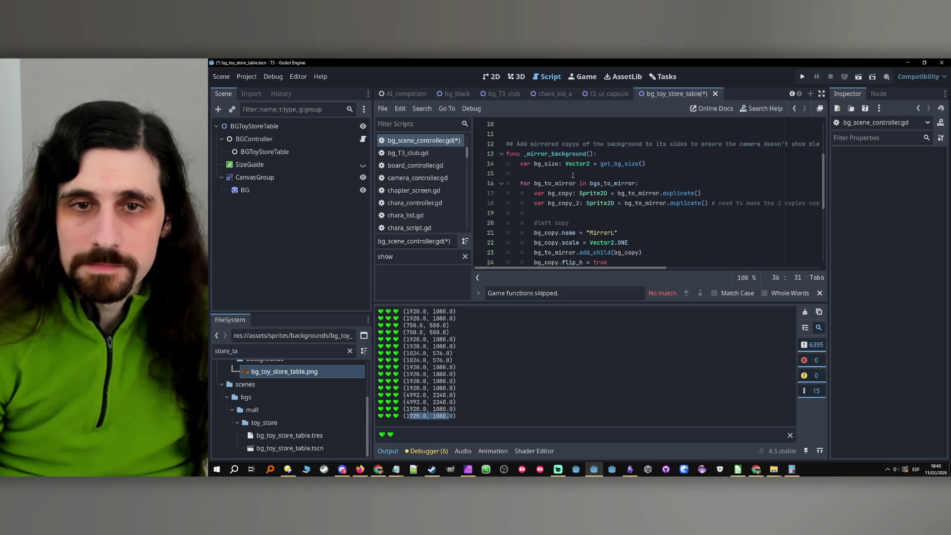
pyautogui.click(558, 168)
pyautogui.scroll(-2, 681, 207)
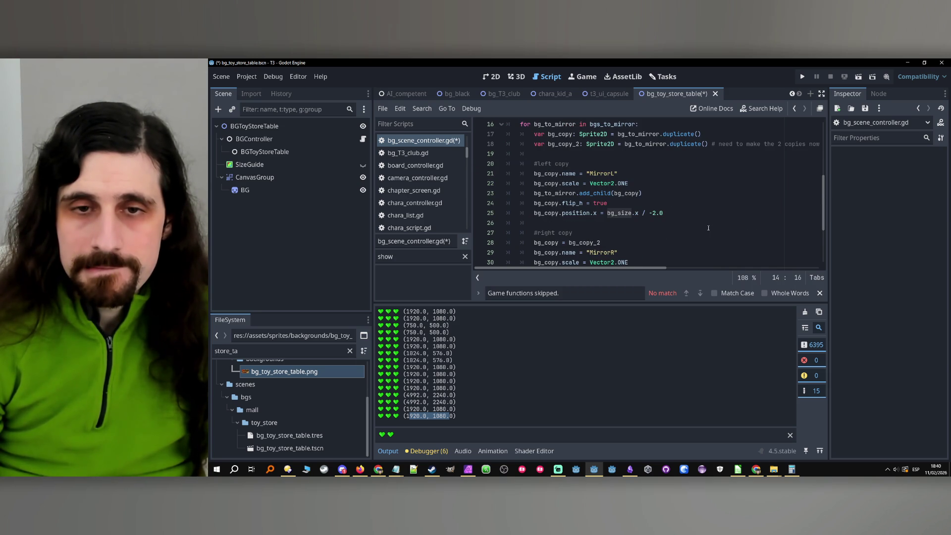
pyautogui.scroll(2, 708, 228)
pyautogui.scroll(-1, 709, 228)
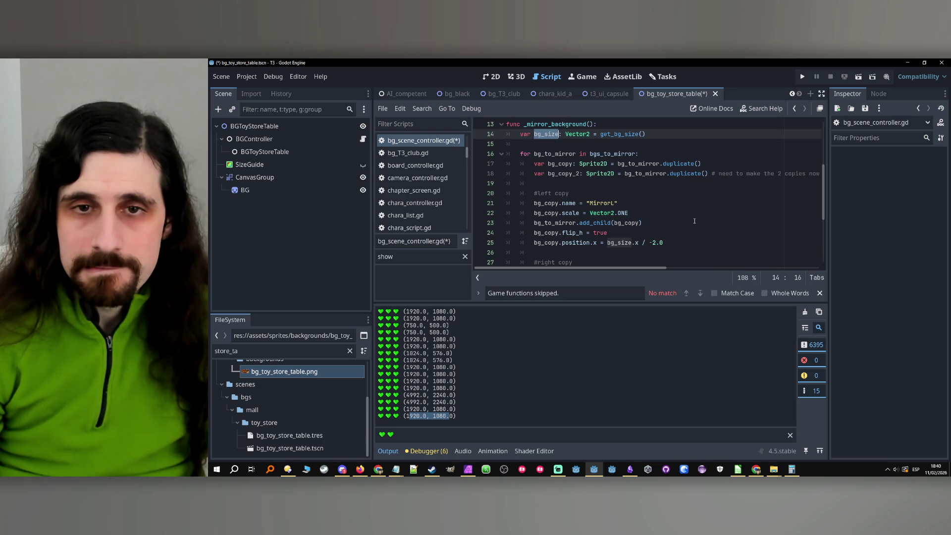
pyautogui.scroll(1, 694, 221)
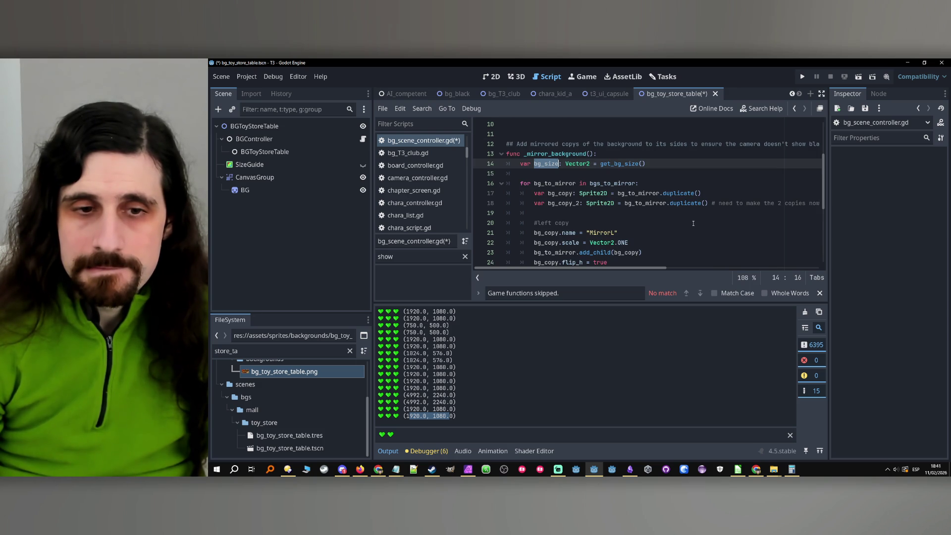
pyautogui.moveTo(675, 203)
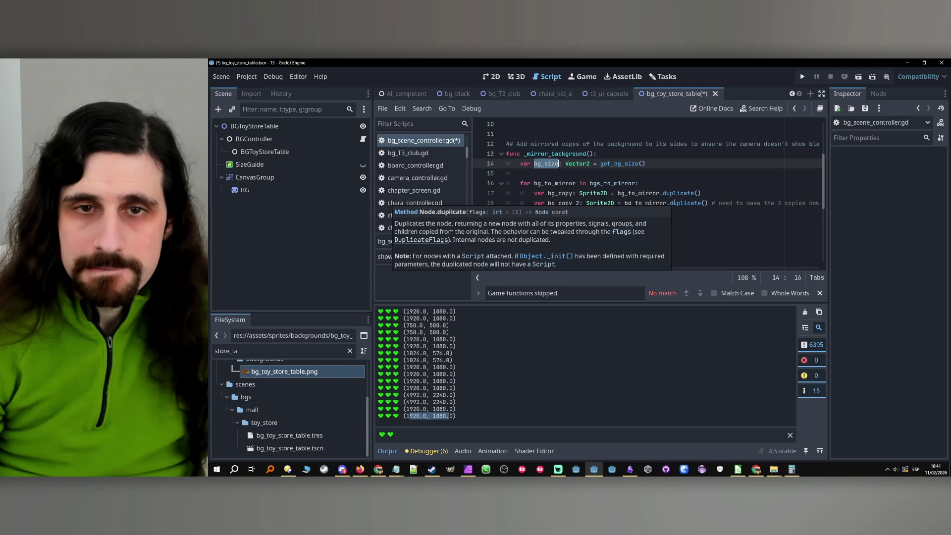
pyautogui.scroll(-1, 675, 203)
pyautogui.scroll(-4, 598, 155)
pyautogui.moveTo(649, 268)
pyautogui.mouseDown()
pyautogui.moveTo(705, 274)
pyautogui.moveTo(580, 274)
pyautogui.mouseUp()
pyautogui.click(589, 260)
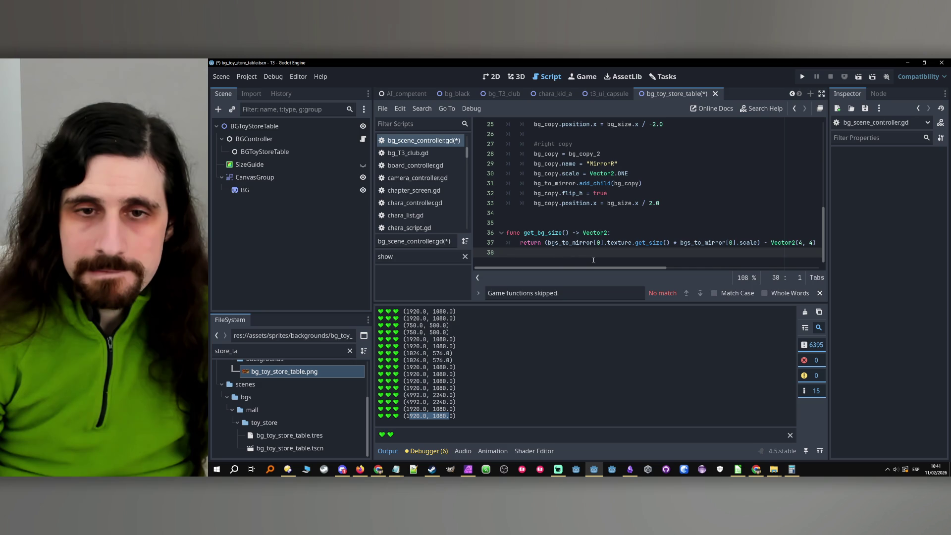
# - Add a new function 'func get_bg_size_unscaled() -> Vector2:' below get_bg_size
pyautogui.press('Return')
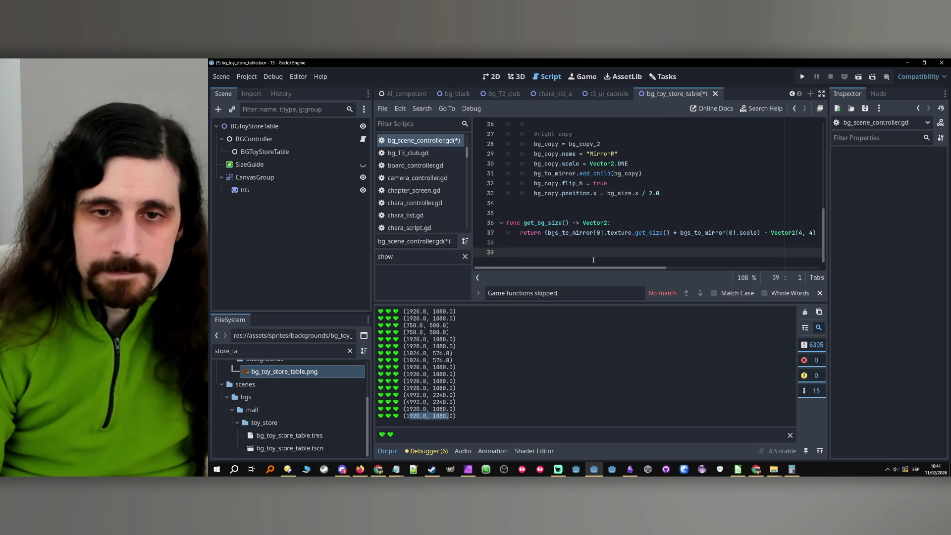
pyautogui.press('Return')
pyautogui.write('func get_bg_')
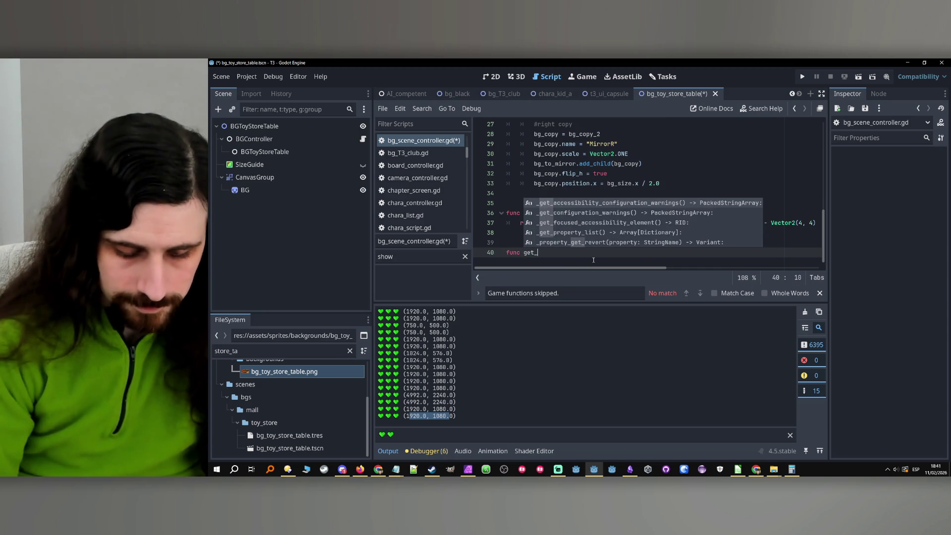
pyautogui.write('size_unscaled')
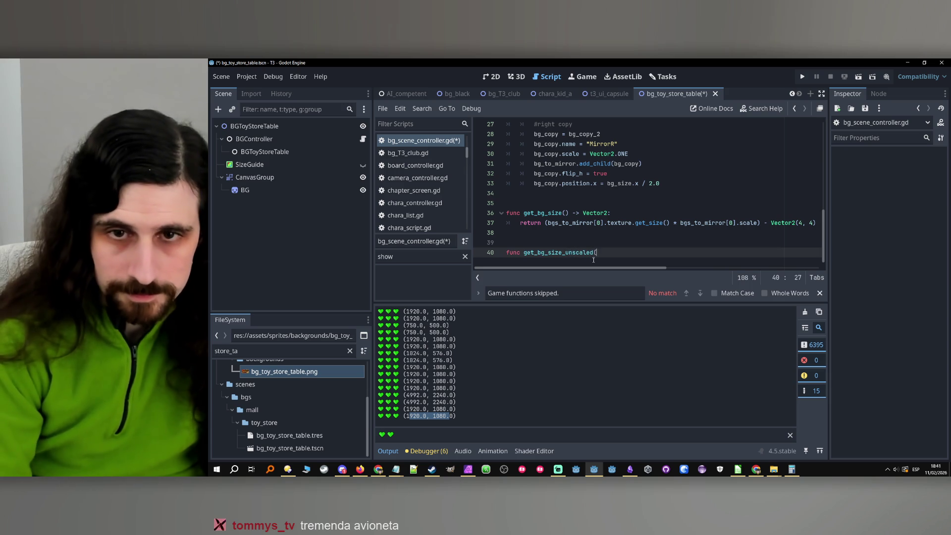
pyautogui.write('() -> ')
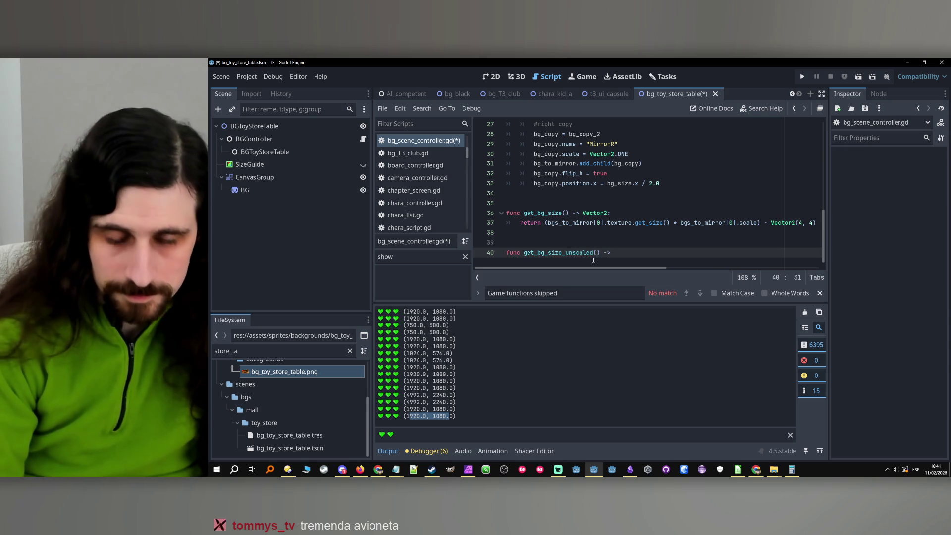
pyautogui.write('Vector2:')
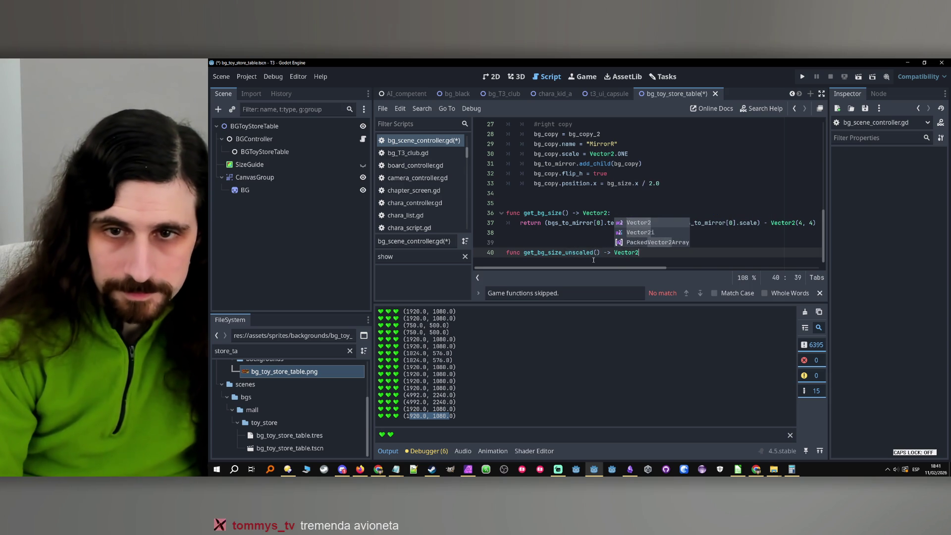
pyautogui.press('Return')
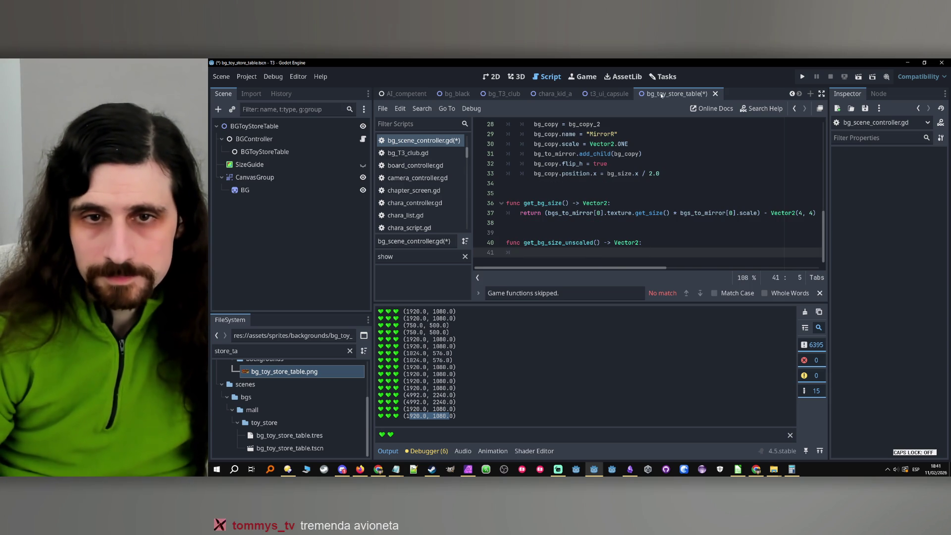
# - Copy get_bg_size's return statement into the new function's body
pyautogui.click(523, 226)
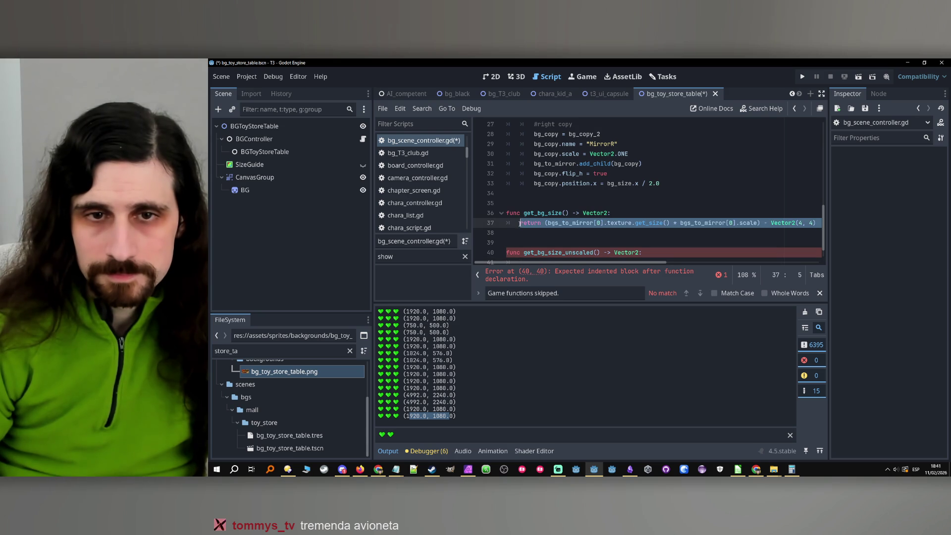
pyautogui.hotkey('ctrl', 'c')
pyautogui.scroll(-1, 539, 236)
pyautogui.press('Down')
pyautogui.press('Down')
pyautogui.press('Down')
pyautogui.hotkey('ctrl', 'v')
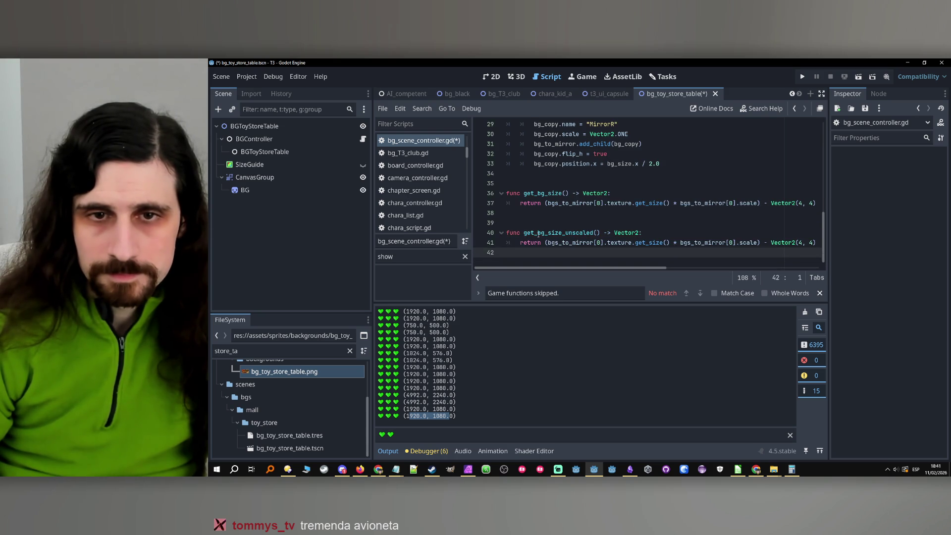
# - Rename the function with an 'original_' prefix and start a ## doc comment above it
pyautogui.click(538, 233)
pyautogui.write('original')
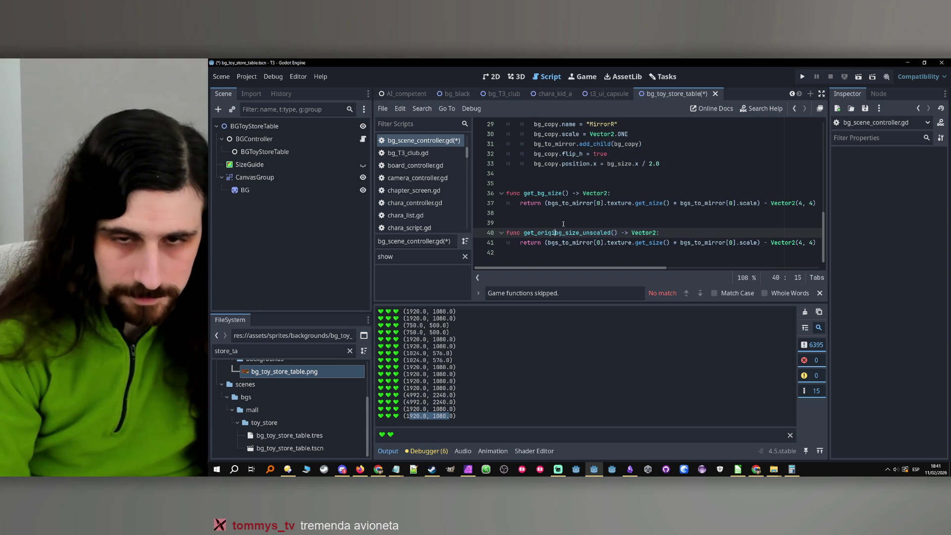
pyautogui.write('_')
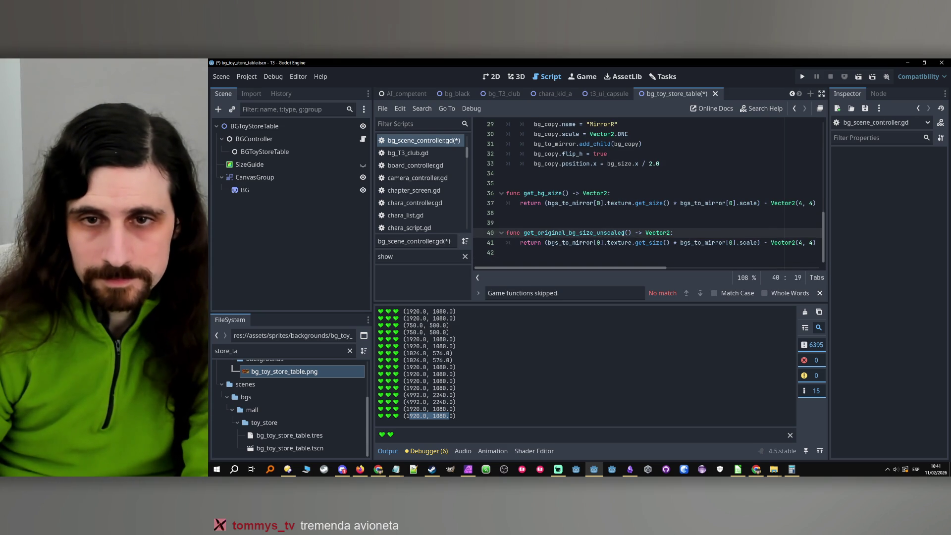
pyautogui.press('BackSpace')
pyautogui.click(595, 224)
pyautogui.write('##')
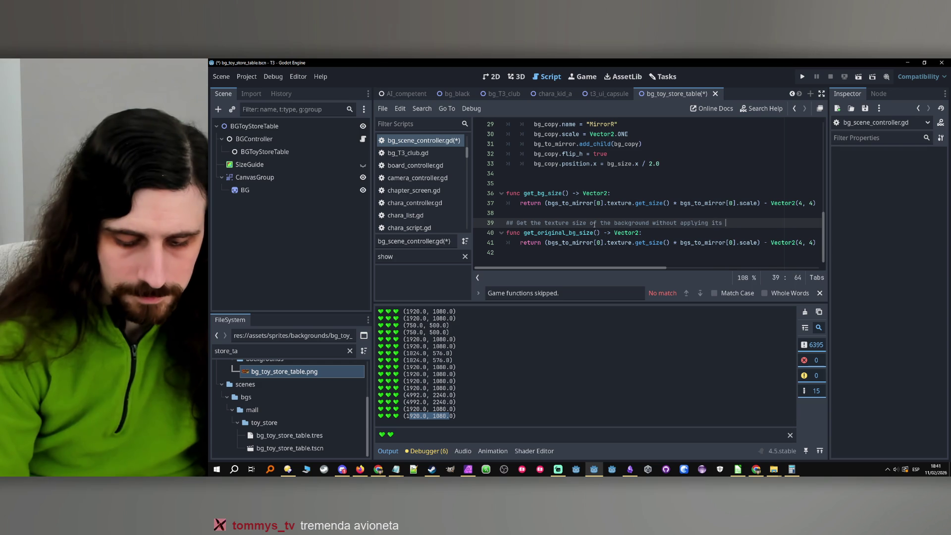
# - Finish the doc comment and remove the scale multiplication from the return line
pyautogui.write('le.')
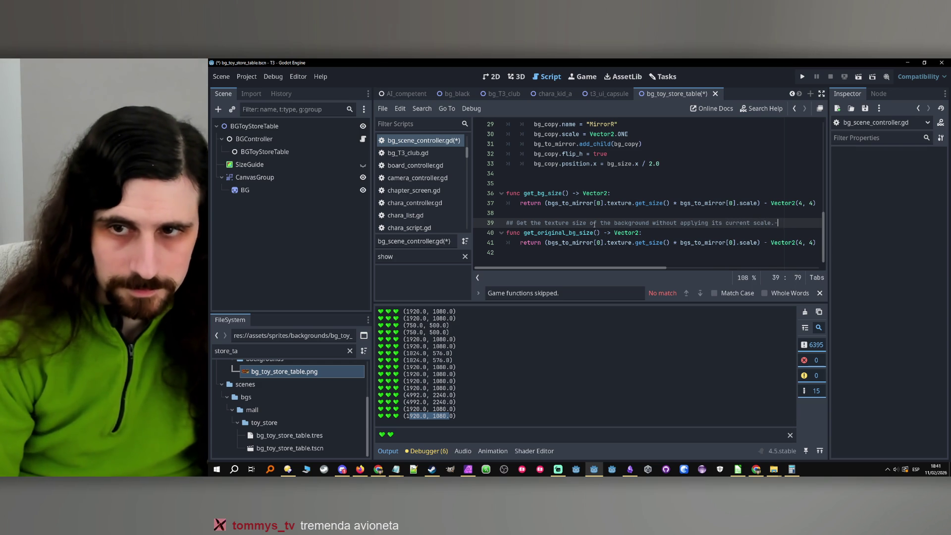
pyautogui.click(546, 243)
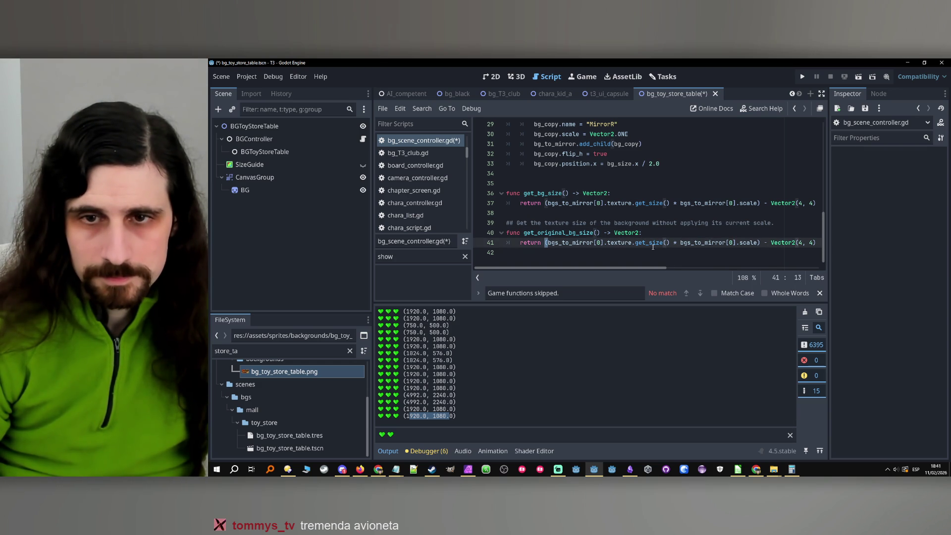
pyautogui.moveTo(671, 243); pyautogui.dragTo(760, 243)
pyautogui.press('BackSpace')
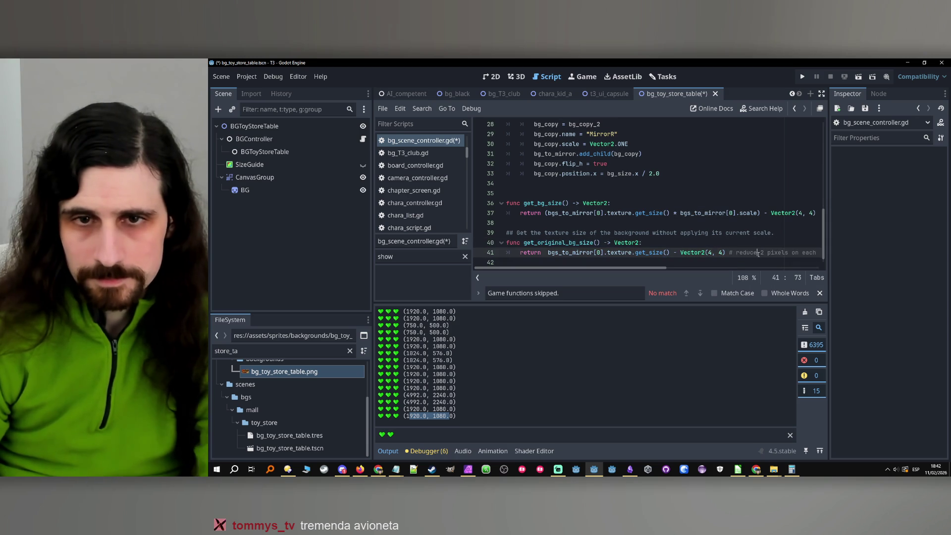
# - Replace the get_bg_size call in _mirror_background with get_original_bg_size and save
pyautogui.doubleClick(553, 242)
pyautogui.scroll(6, 638, 214)
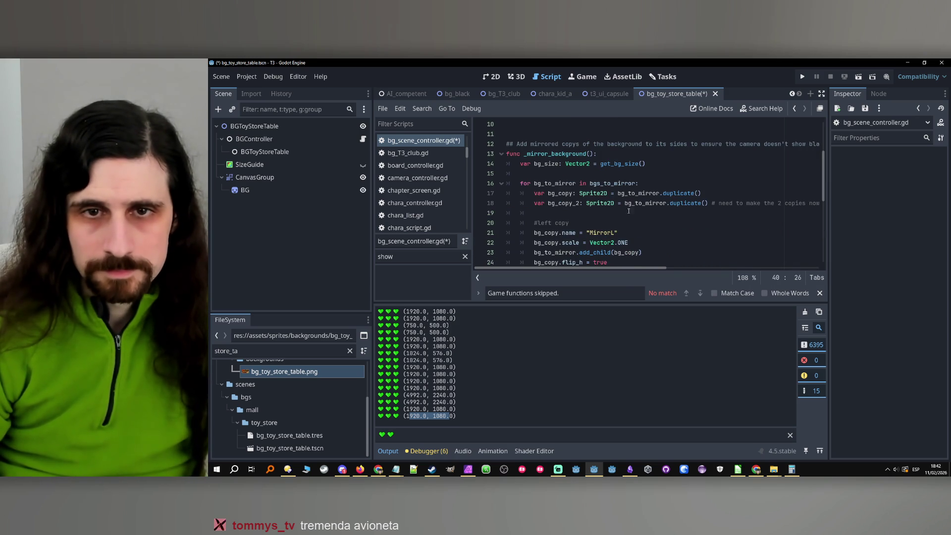
pyautogui.doubleClick(612, 164)
pyautogui.hotkey('ctrl', 'v')
pyautogui.click(713, 183)
pyautogui.scroll(-1, 714, 187)
pyautogui.click(714, 187)
pyautogui.hotkey('ctrl', 's')
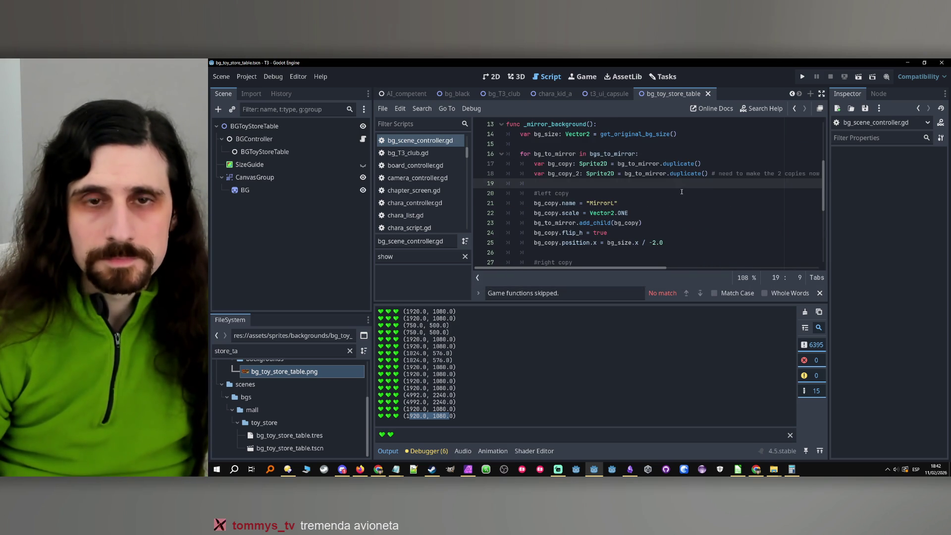
pyautogui.click(619, 194)
pyautogui.click(298, 190)
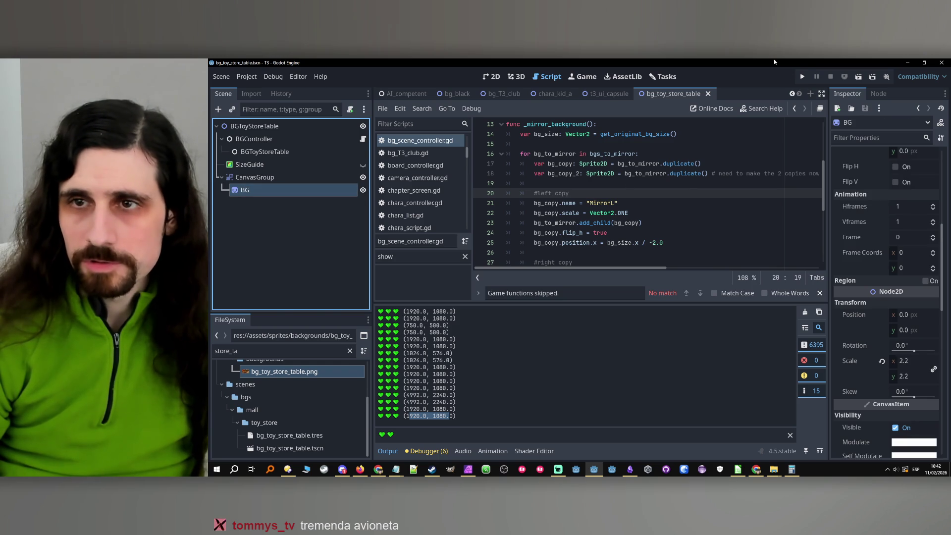
# - Run the game, pick the 'Gonna cry?' choice, and enlarge the embedded game view
pyautogui.click(804, 76)
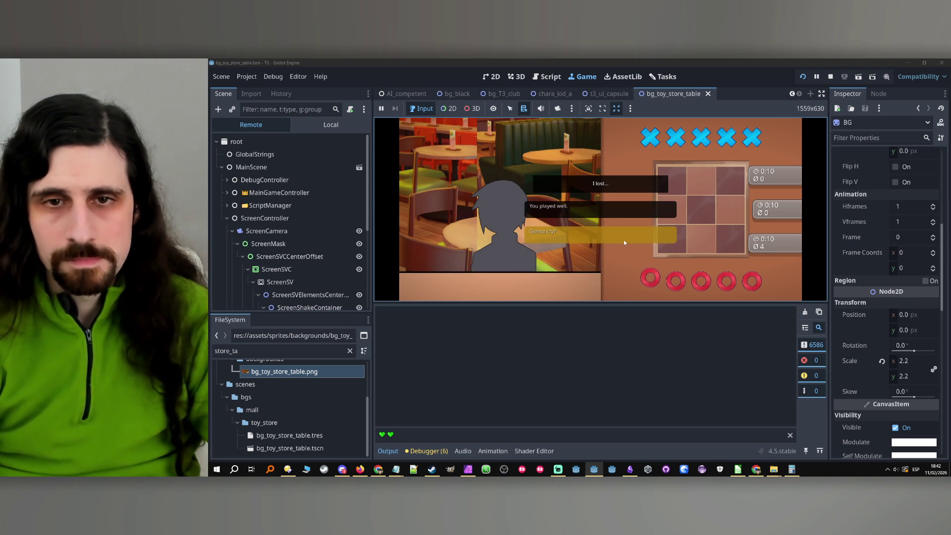
pyautogui.click(620, 236)
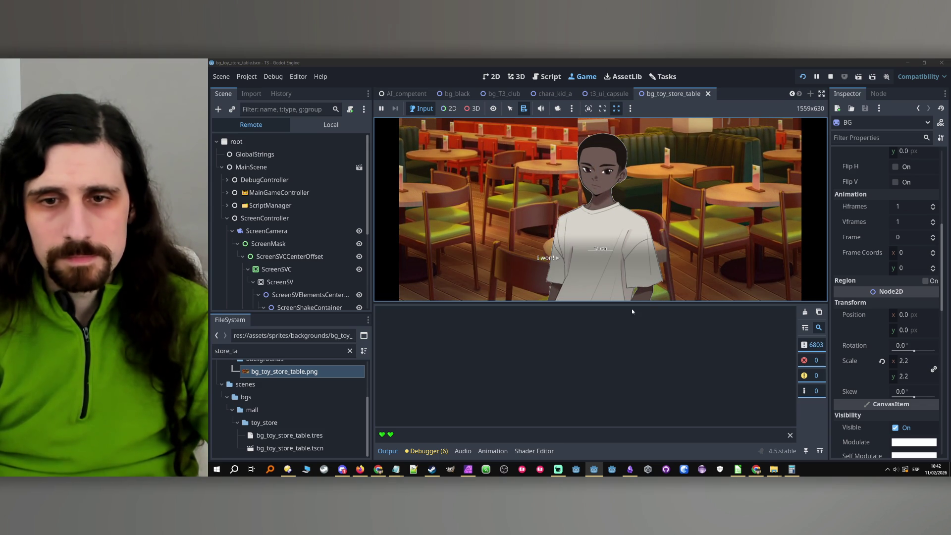
pyautogui.moveTo(636, 303)
pyautogui.mouseDown()
pyautogui.moveTo(638, 265)
pyautogui.moveTo(639, 376)
pyautogui.moveTo(636, 293)
pyautogui.moveTo(631, 342)
pyautogui.moveTo(629, 322)
pyautogui.mouseUp()
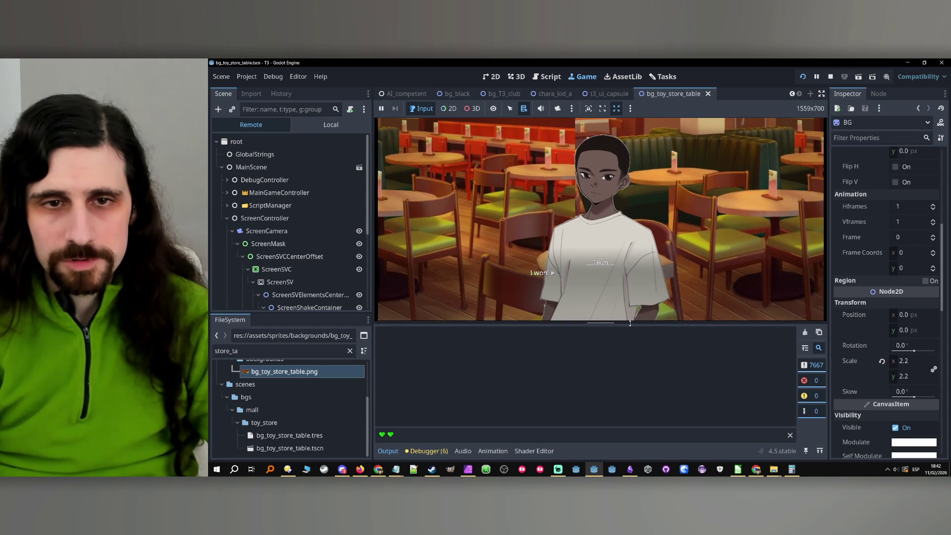
# - Inspect the live ScriptCamera, then BGContainer's parallax level and background size
pyautogui.scroll(-5, 260, 218)
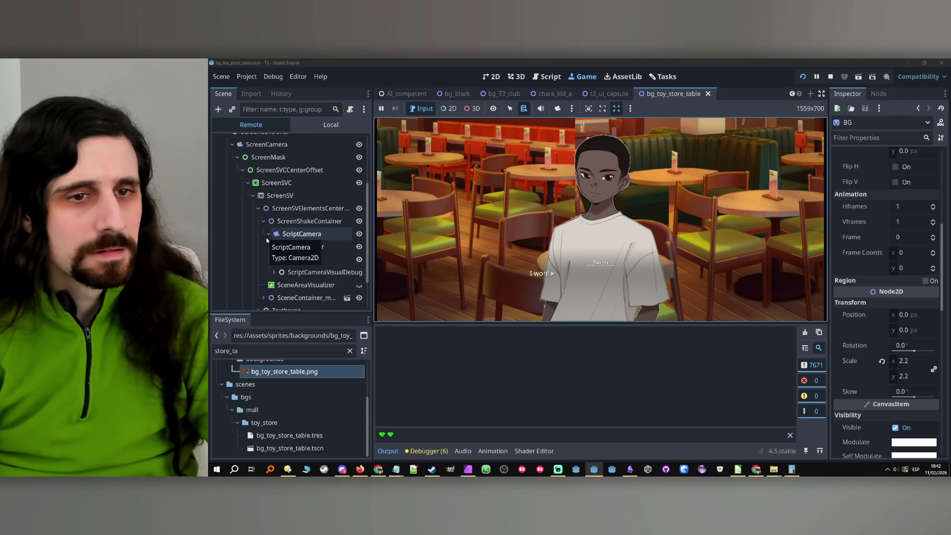
pyautogui.click(299, 235)
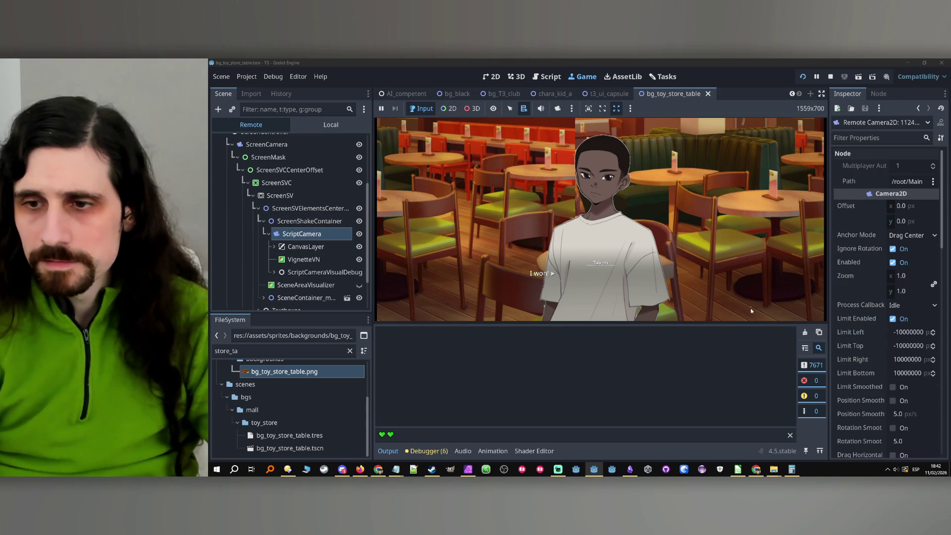
pyautogui.scroll(-10, 868, 248)
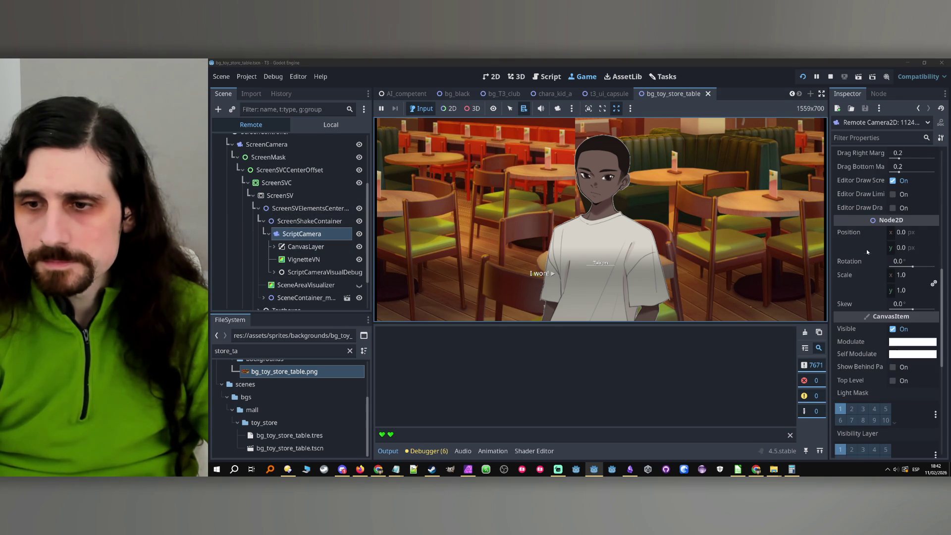
pyautogui.scroll(-5, 866, 252)
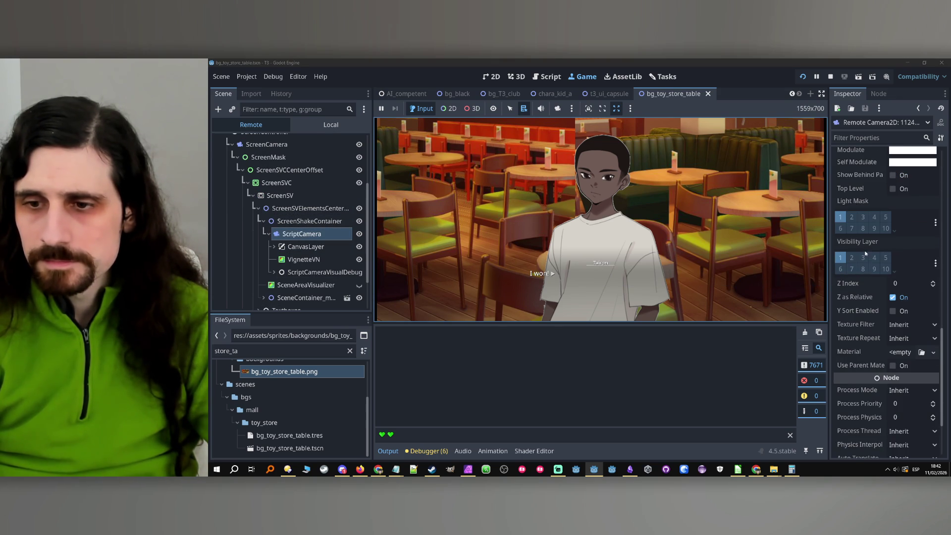
pyautogui.scroll(-1, 318, 254)
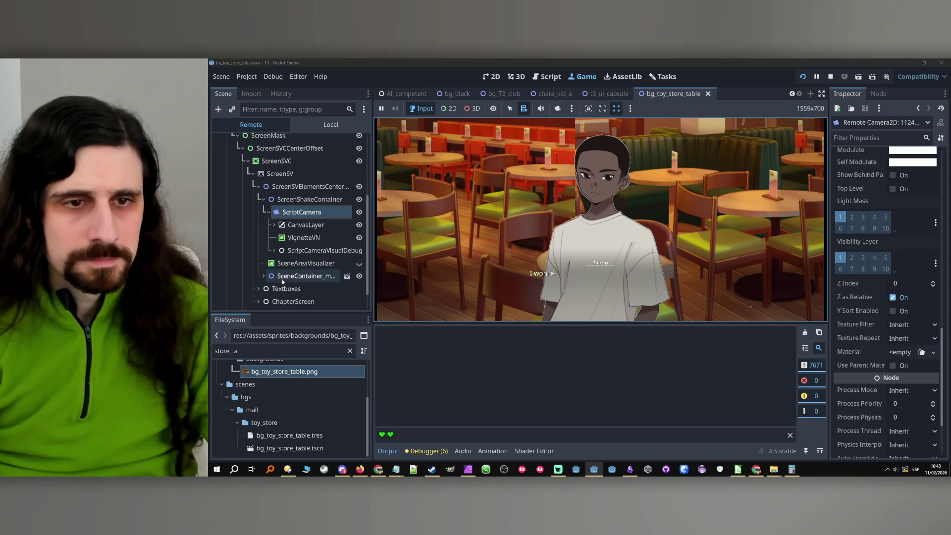
pyautogui.click(264, 276)
pyautogui.scroll(-1, 265, 267)
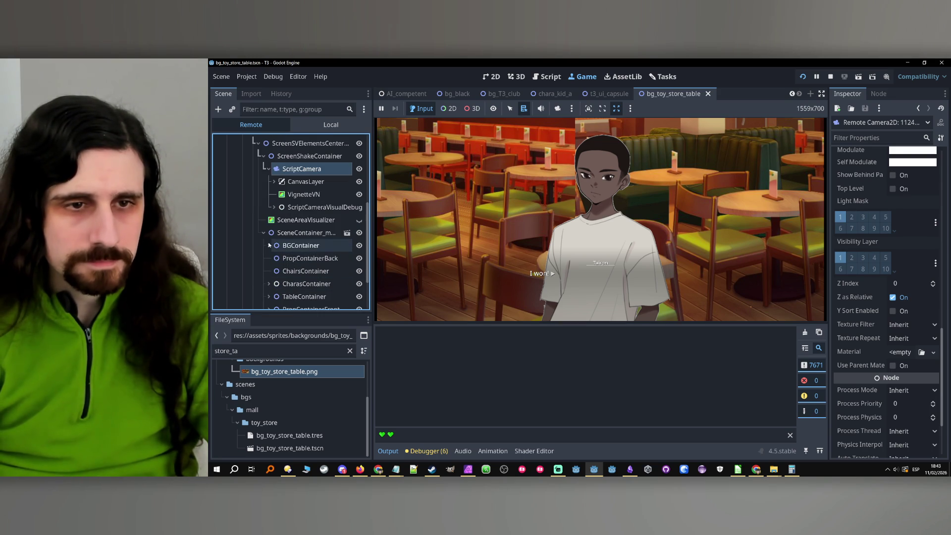
pyautogui.click(274, 258)
# - Check the live BGToyStoreTable node's properties, then stop and relaunch the game
pyautogui.click(295, 245)
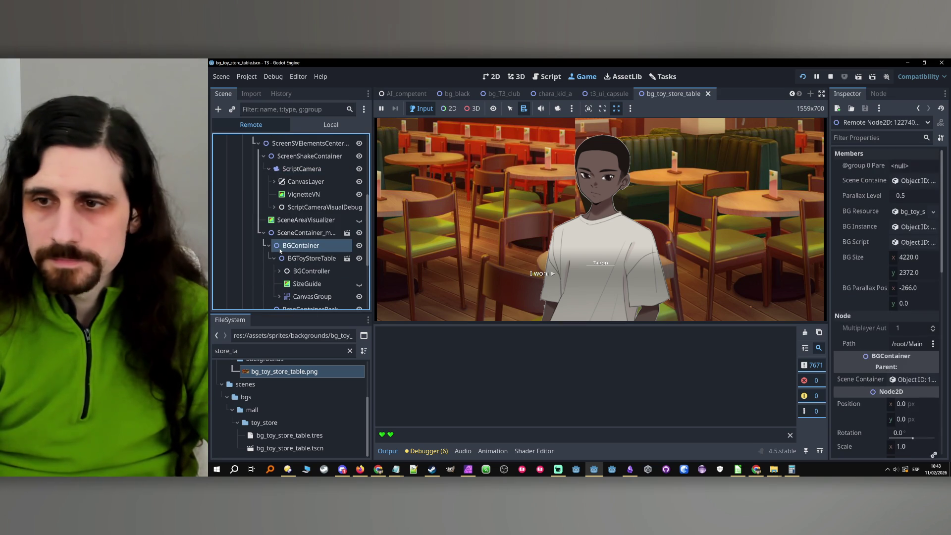
pyautogui.scroll(-4, 854, 309)
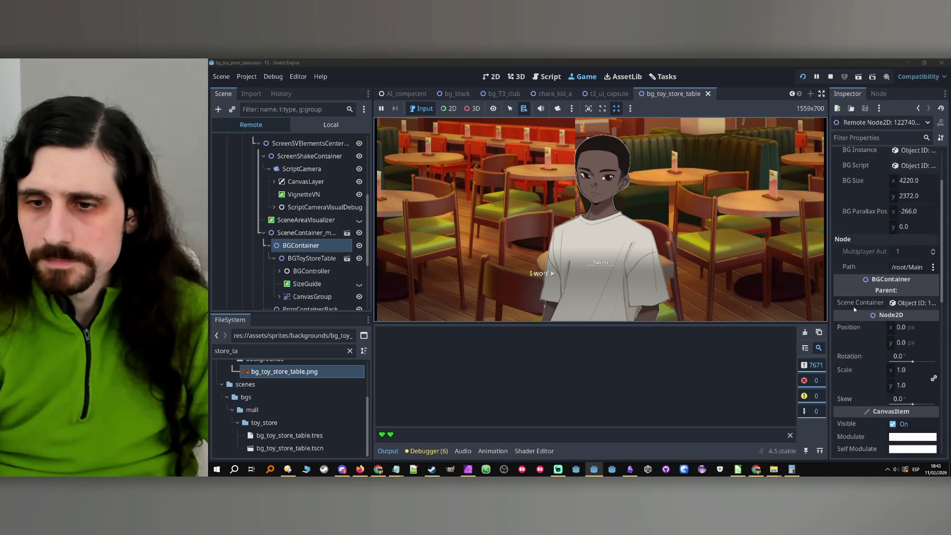
pyautogui.click(298, 262)
pyautogui.scroll(-6, 872, 253)
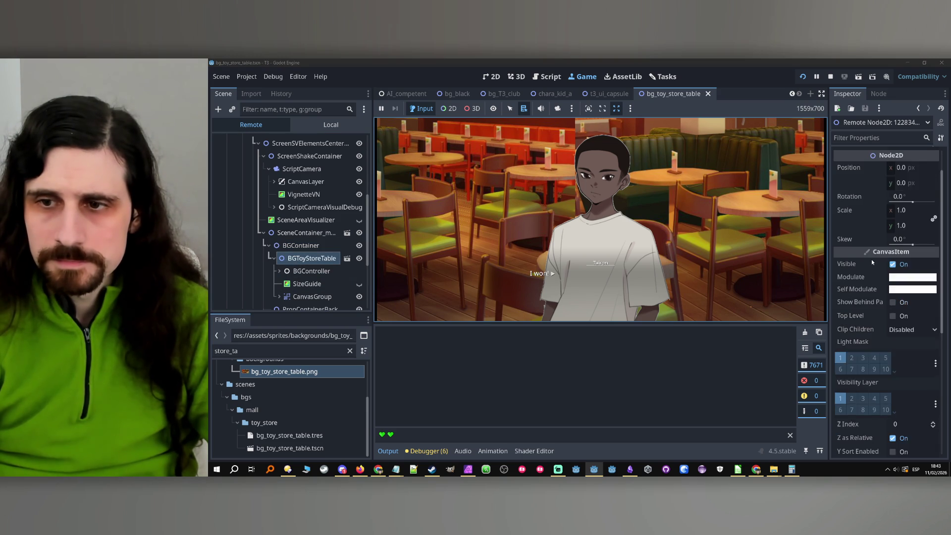
pyautogui.scroll(6, 872, 259)
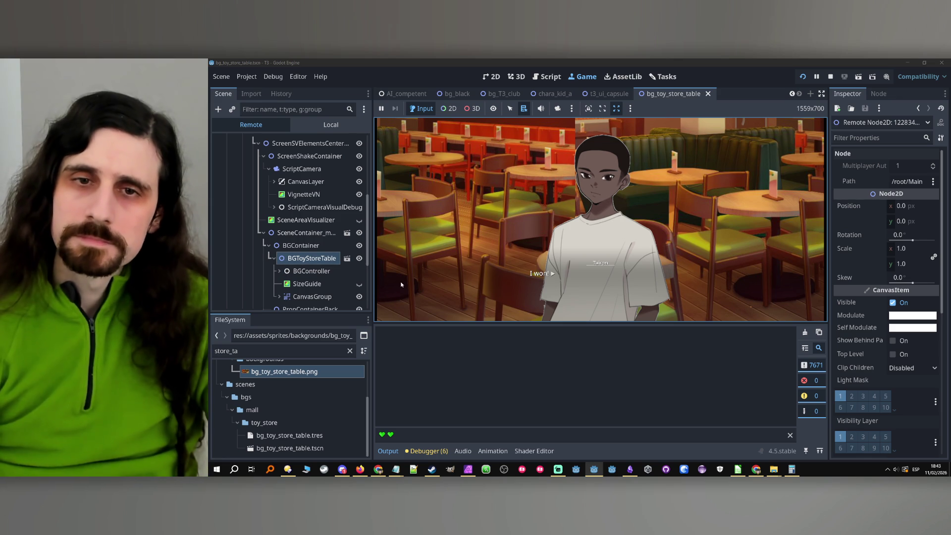
pyautogui.click(830, 76)
pyautogui.click(803, 76)
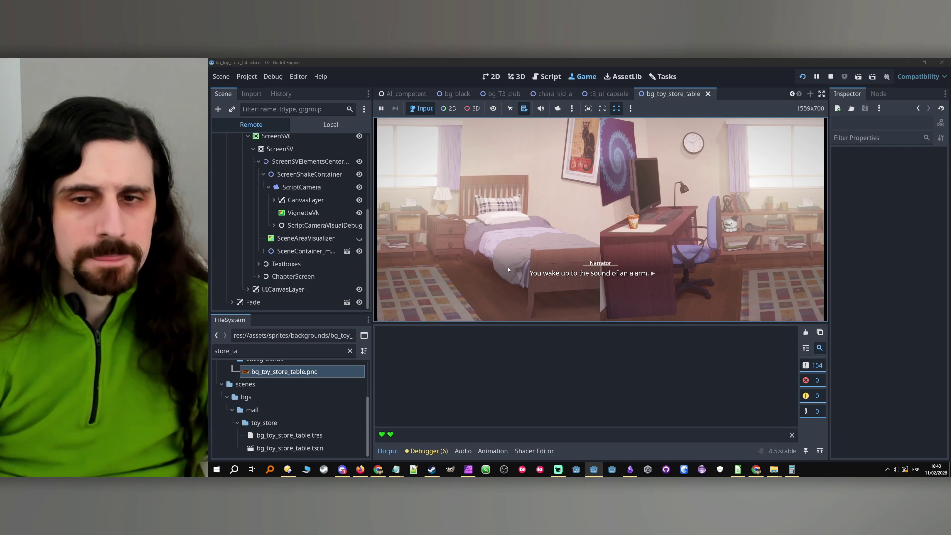
# - Stop the relaunched game and open bg_controller.gd at its _show_bg function
pyautogui.click(831, 76)
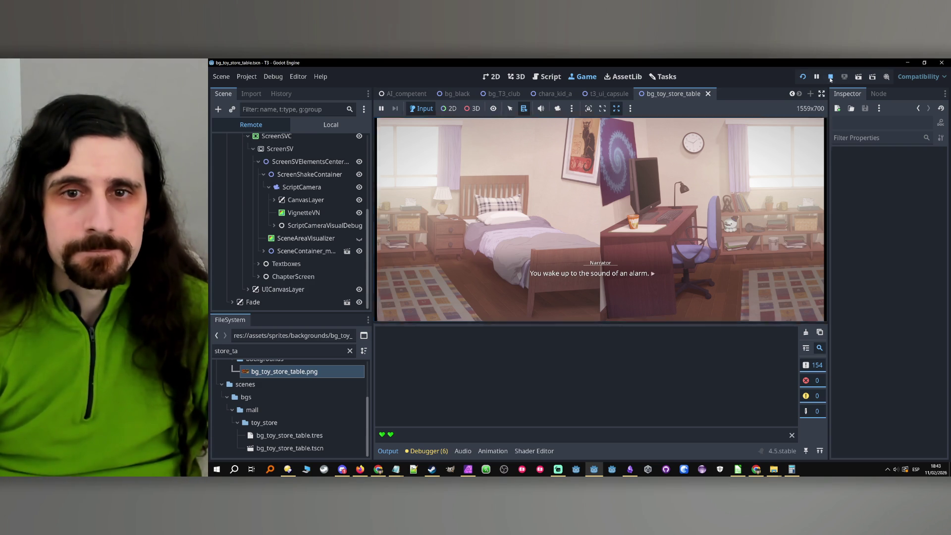
pyautogui.moveTo(284, 371)
pyautogui.mouseDown()
pyautogui.moveTo(406, 98)
pyautogui.moveTo(347, 129)
pyautogui.moveTo(289, 243)
pyautogui.moveTo(309, 200)
pyautogui.mouseUp()
pyautogui.click(359, 199)
# - Scroll through bg_controller.gd's background show and fade functions
pyautogui.scroll(8, 673, 195)
pyautogui.scroll(-8, 673, 195)
pyautogui.scroll(-9, 674, 195)
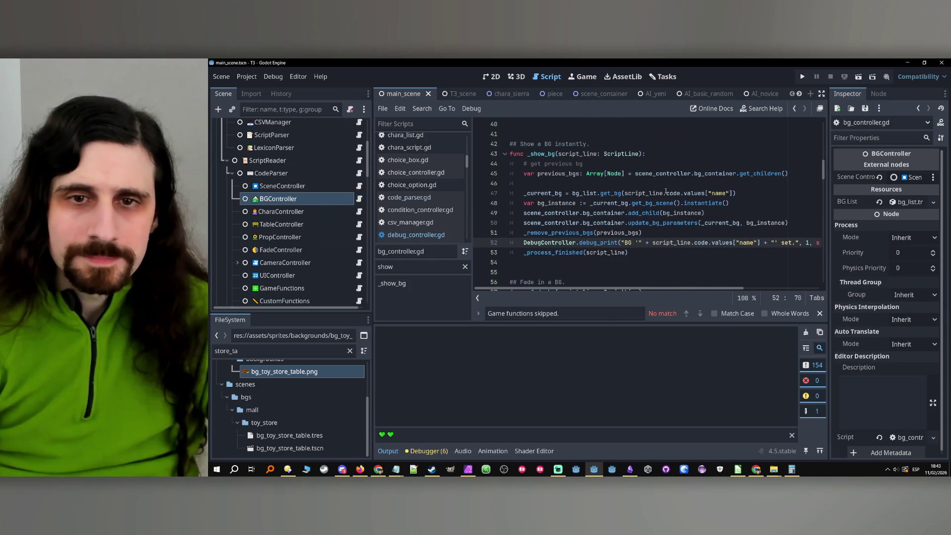
pyautogui.scroll(-6, 667, 222)
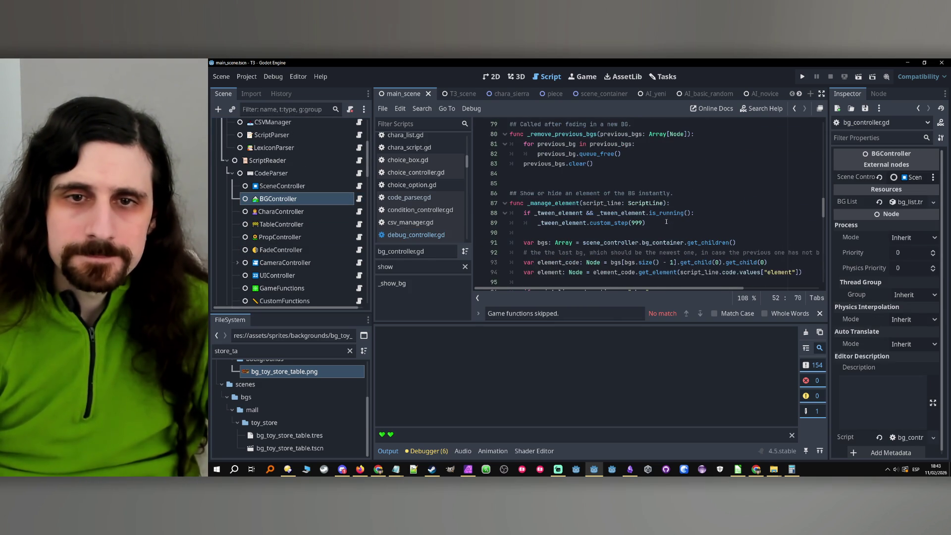
pyautogui.scroll(-6, 666, 224)
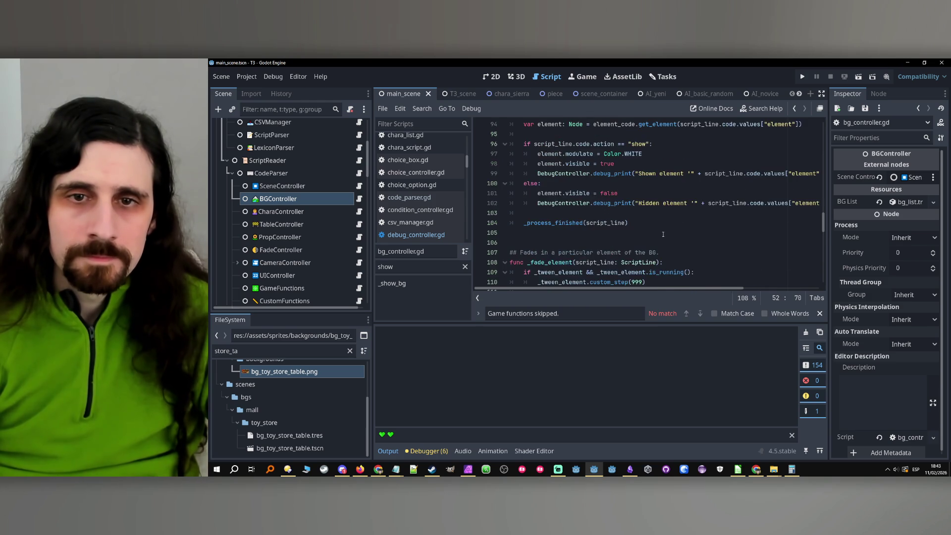
pyautogui.scroll(-14, 663, 233)
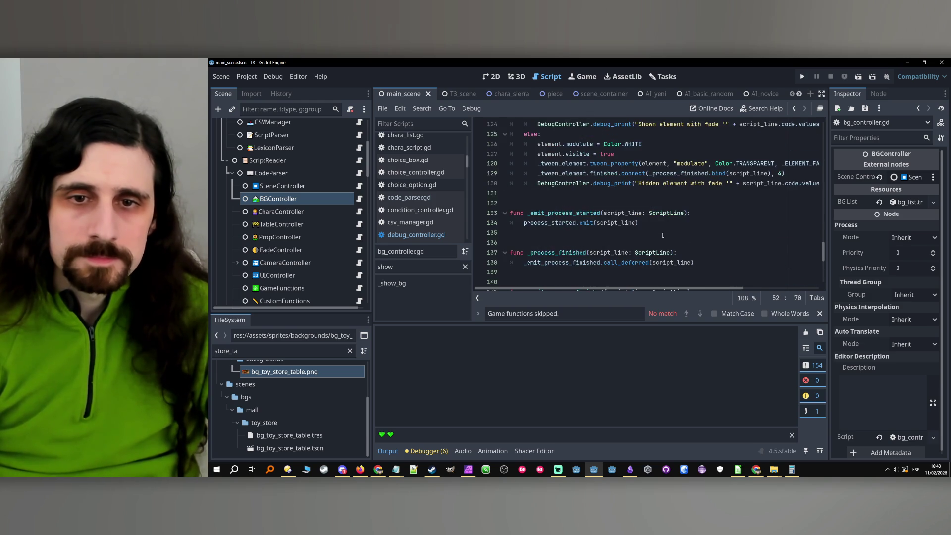
pyautogui.scroll(1, 661, 237)
pyautogui.scroll(-3, 662, 238)
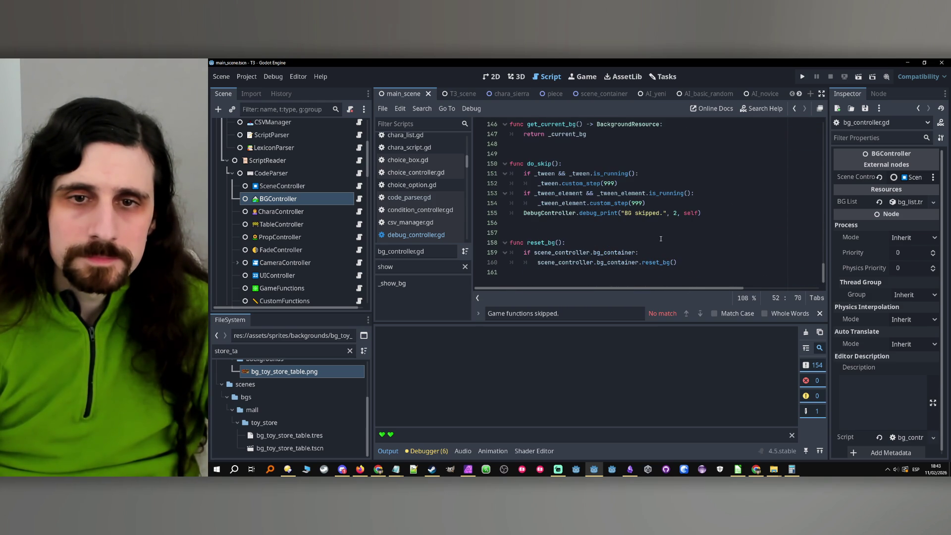
pyautogui.scroll(20, 661, 239)
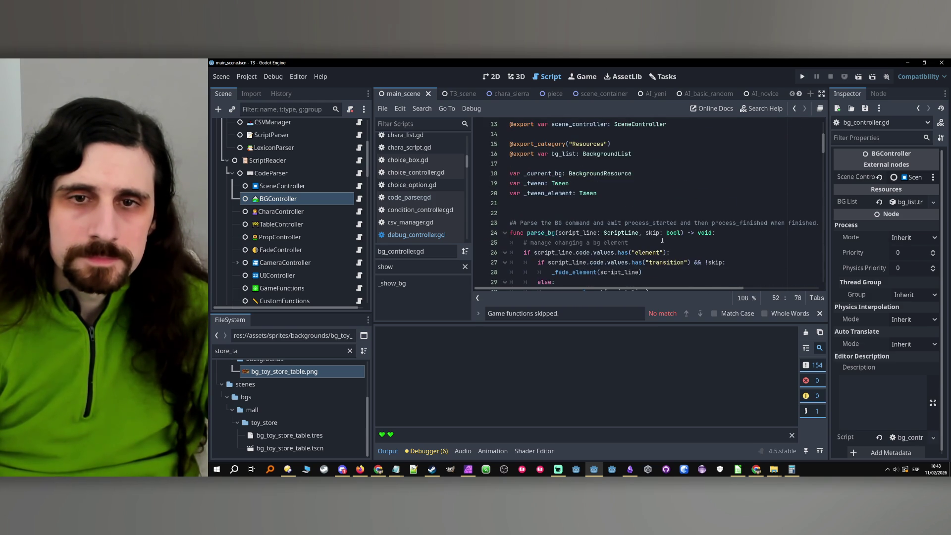
pyautogui.scroll(-7, 663, 240)
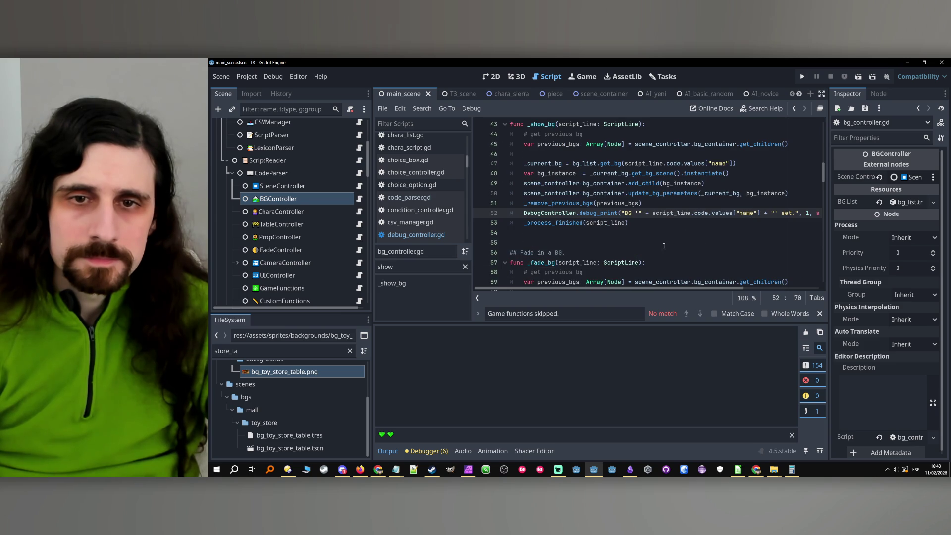
pyautogui.click(663, 228)
pyautogui.scroll(-6, 664, 227)
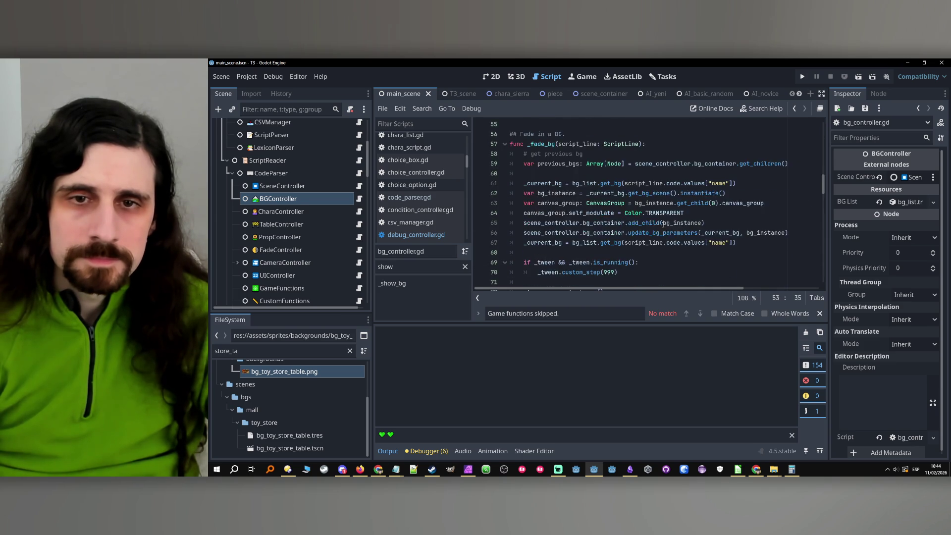
pyautogui.scroll(-2, 664, 225)
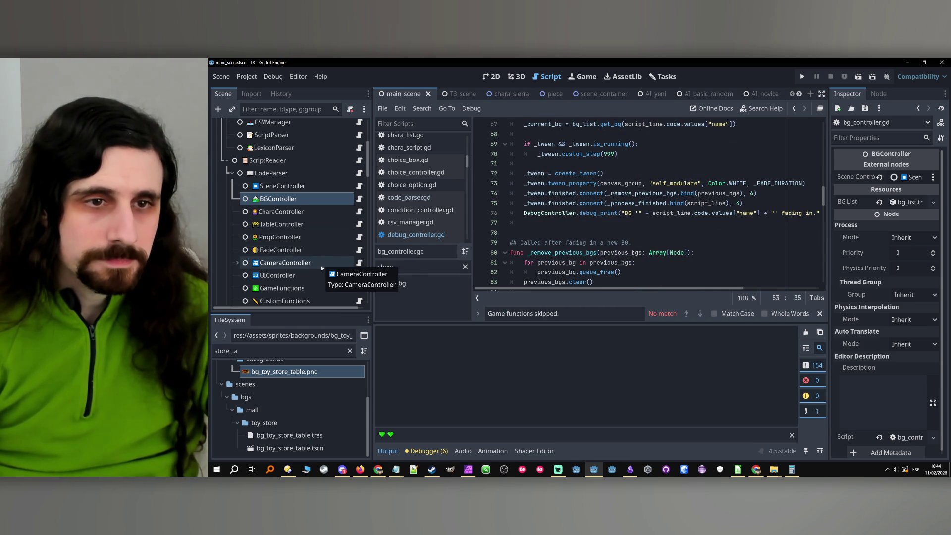
# - Search the script for 'para' to reach the update_bg_parameters call, then clear the search
pyautogui.hotkey('ctrl', 'f')
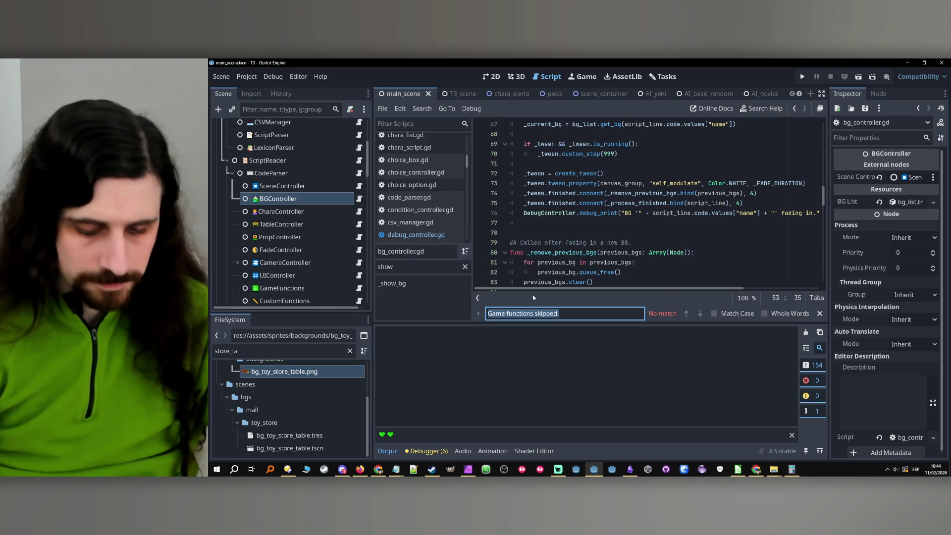
pyautogui.write('para')
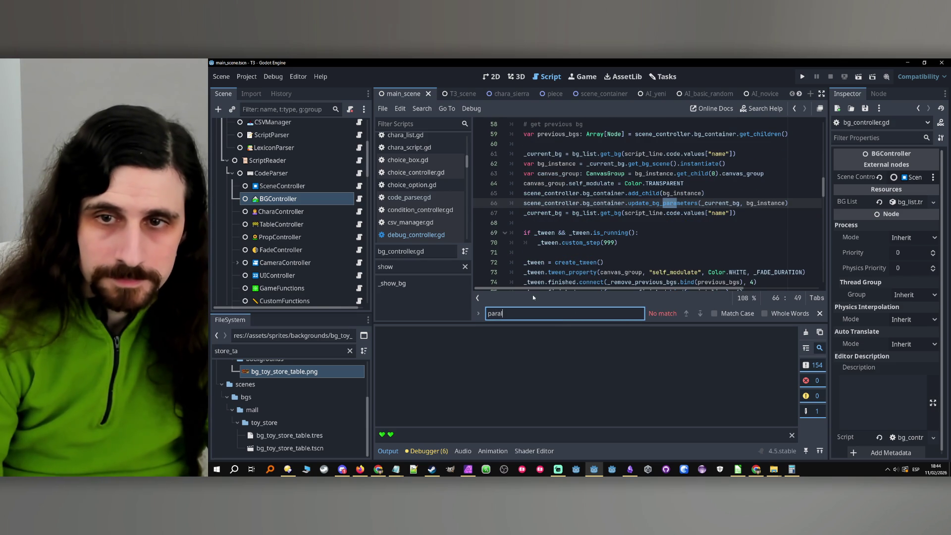
pyautogui.press('BackSpace')
pyautogui.press('BackSpace')
pyautogui.press('BackSpace')
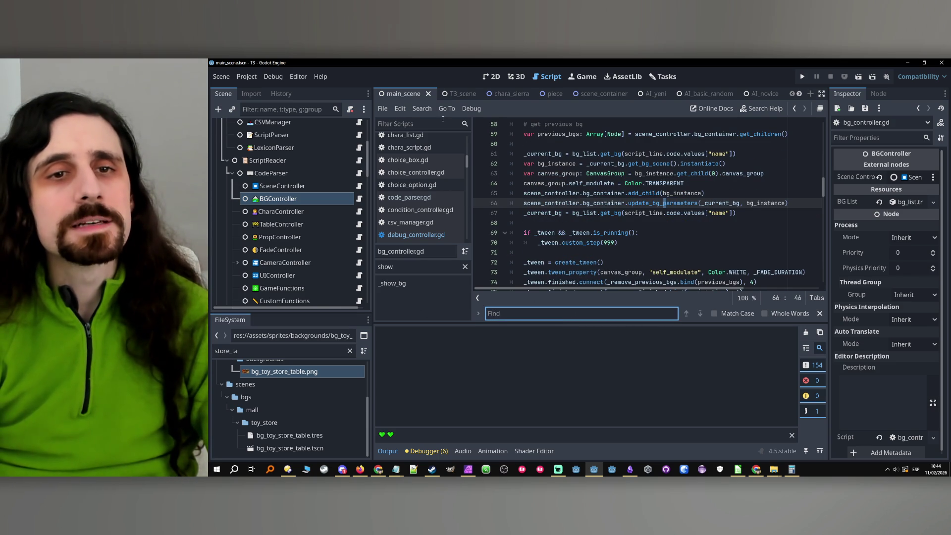
pyautogui.click(423, 110)
# - Find 'parallax' across all project files, returning 37 matches in 4 files
pyautogui.click(449, 179)
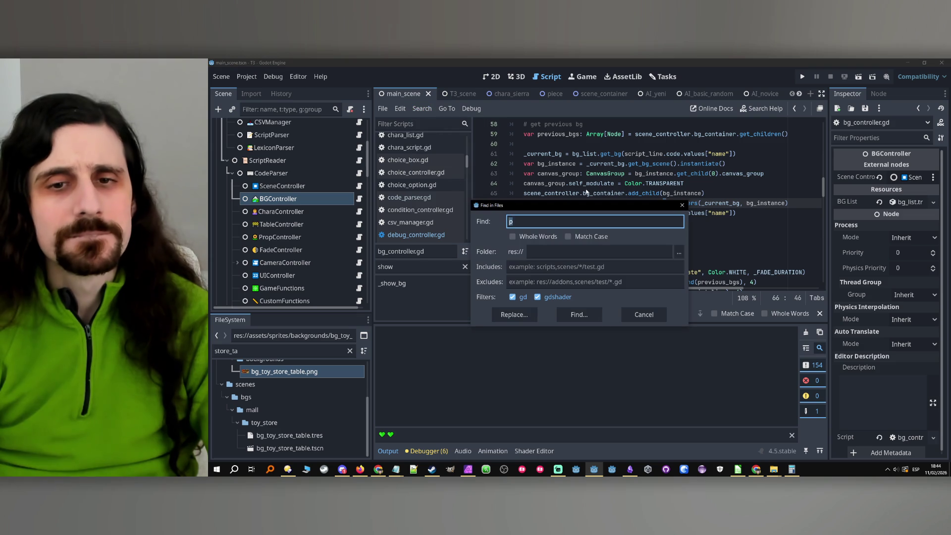
pyautogui.write('arallax')
pyautogui.press('Return')
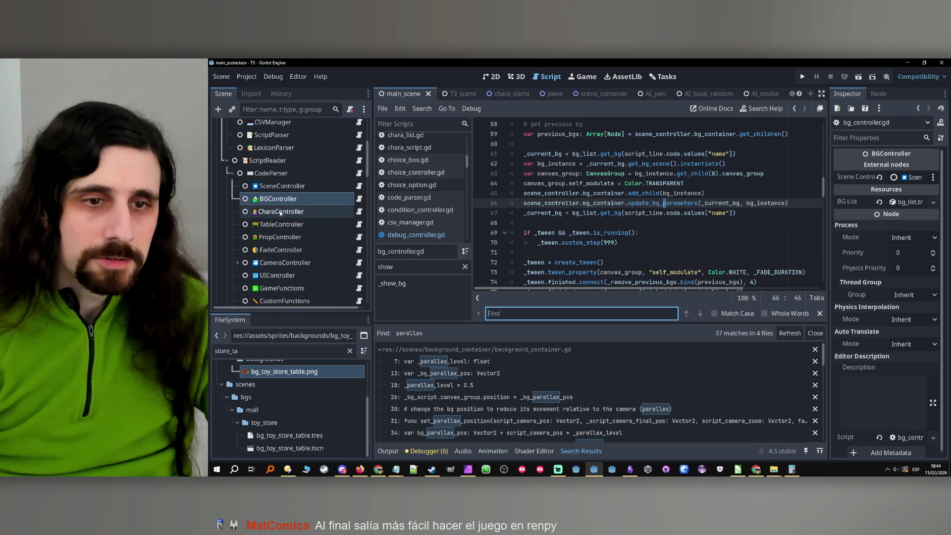
pyautogui.scroll(-10, 281, 212)
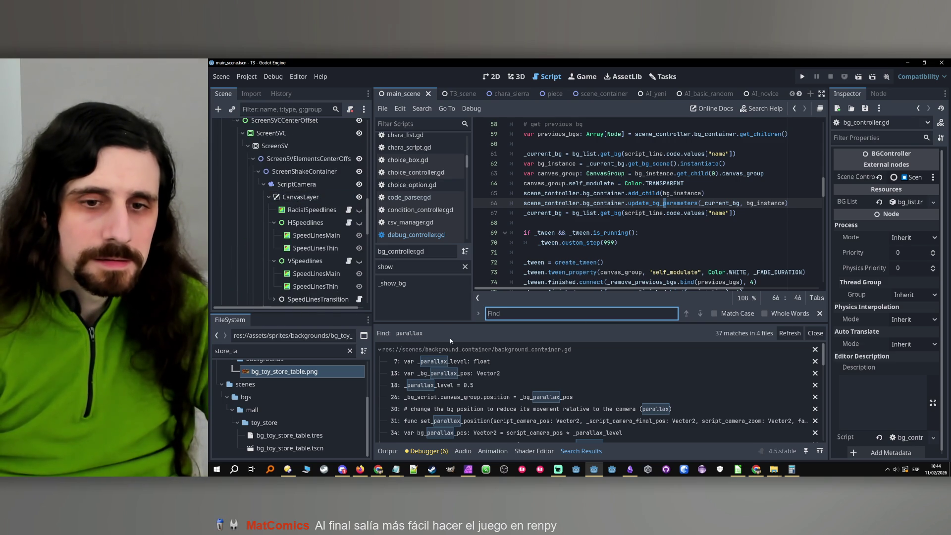
# - Open background_container.gd at line 7 and highlight update_bg_parameters, _bg_script and _bg_size
pyautogui.click(447, 361)
pyautogui.scroll(2, 575, 173)
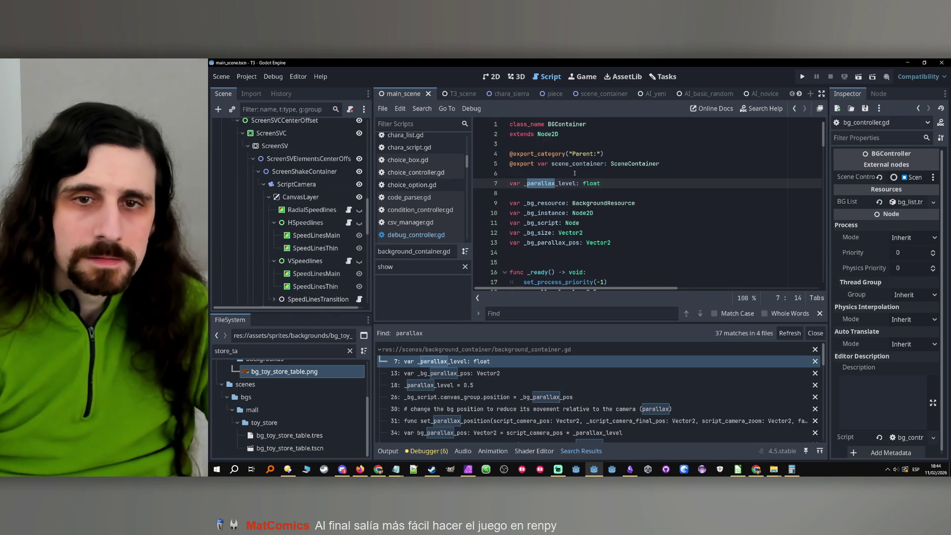
pyautogui.scroll(-3, 575, 173)
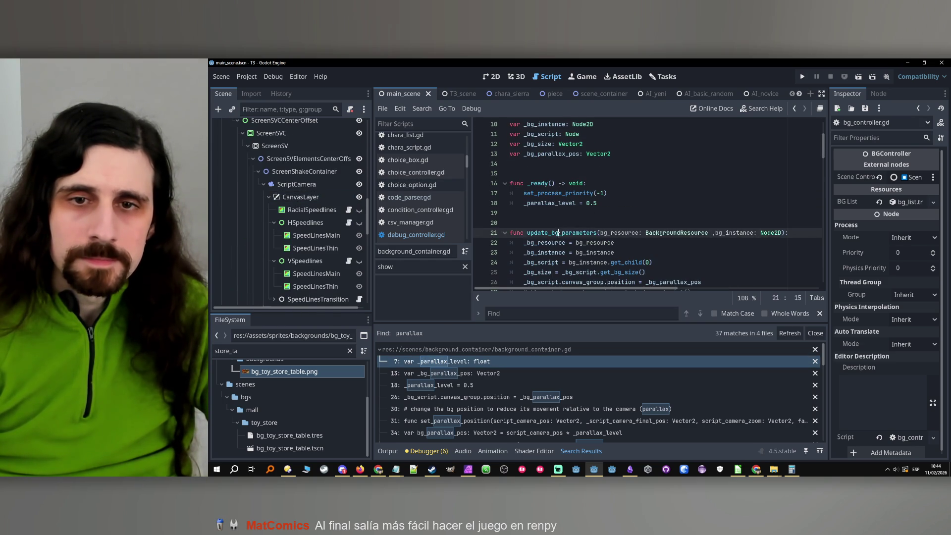
pyautogui.doubleClick(565, 232)
pyautogui.scroll(-2, 571, 232)
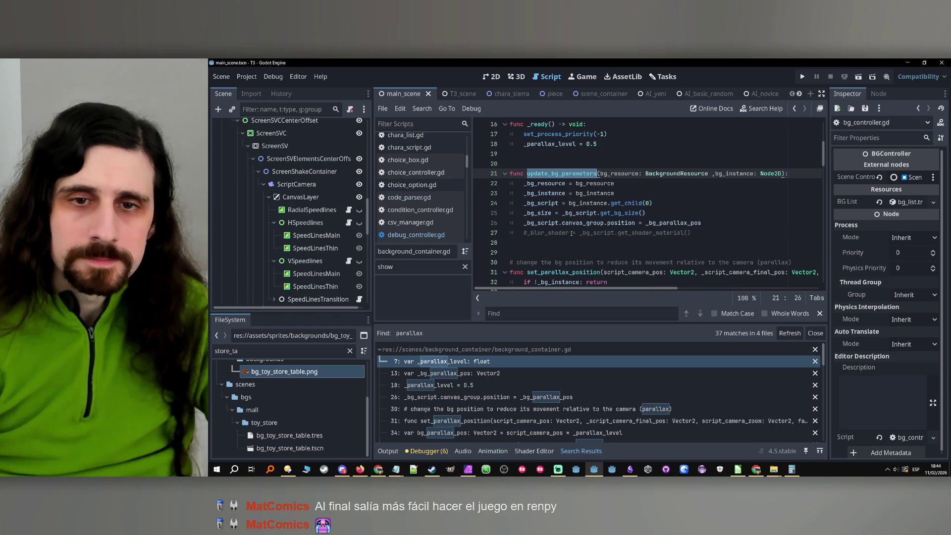
pyautogui.doubleClick(547, 205)
pyautogui.doubleClick(545, 213)
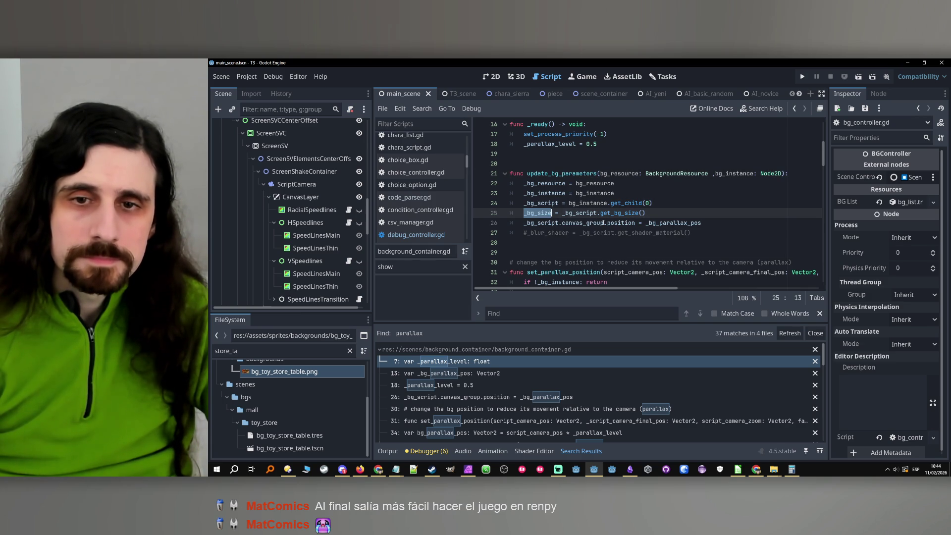
# - Read set_parallax_position and highlight every use of _bg_parallax_pos
pyautogui.scroll(-2, 595, 225)
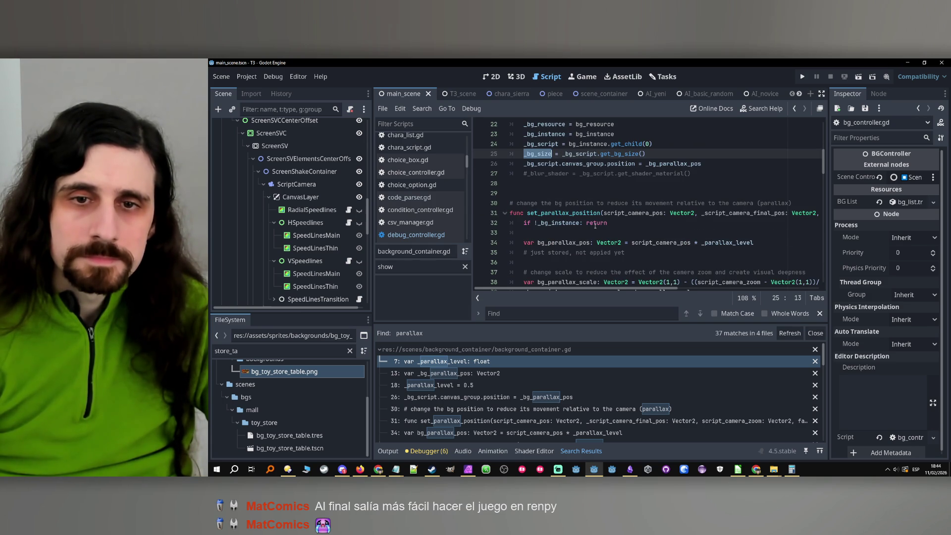
pyautogui.scroll(-1, 595, 226)
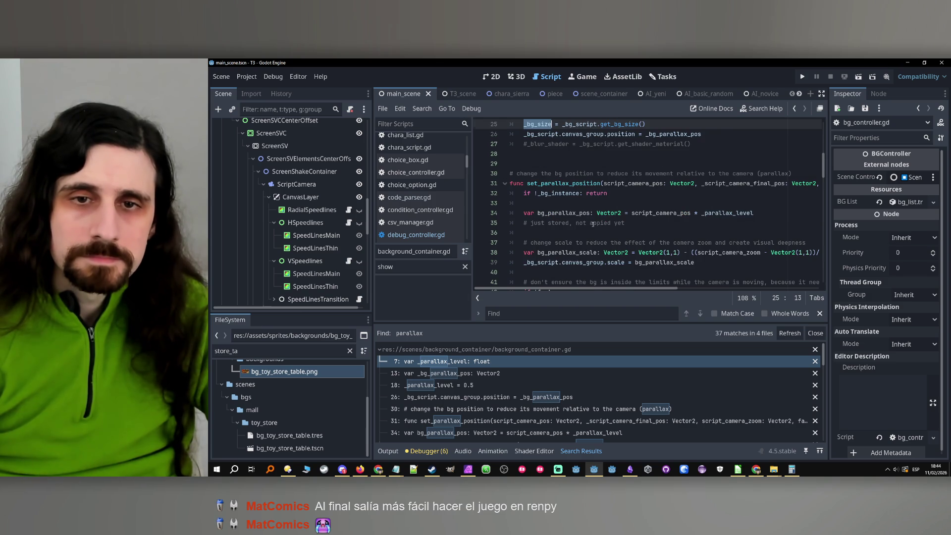
pyautogui.scroll(-1, 593, 225)
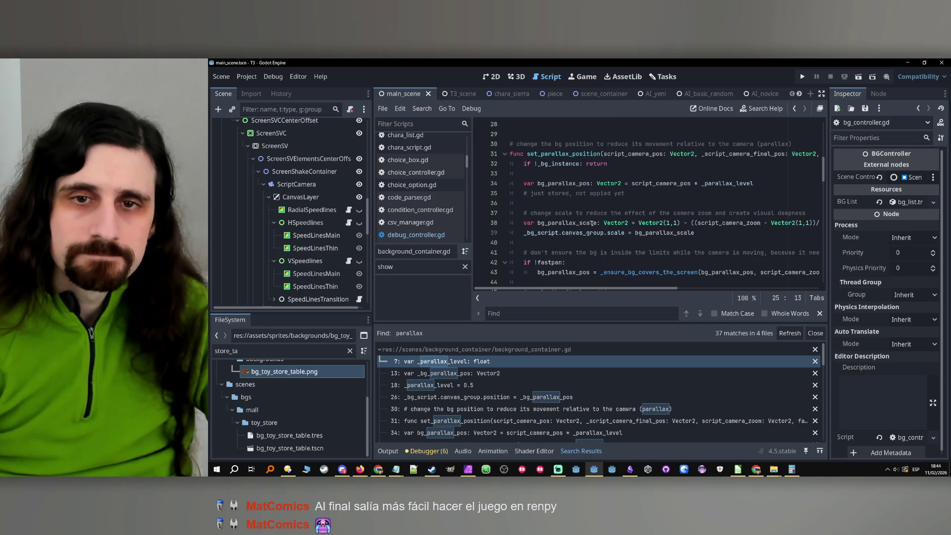
pyautogui.scroll(4, 592, 223)
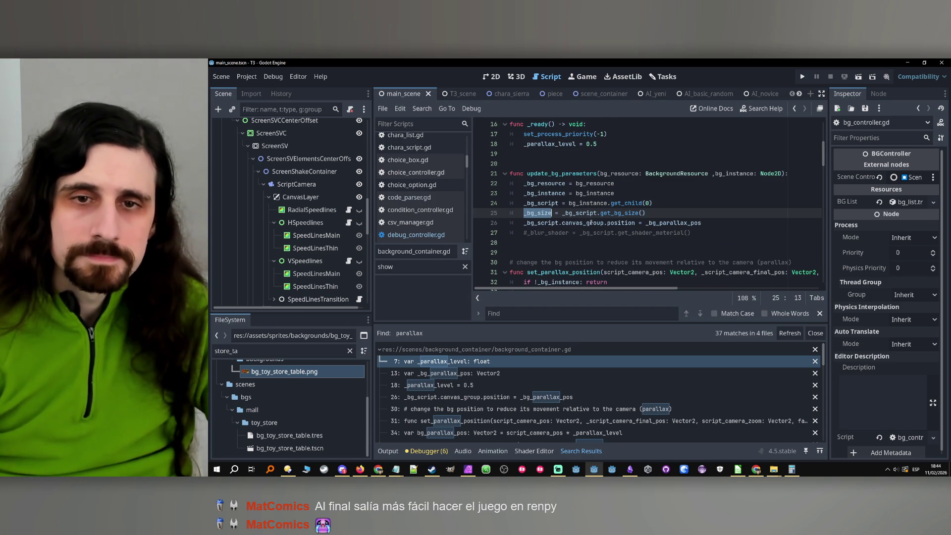
pyautogui.scroll(-1, 591, 224)
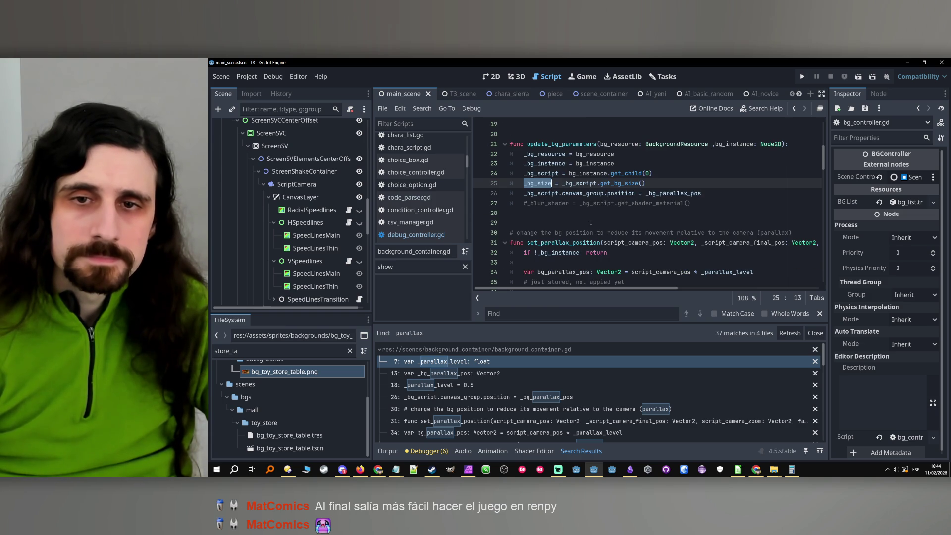
pyautogui.doubleClick(675, 193)
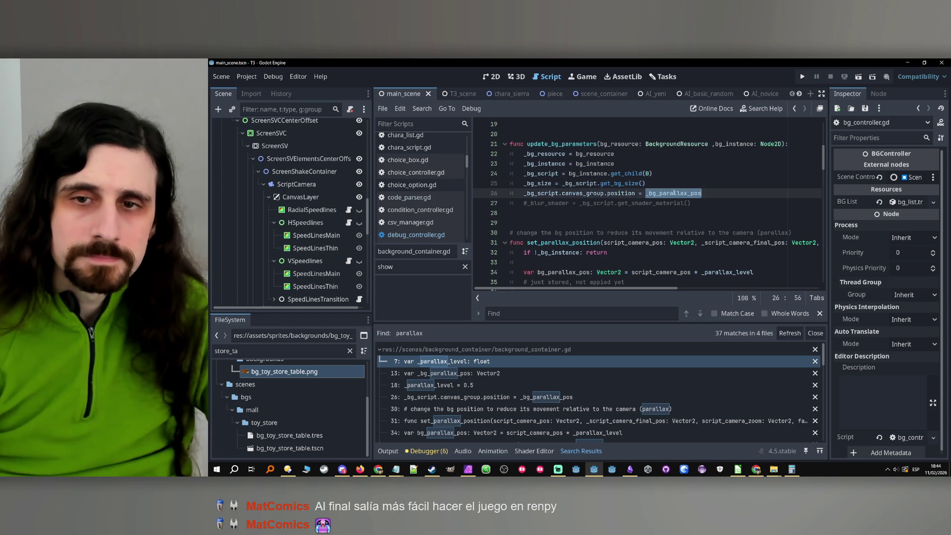
pyautogui.scroll(6, 668, 196)
pyautogui.scroll(-7, 667, 197)
pyautogui.click(551, 153)
# - Scroll down through the rest of background_container.gd
pyautogui.scroll(-5, 550, 163)
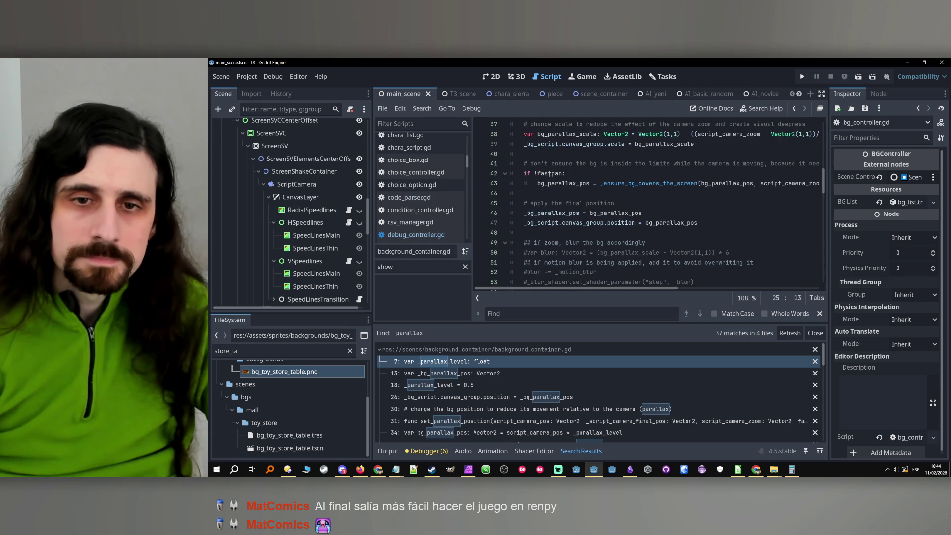
pyautogui.scroll(-2, 609, 178)
pyautogui.scroll(-10, 642, 186)
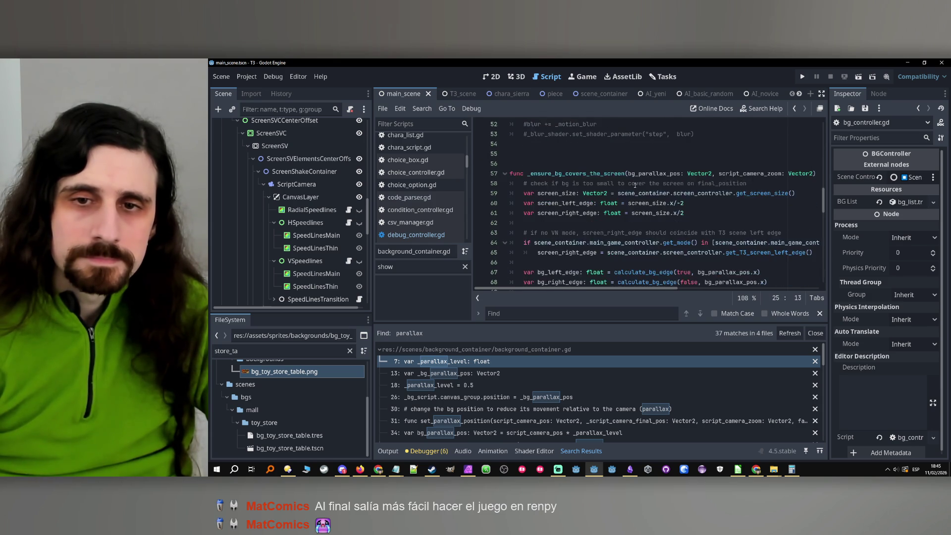
pyautogui.scroll(-4, 635, 185)
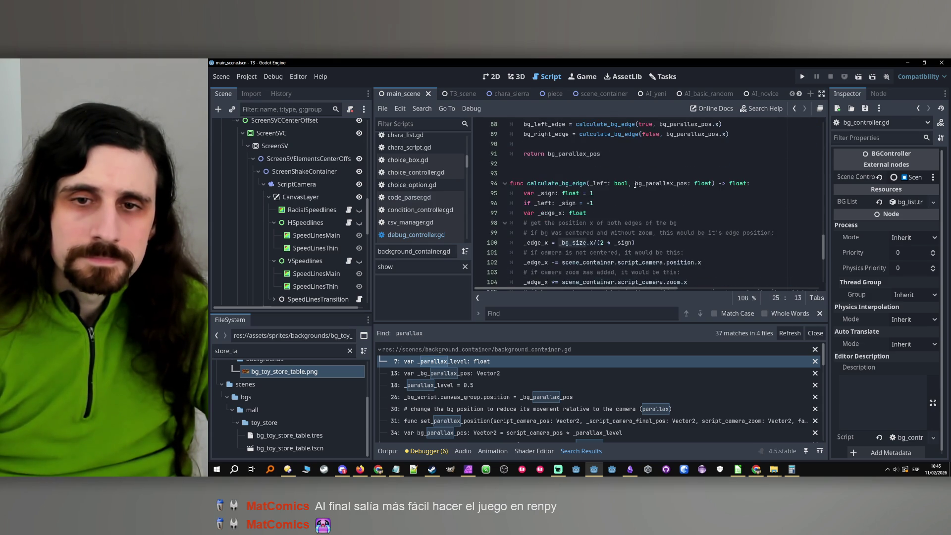
pyautogui.scroll(-1, 635, 185)
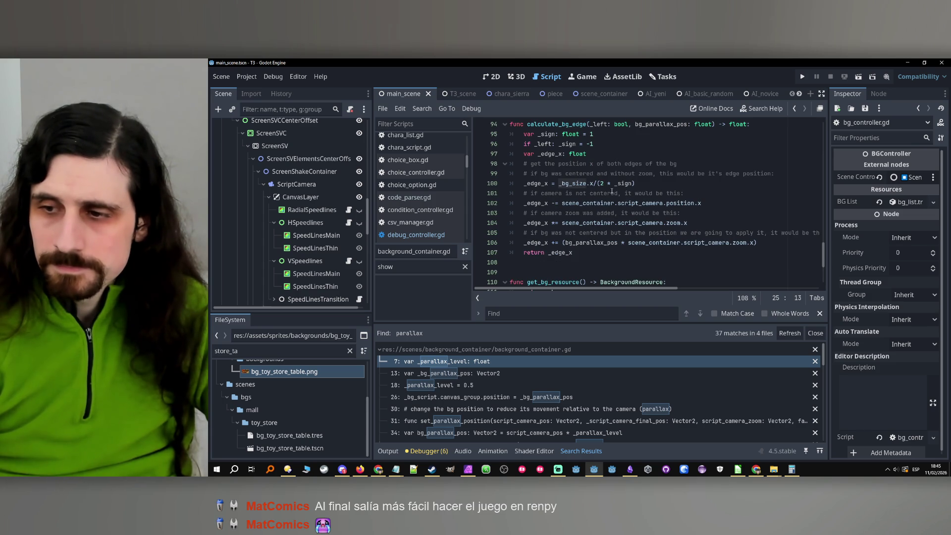
pyautogui.scroll(1, 609, 190)
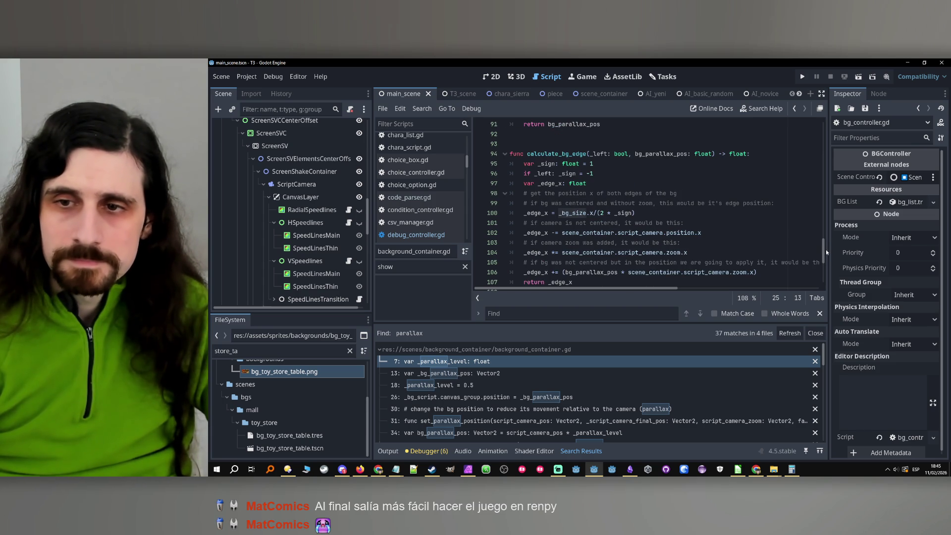
pyautogui.moveTo(828, 251); pyautogui.dragTo(831, 251)
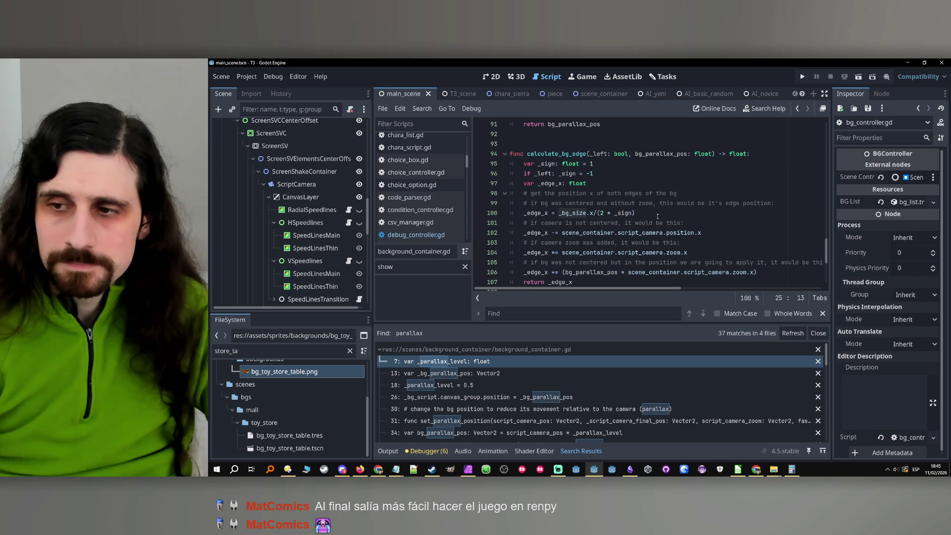
pyautogui.moveTo(372, 257); pyautogui.dragTo(359, 257)
# - Examine calculate_bg_edge, highlighting its return on line 107 and its function name
pyautogui.click(544, 173)
pyautogui.scroll(-2, 545, 176)
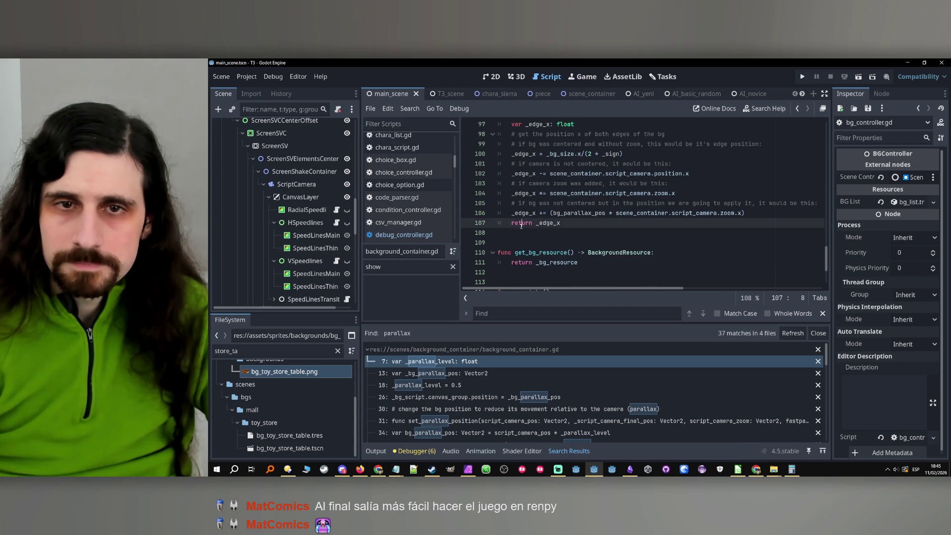
pyautogui.doubleClick(521, 223)
pyautogui.scroll(2, 521, 226)
pyautogui.scroll(2, 521, 224)
pyautogui.doubleClick(535, 213)
pyautogui.scroll(1, 535, 212)
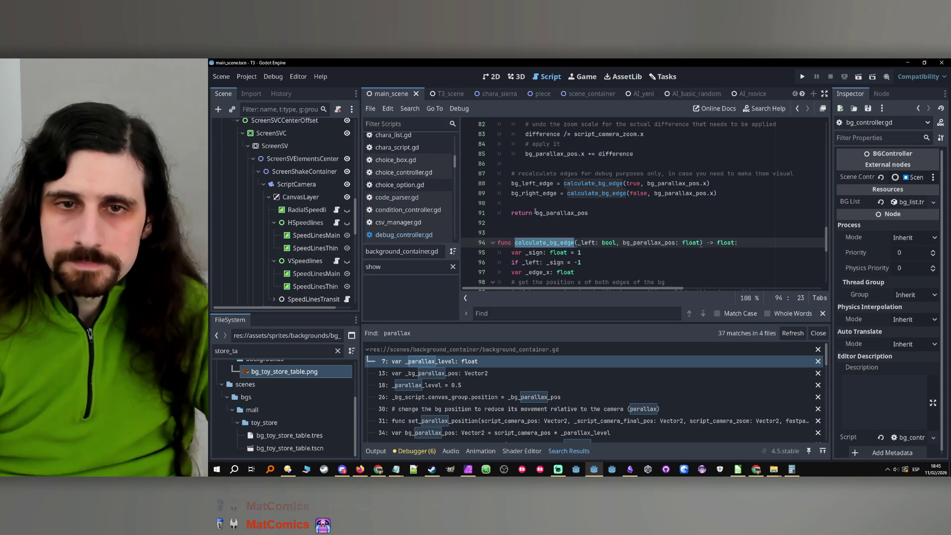
pyautogui.scroll(1, 534, 210)
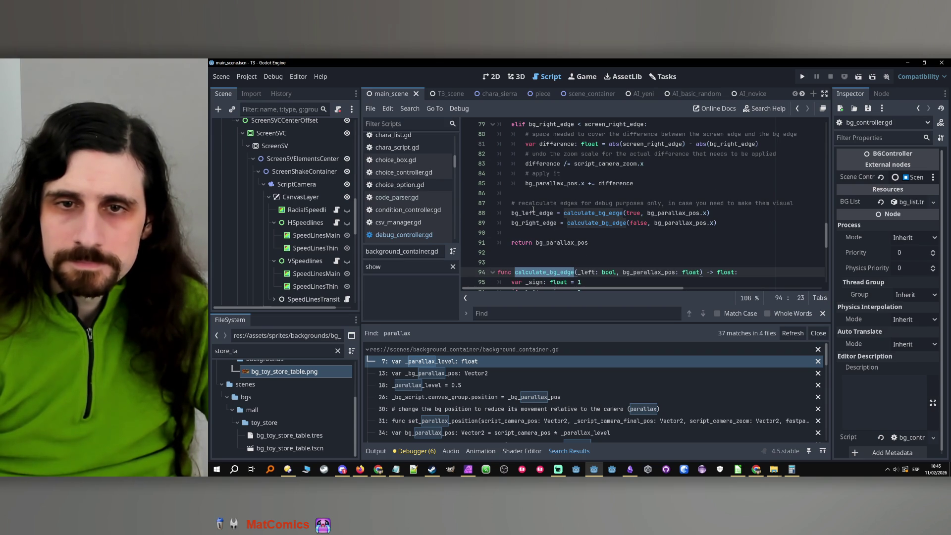
pyautogui.moveTo(528, 214)
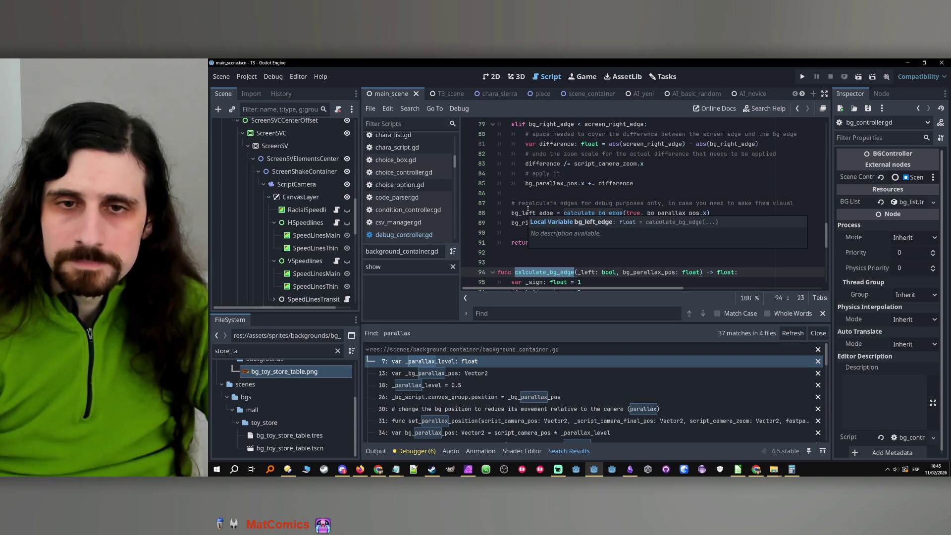
pyautogui.click(528, 208)
pyautogui.scroll(4, 528, 210)
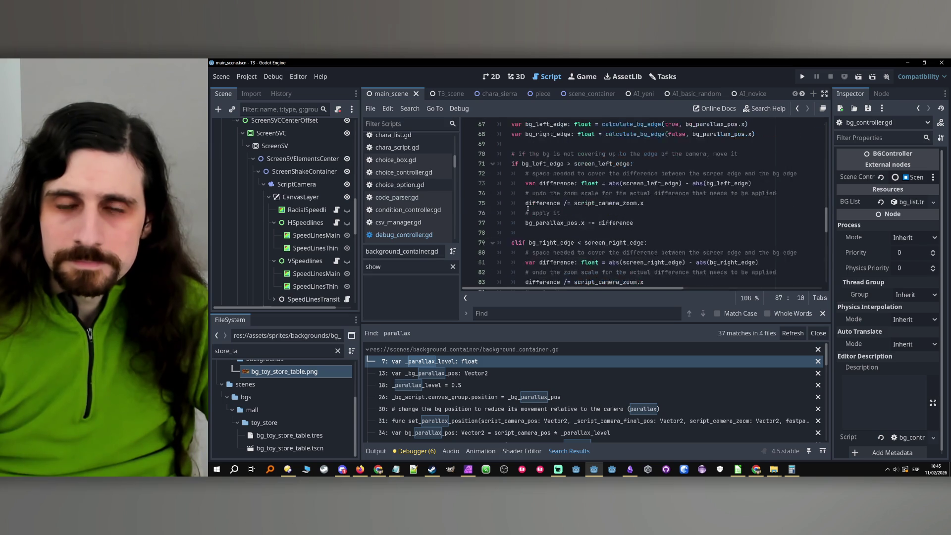
# - Run the game to its bedroom opening with the alarm line, then stop it
pyautogui.scroll(-2, 528, 209)
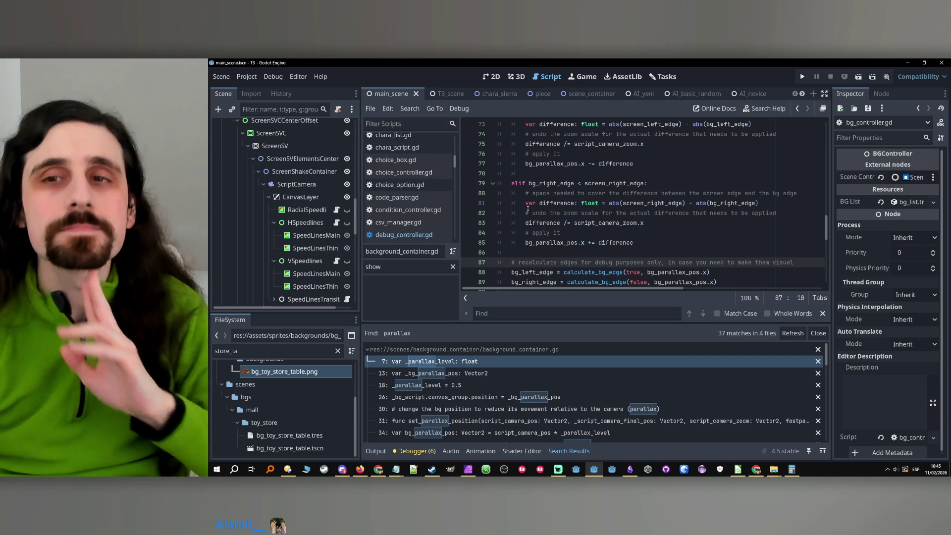
pyautogui.click(805, 75)
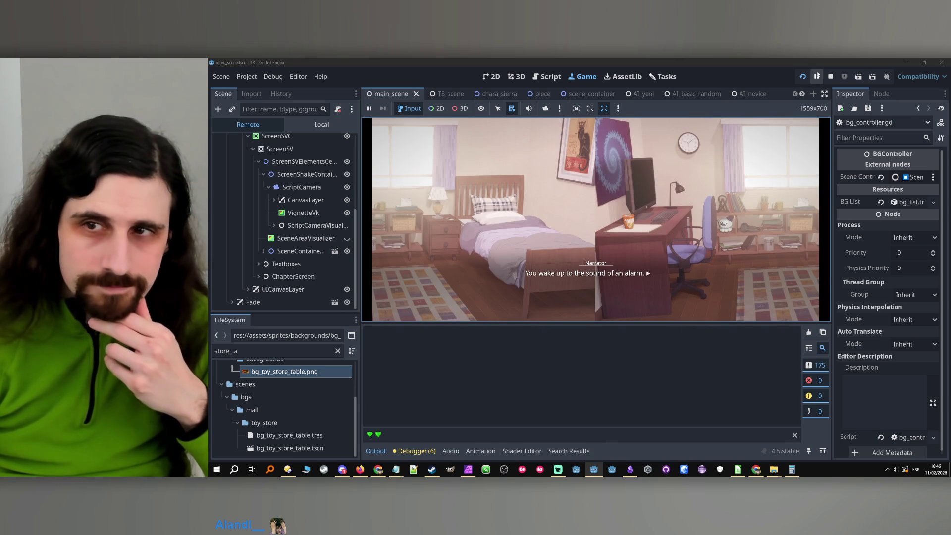
pyautogui.click(831, 77)
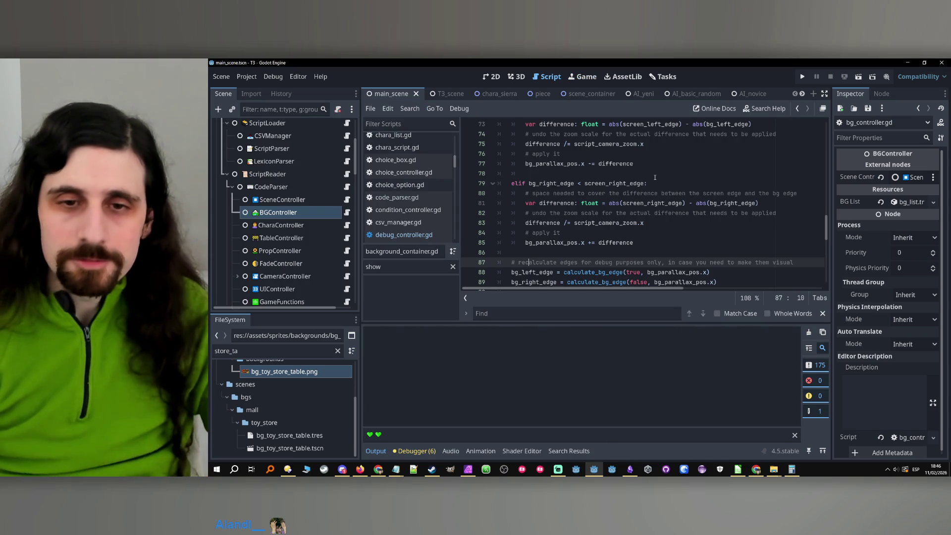
# - Locate the call to _ensure_bg_covers_the_screen on line 43
pyautogui.scroll(8, 655, 178)
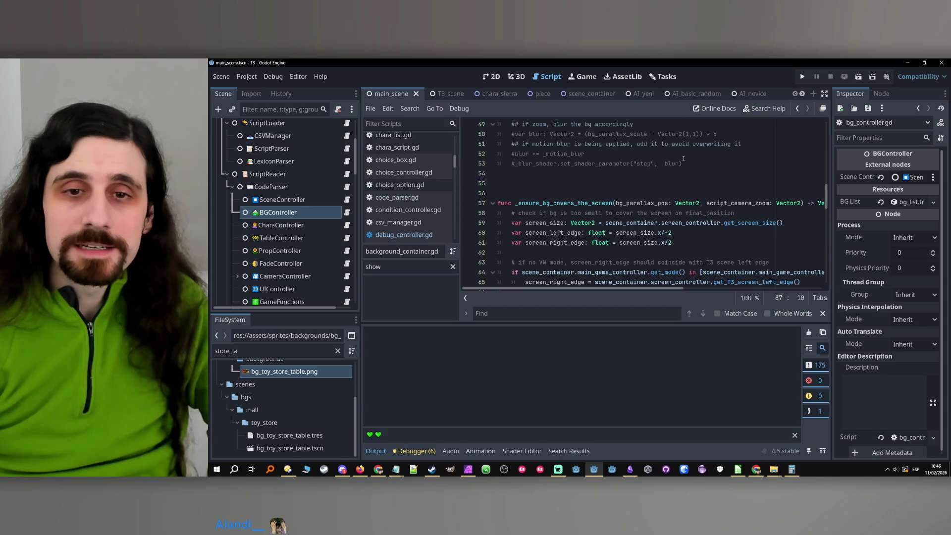
pyautogui.doubleClick(565, 203)
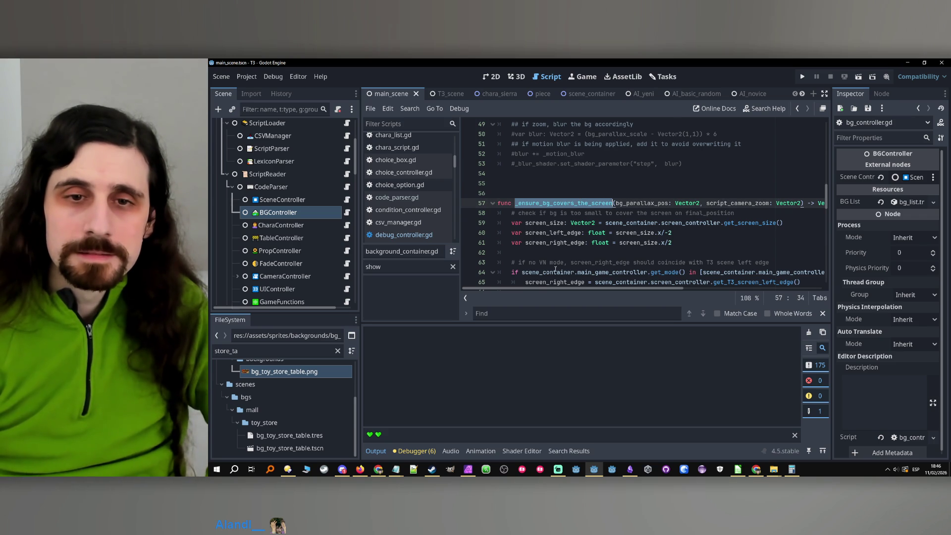
pyautogui.hotkey('ctrl', 'f')
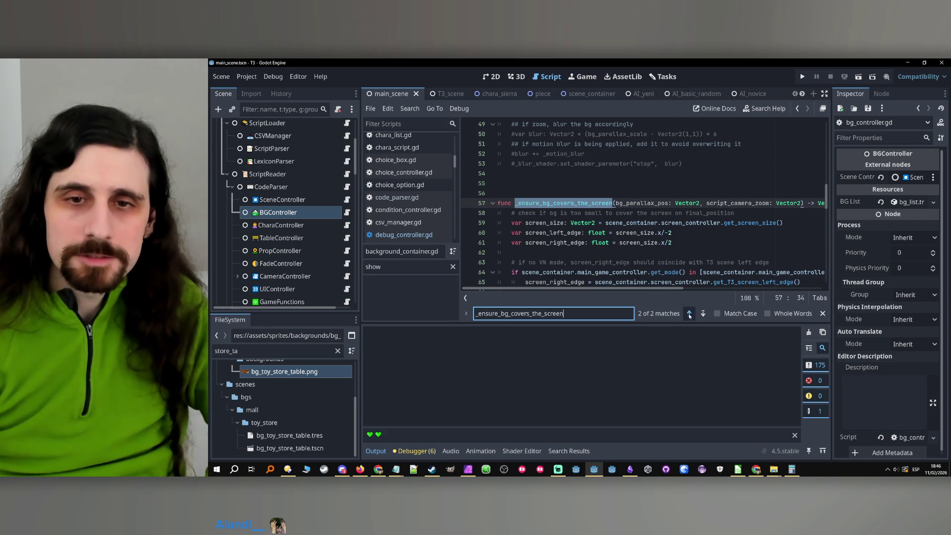
pyautogui.click(689, 313)
pyautogui.click(510, 203)
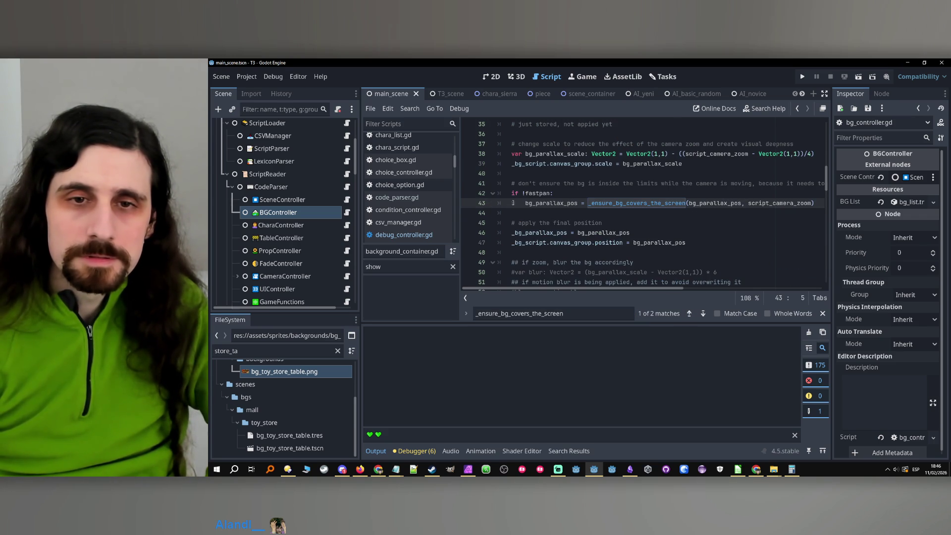
# - Comment out lines 42–43, the if !fastpan: guard and its call, then run the game
pyautogui.scroll(-4, 518, 203)
pyautogui.scroll(5, 520, 203)
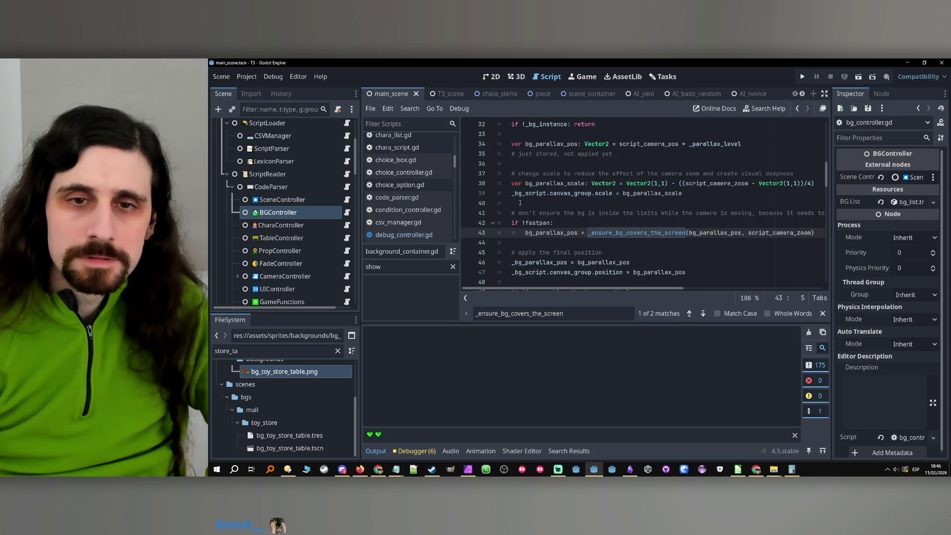
pyautogui.moveTo(509, 222); pyautogui.dragTo(514, 232)
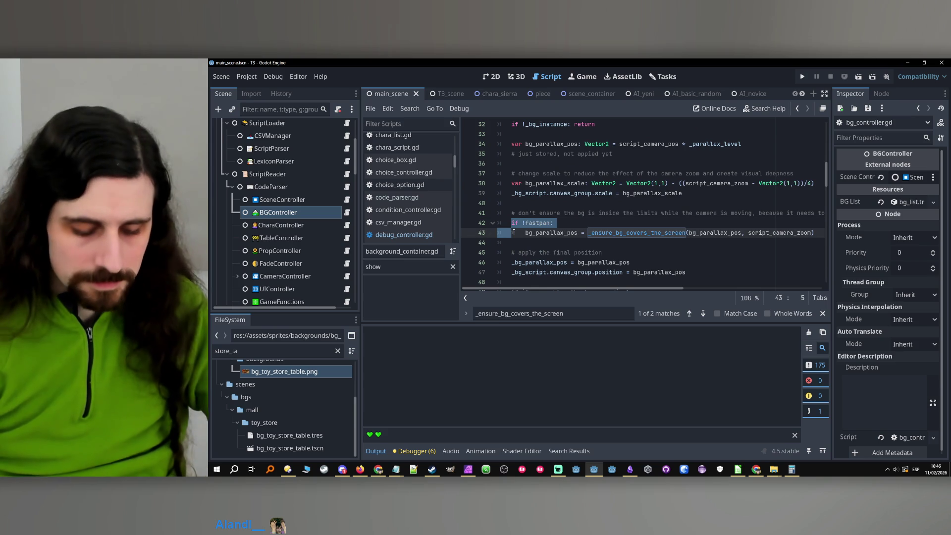
pyautogui.press('Up')
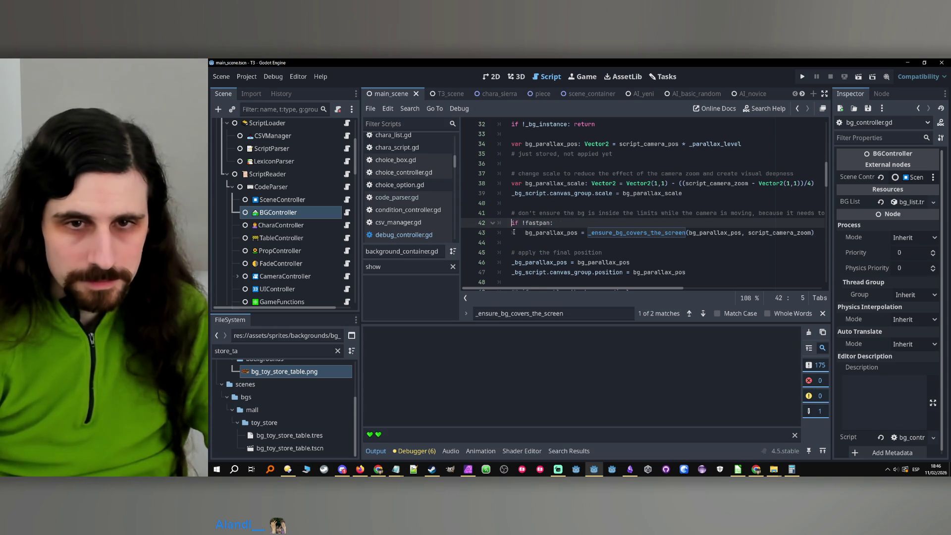
pyautogui.hotkey('shift', 'Down')
pyautogui.hotkey('ctrl', 'k')
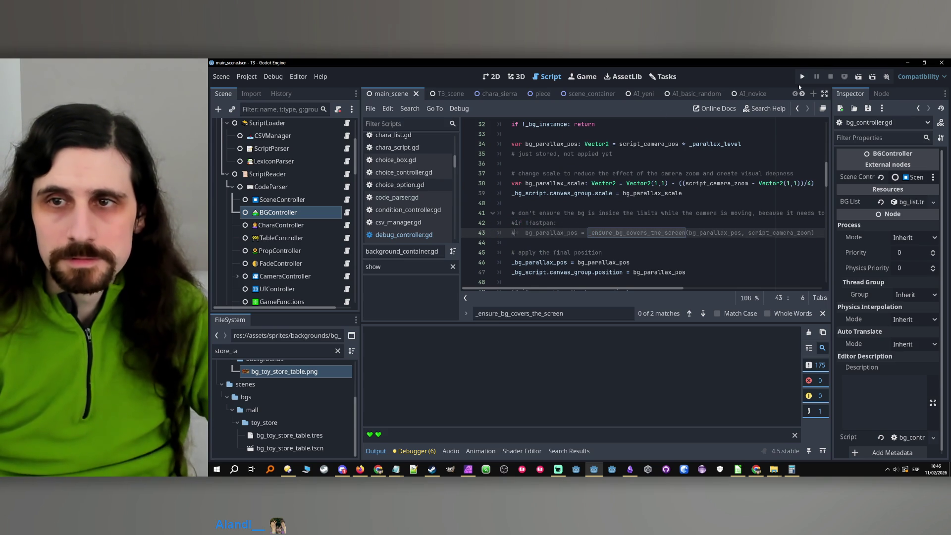
pyautogui.click(802, 77)
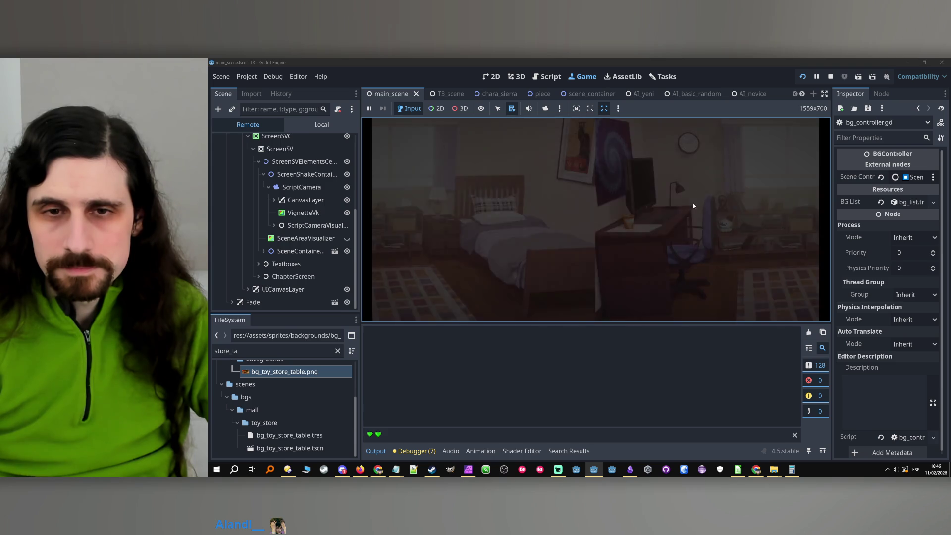
# - Stop the game and uncomment lines 42–43 again
pyautogui.click(831, 75)
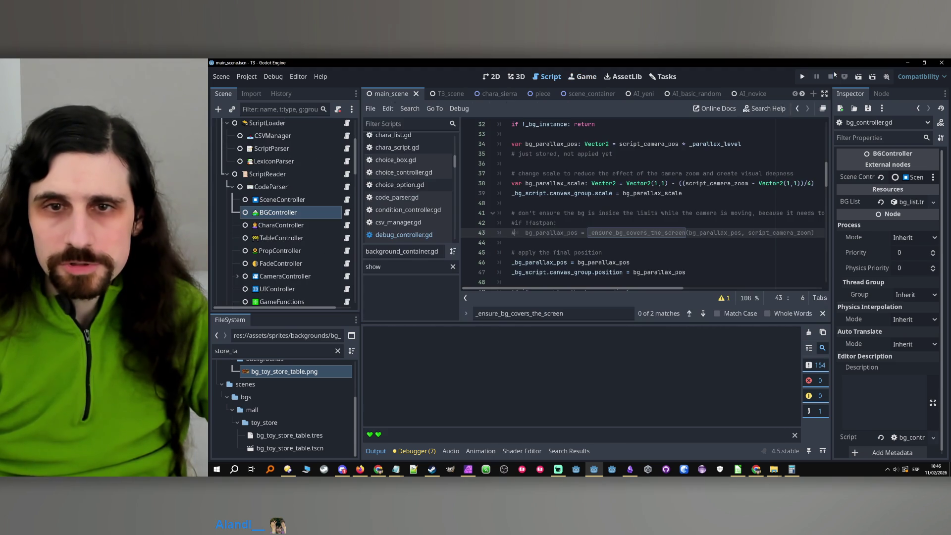
pyautogui.click(583, 223)
pyautogui.scroll(2, 584, 219)
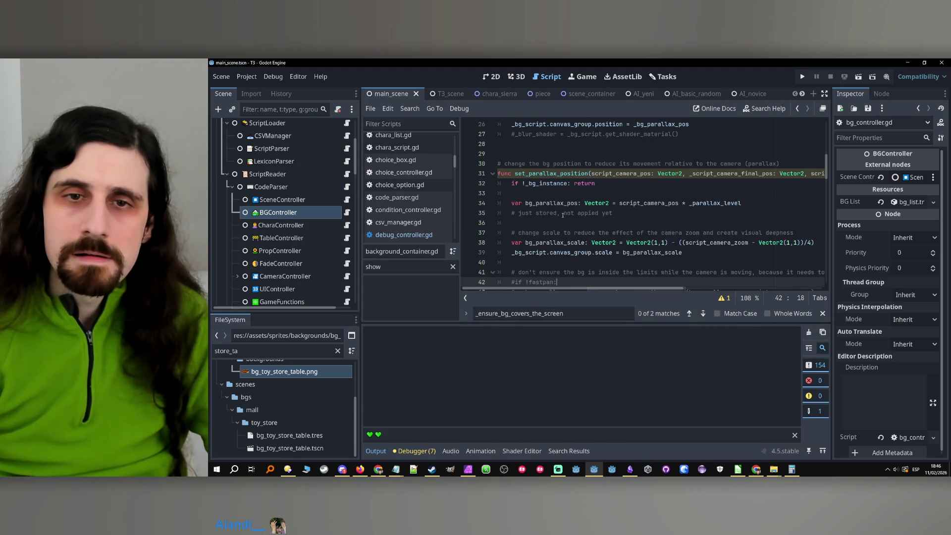
pyautogui.scroll(-2, 543, 220)
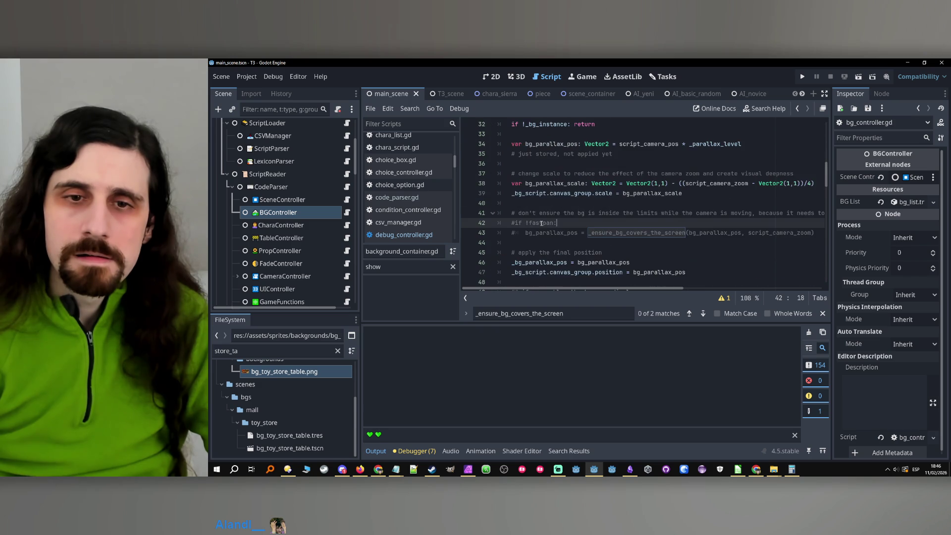
pyautogui.hotkey('ctrl', 'k')
# - Add an early 'return' at the top of set_parallax_position and run the game
pyautogui.scroll(2, 534, 223)
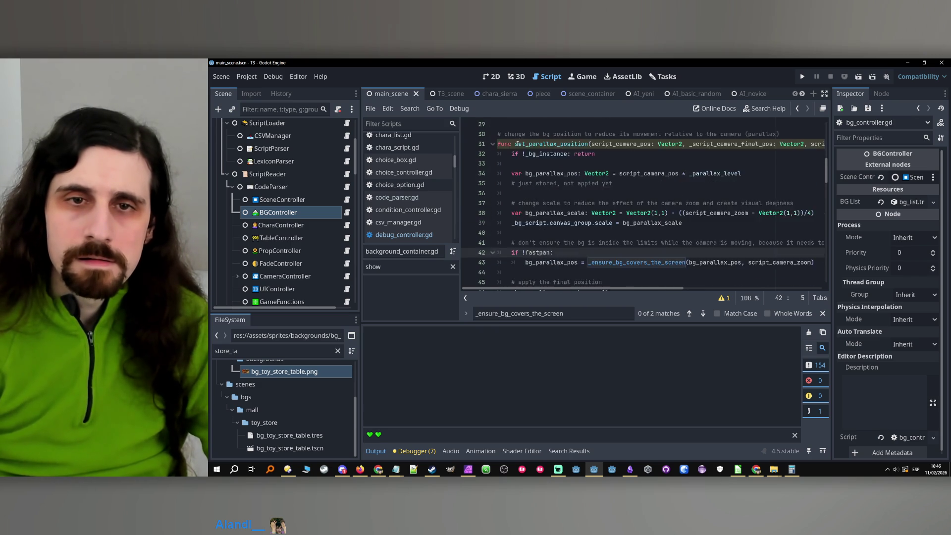
pyautogui.click(512, 183)
pyautogui.press('Return')
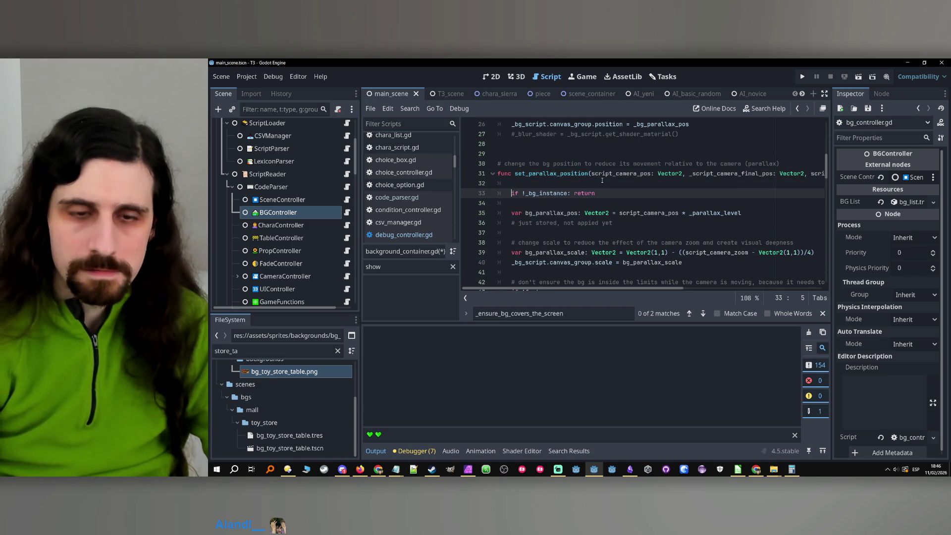
pyautogui.press('Up')
pyautogui.write('return')
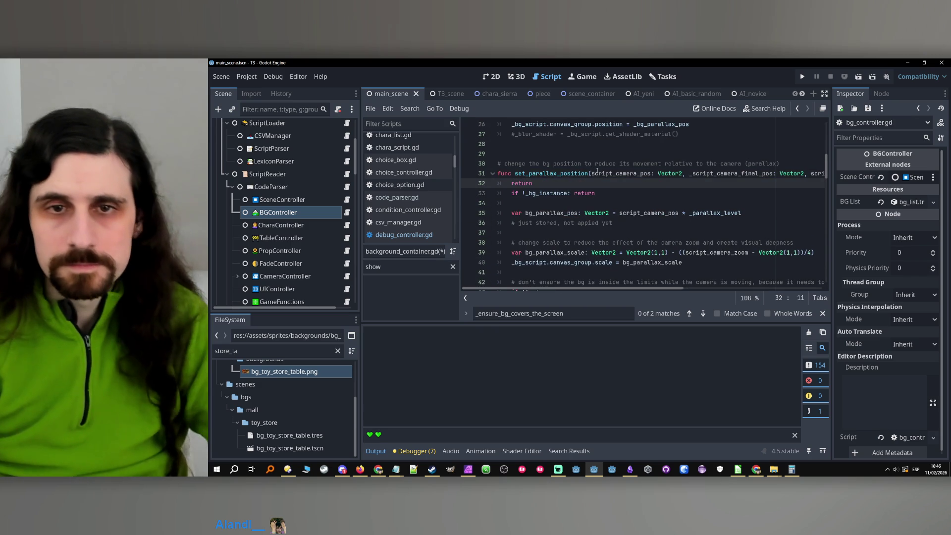
pyautogui.click(798, 76)
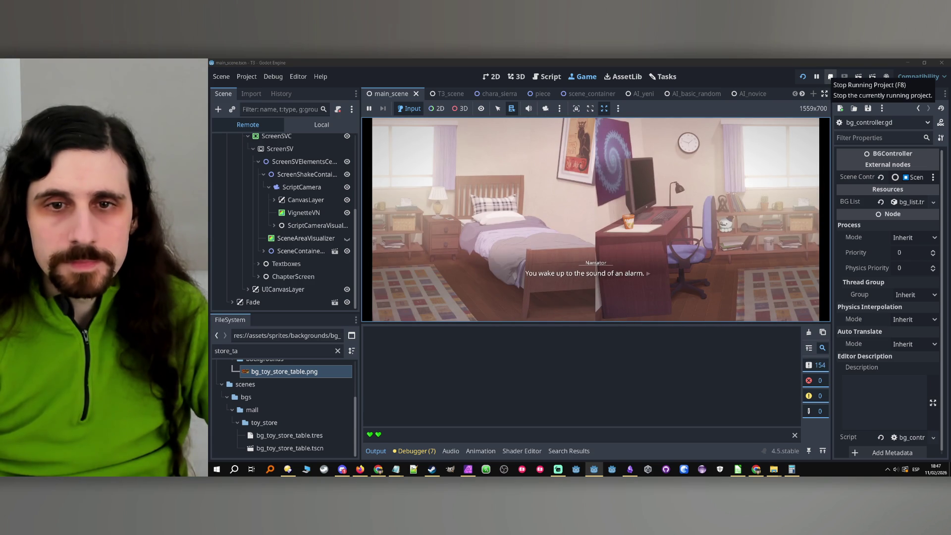
pyautogui.click(830, 77)
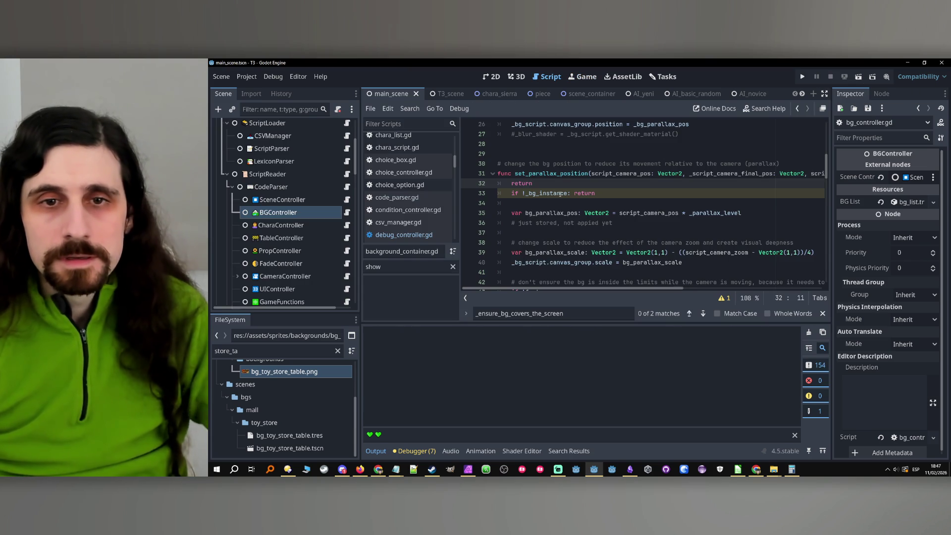
pyautogui.scroll(2, 684, 187)
pyautogui.scroll(-2, 659, 201)
pyautogui.scroll(2, 655, 204)
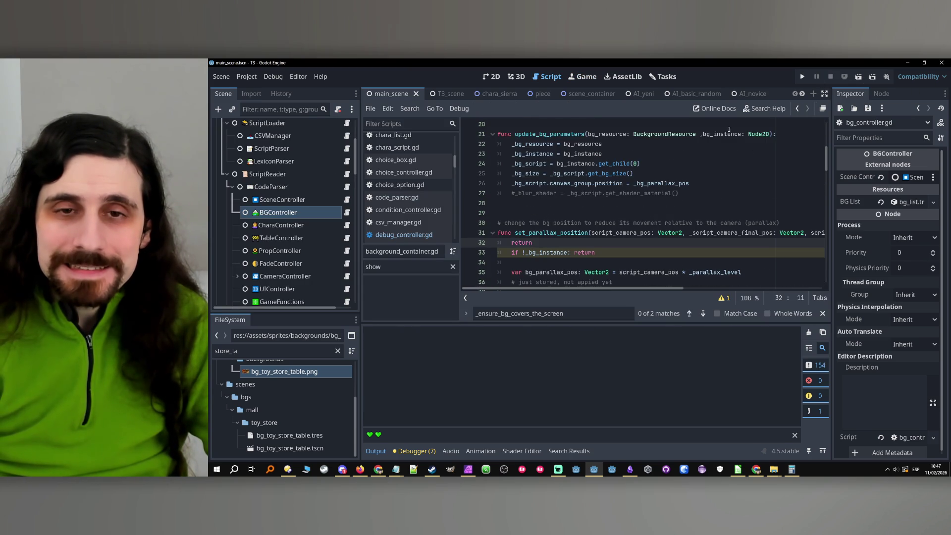
pyautogui.click(803, 76)
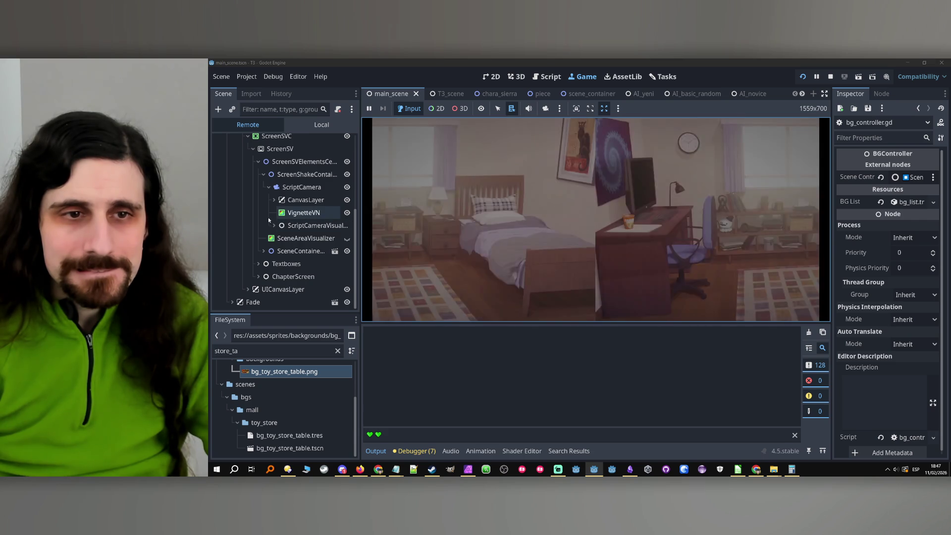
# - Expand the live SceneContainer and view BGContainer's properties
pyautogui.click(263, 251)
pyautogui.click(289, 267)
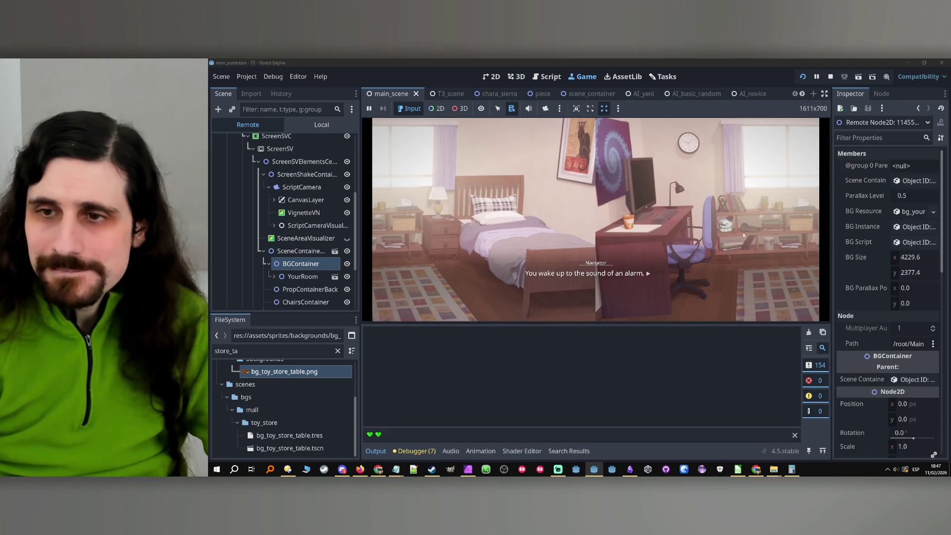
pyautogui.scroll(-3, 867, 271)
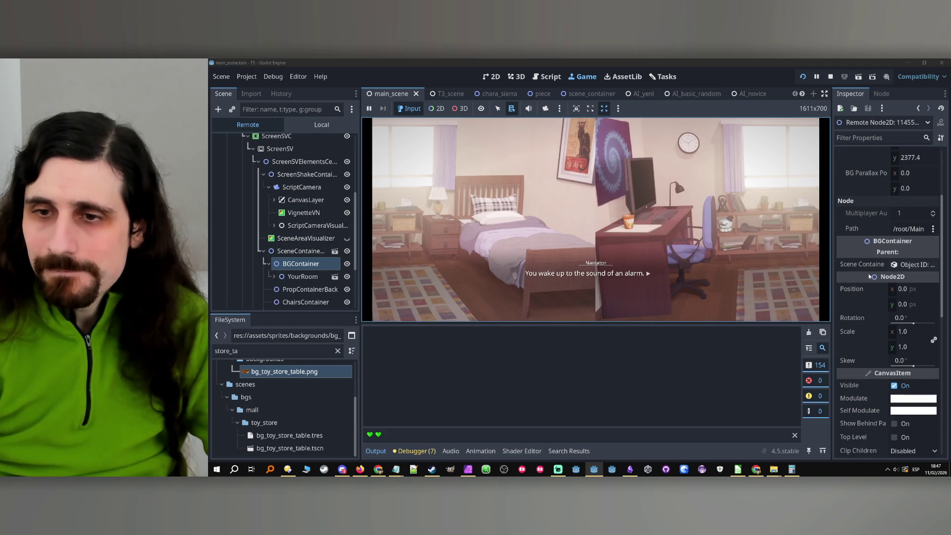
pyautogui.scroll(-7, 863, 293)
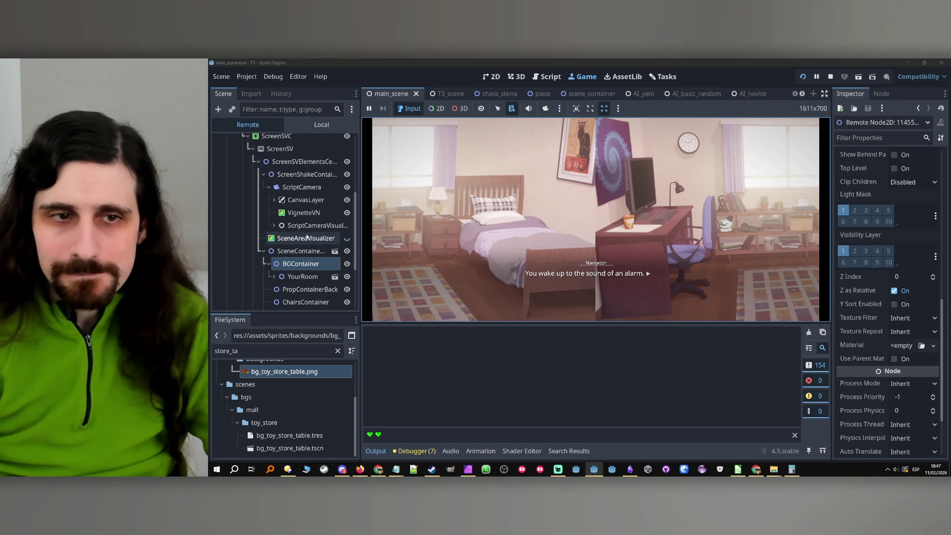
pyautogui.scroll(-3, 887, 297)
pyautogui.scroll(2, 886, 297)
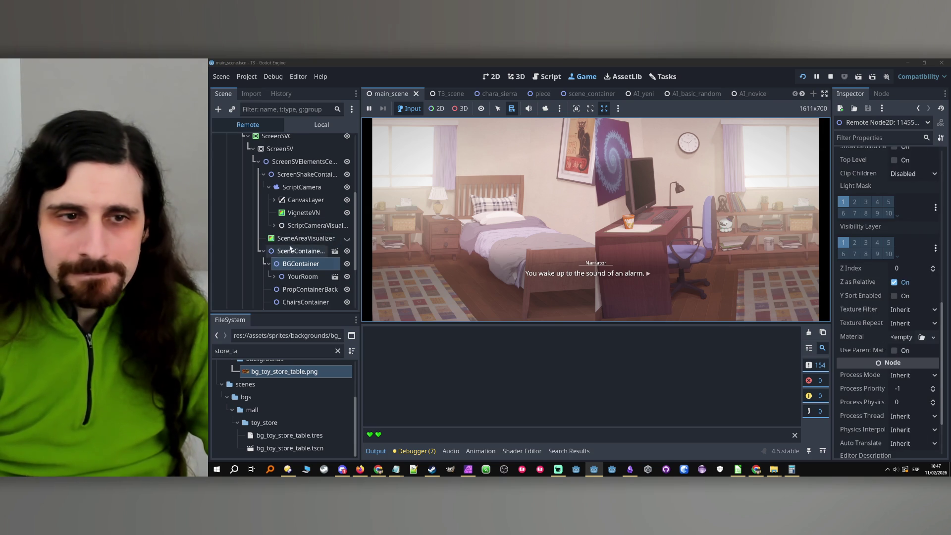
# - Inspect the live YourRoom and its CanvasGroup, at position 0, 0 with scale 1
pyautogui.click(302, 276)
pyautogui.scroll(-4, 870, 200)
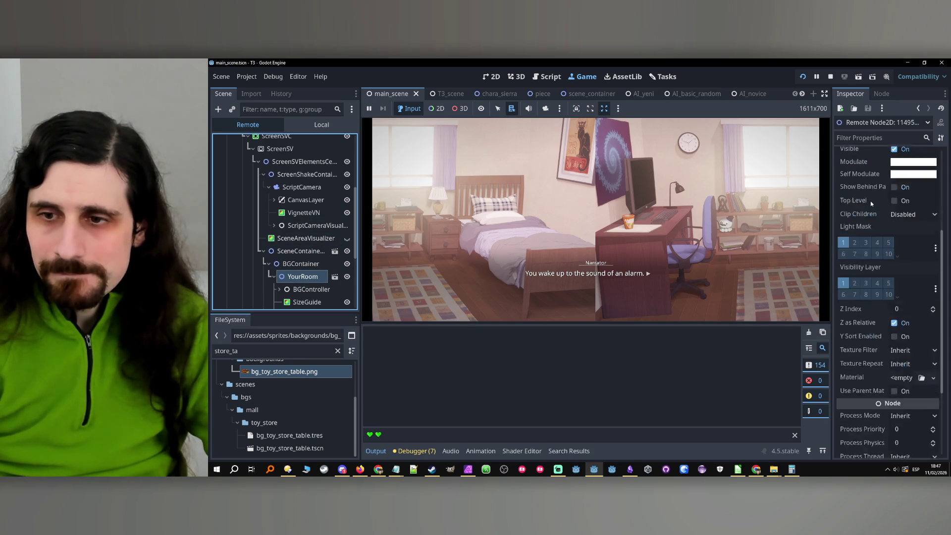
pyautogui.scroll(-5, 870, 201)
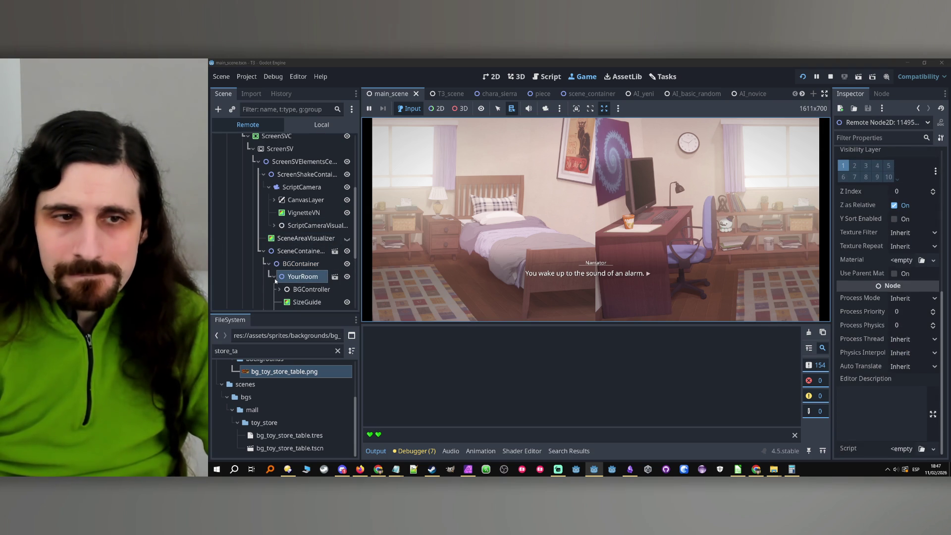
pyautogui.scroll(-3, 307, 263)
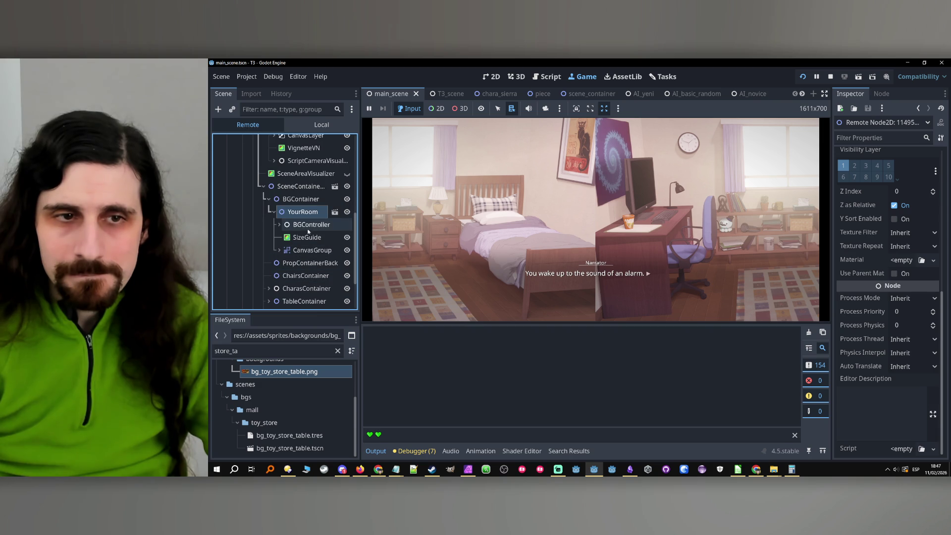
pyautogui.click(306, 251)
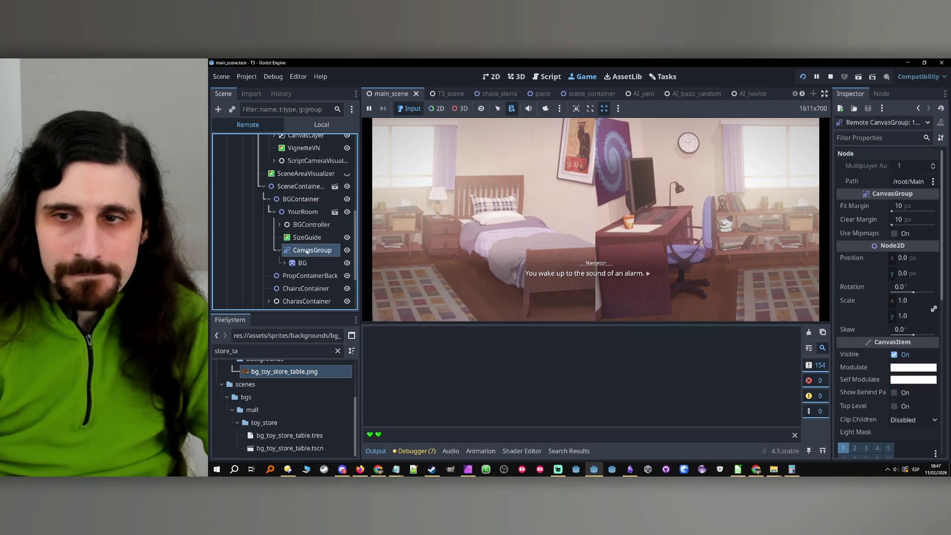
pyautogui.scroll(-5, 841, 302)
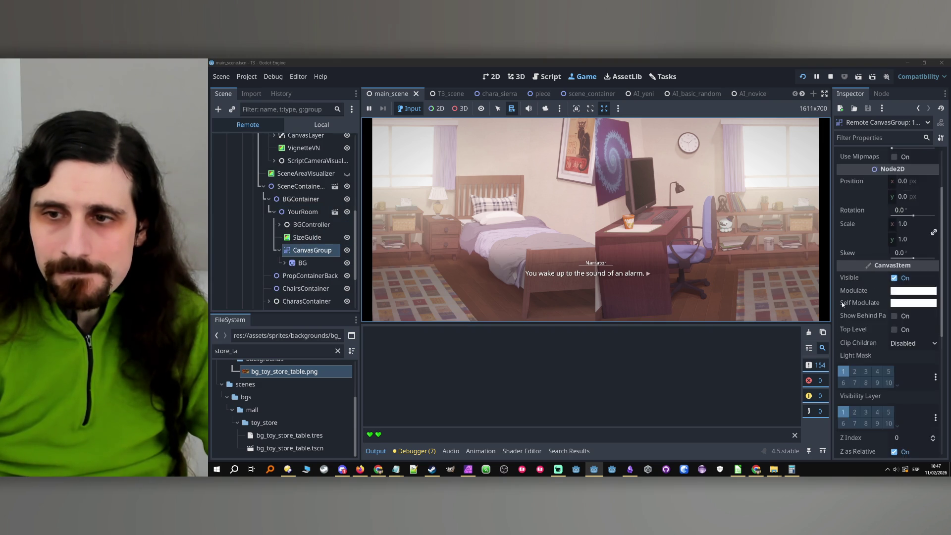
pyautogui.scroll(5, 841, 301)
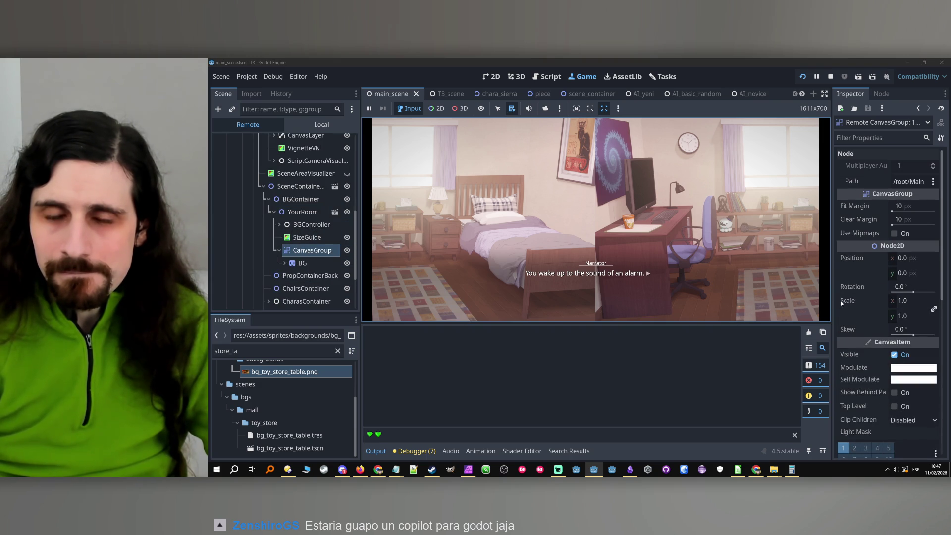
# - Reselect SceneContainer, then BGContainer to show Parallax Level 0.5 and BG size
pyautogui.click(300, 187)
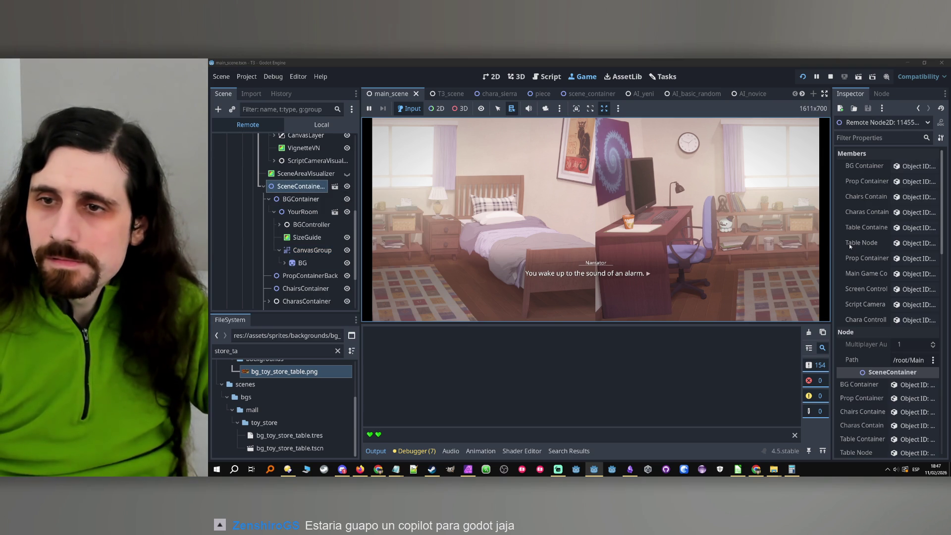
pyautogui.scroll(-2, 861, 242)
pyautogui.scroll(-10, 861, 243)
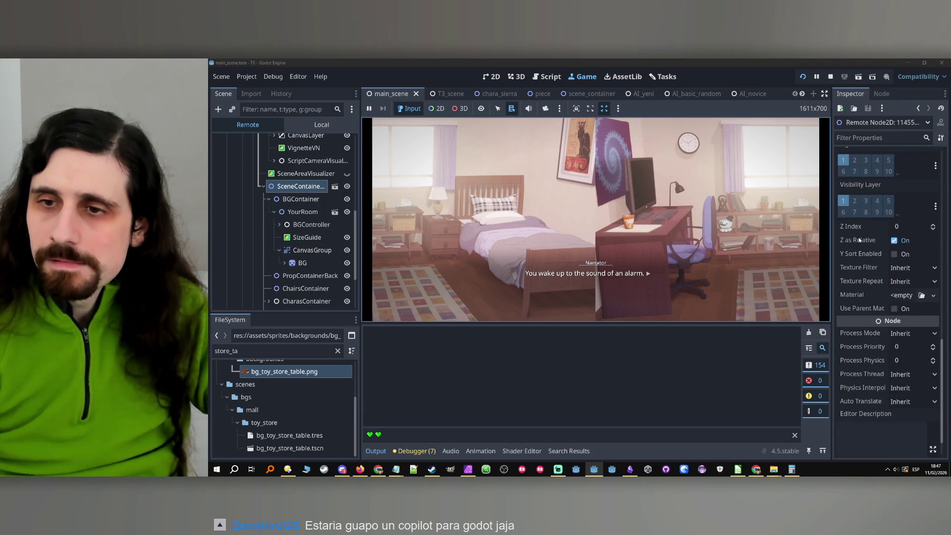
pyautogui.scroll(10, 859, 240)
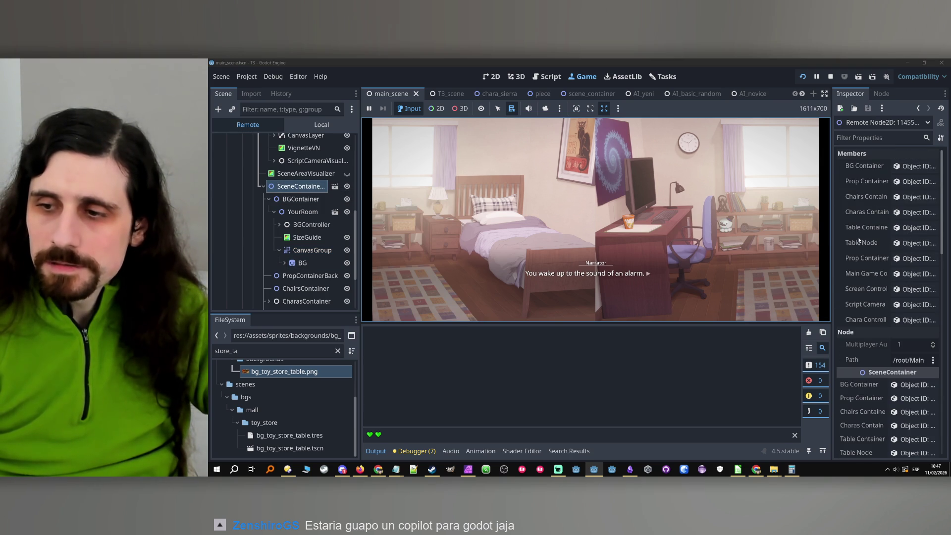
pyautogui.click(291, 200)
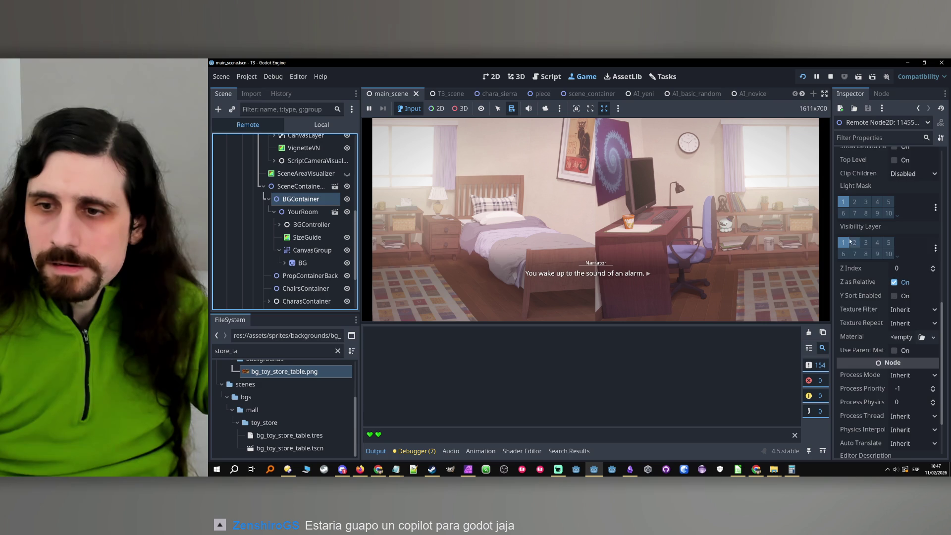
pyautogui.scroll(5, 852, 248)
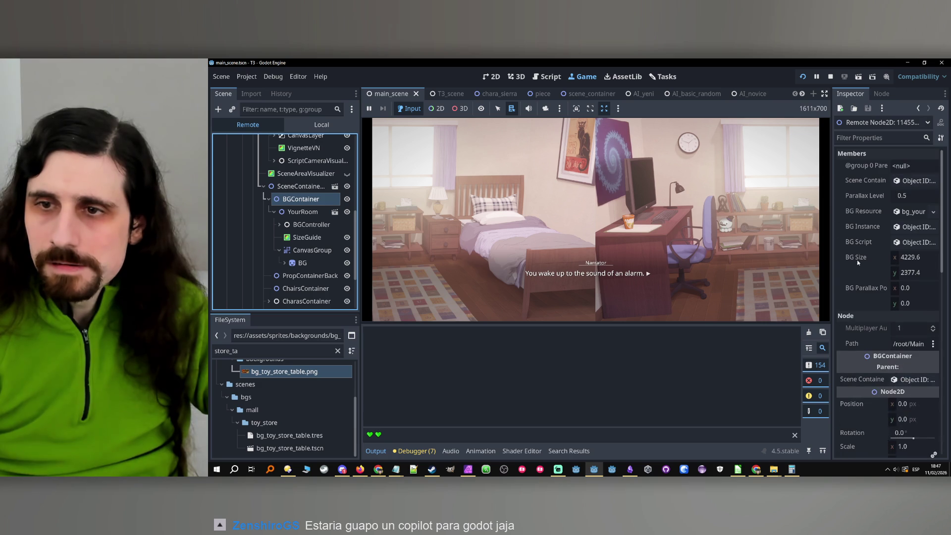
# - Set the live BGContainer's Parallax Level to 0.0
pyautogui.click(919, 196)
pyautogui.write('0')
pyautogui.press('Return')
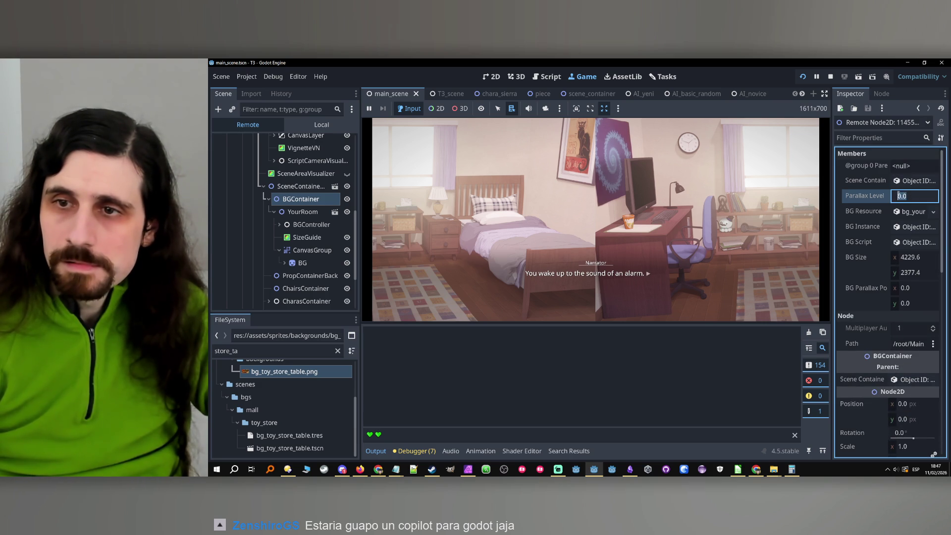
# - Drag BGContainer's Position x to -2181 px to view the mirrored edge, then stop the game
pyautogui.scroll(-3, 872, 262)
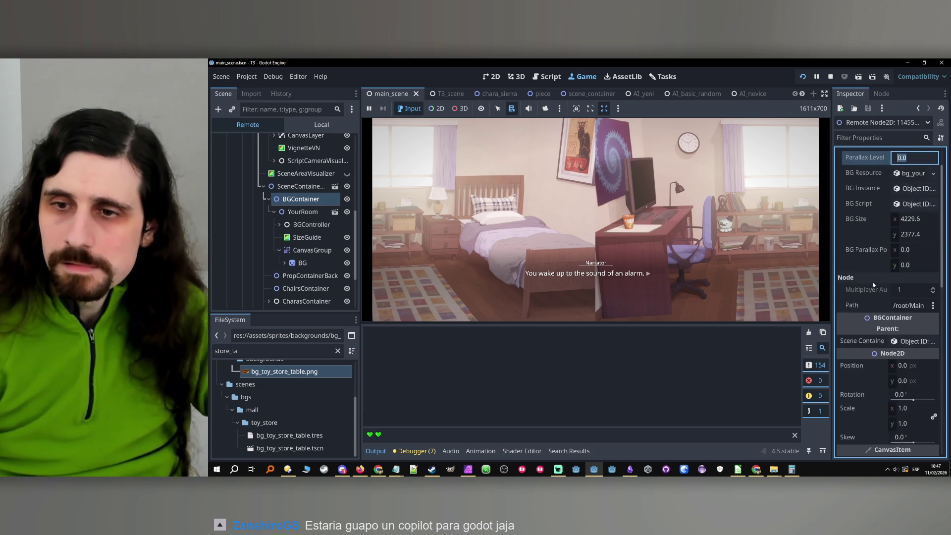
pyautogui.moveTo(891, 329)
pyautogui.mouseDown()
pyautogui.moveTo(950, 328)
pyautogui.moveTo(858, 328)
pyautogui.mouseUp()
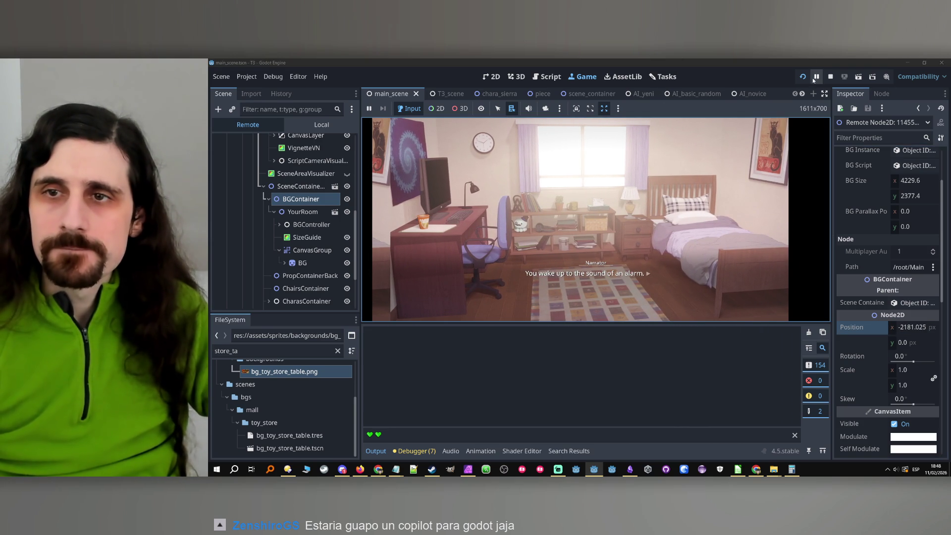
pyautogui.click(830, 77)
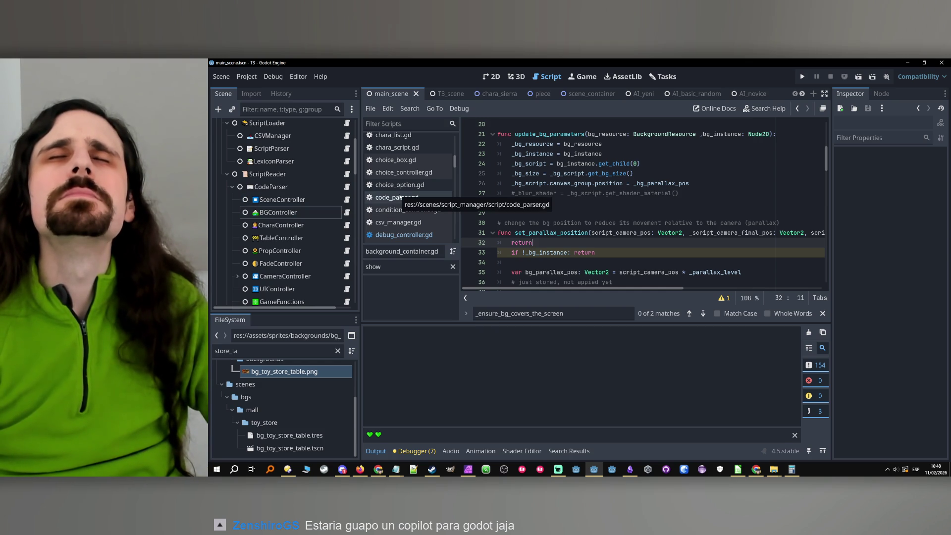
# - Select the BGController node and look at line 86 of debug_controller.gd
pyautogui.click(299, 349)
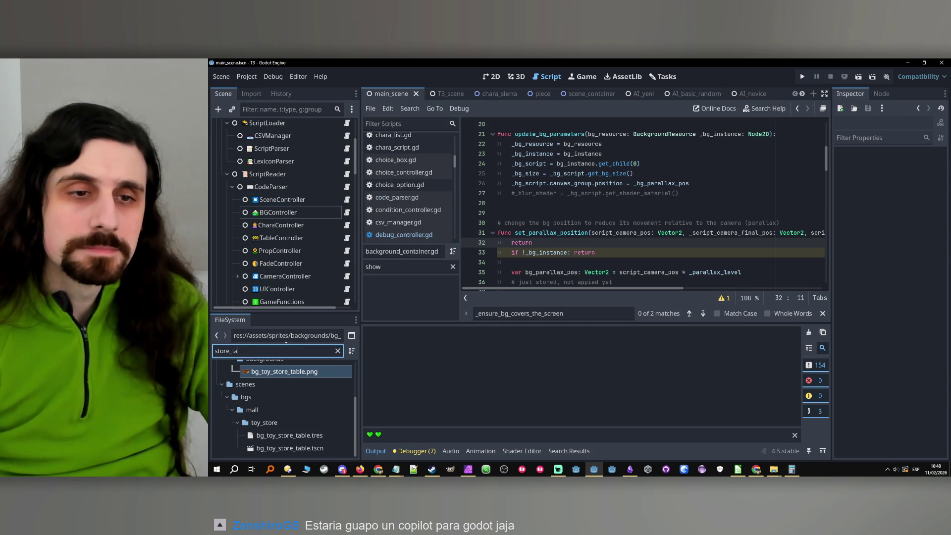
pyautogui.click(308, 212)
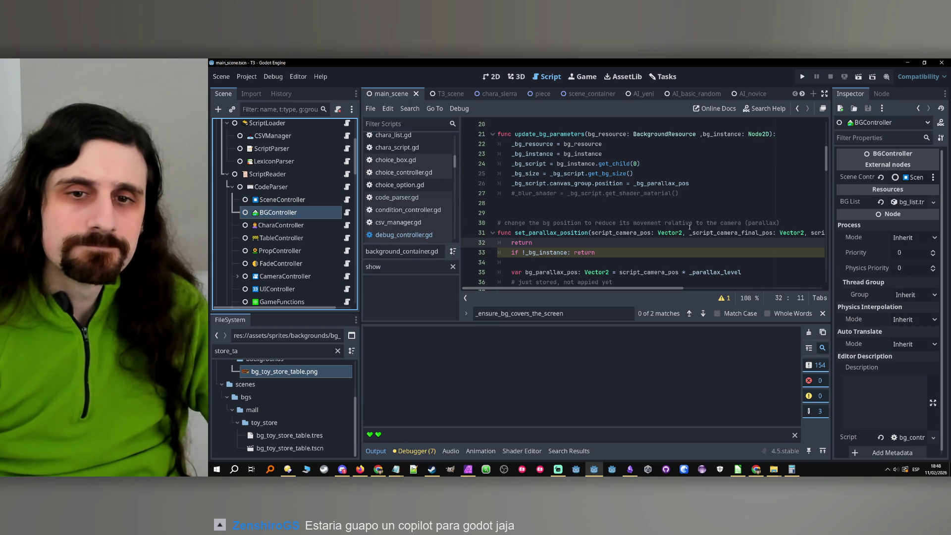
pyautogui.hotkey('alt', 'Left')
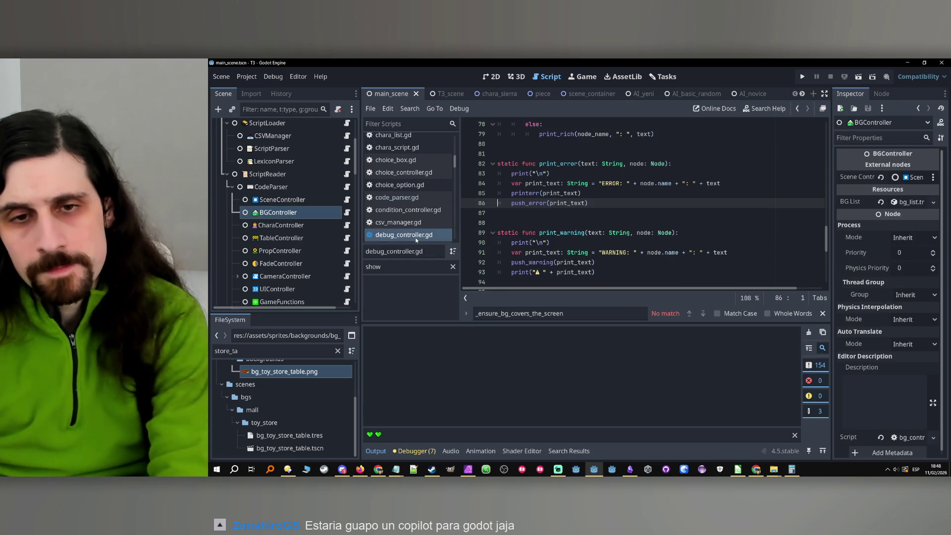
pyautogui.click(583, 207)
pyautogui.scroll(10, 590, 203)
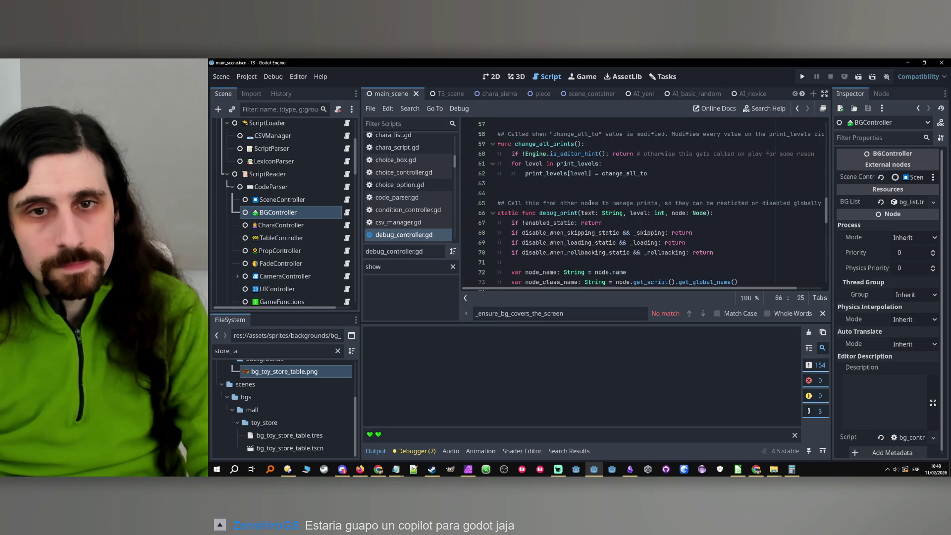
# - Back in background_container.gd, delete the stray 'return' on line 32 of set_parallax_position
pyautogui.click(796, 109)
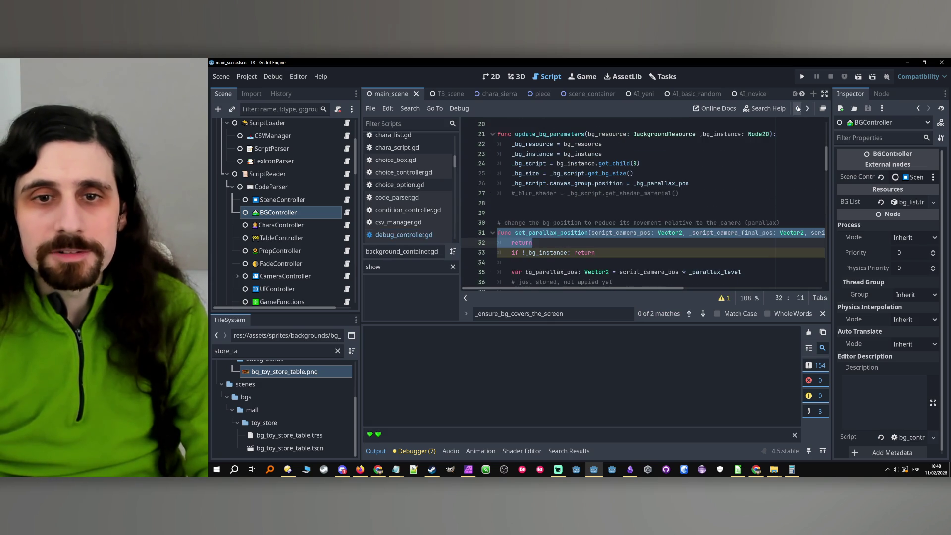
pyautogui.click(658, 257)
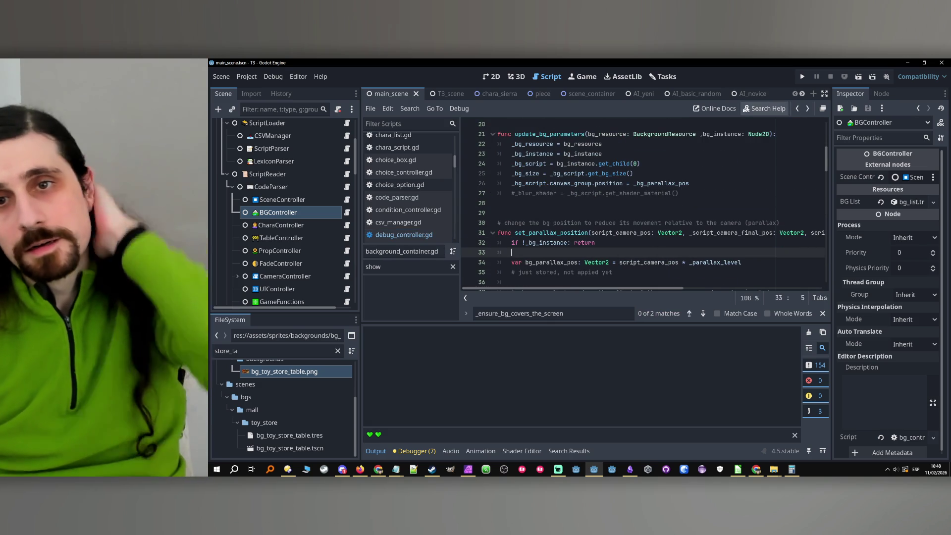
pyautogui.scroll(-10, 678, 94)
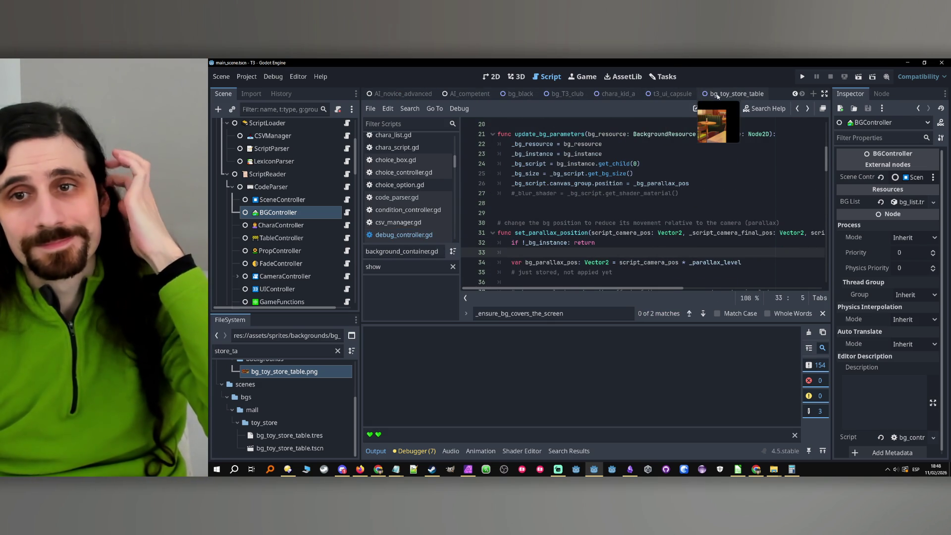
# - Open the bg_toy_store_table scene and check the left mirror copy's scale and bg_size position
pyautogui.click(717, 95)
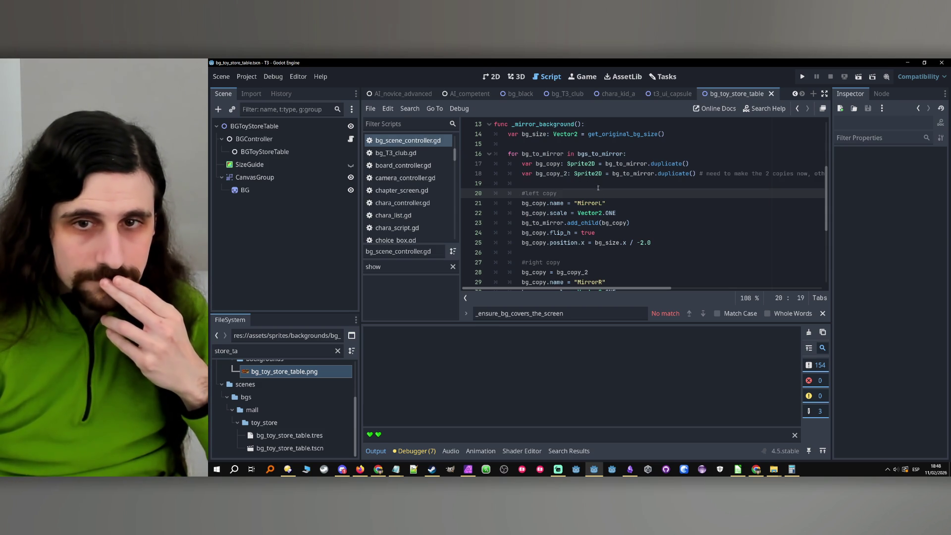
pyautogui.click(653, 217)
pyautogui.scroll(-2, 653, 217)
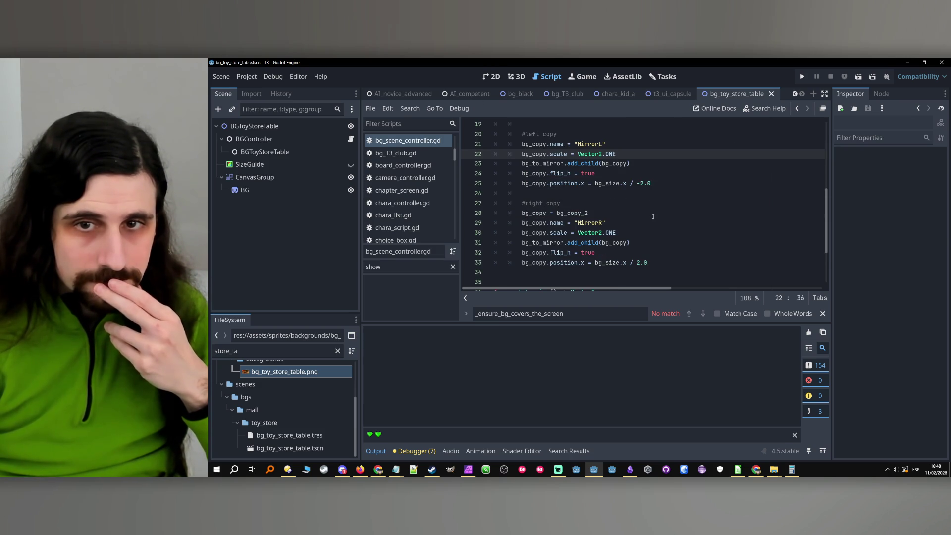
pyautogui.scroll(1, 653, 217)
pyautogui.doubleClick(613, 213)
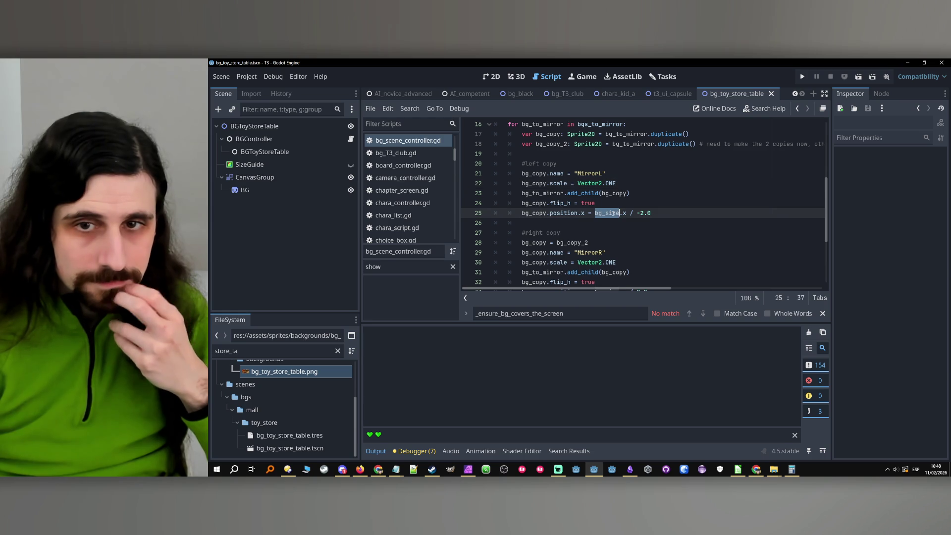
pyautogui.scroll(-2, 666, 216)
# - Check the right mirror copy's position line, then run the game to its Chapter 0 title
pyautogui.click(659, 223)
pyautogui.click(657, 232)
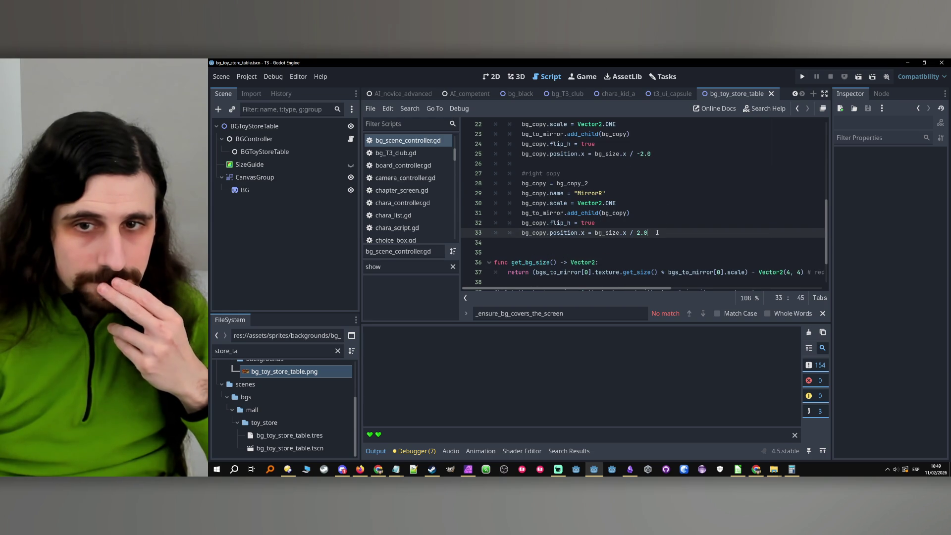
pyautogui.scroll(1, 700, 197)
pyautogui.click(802, 77)
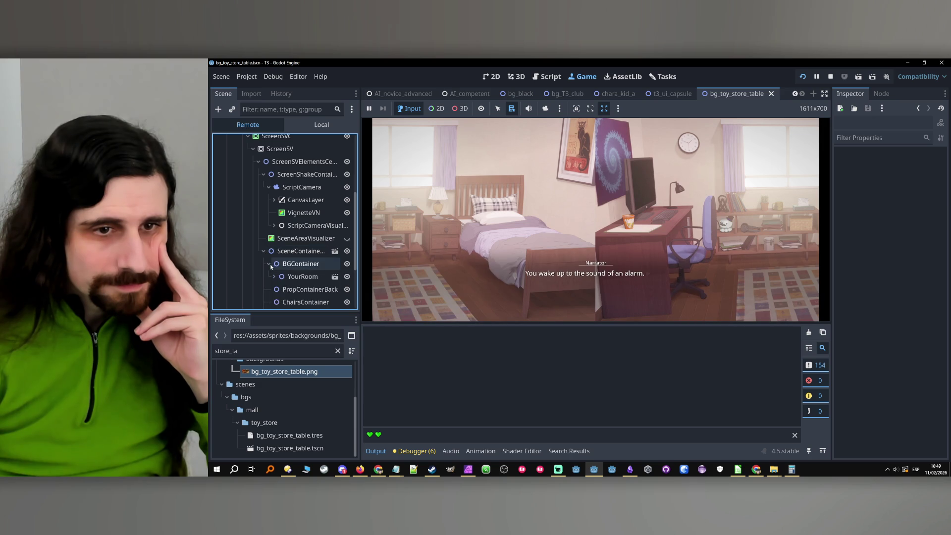
# - Expand BG in the Remote tree and inspect the MirrorL and MirrorR properties
pyautogui.scroll(-3, 275, 251)
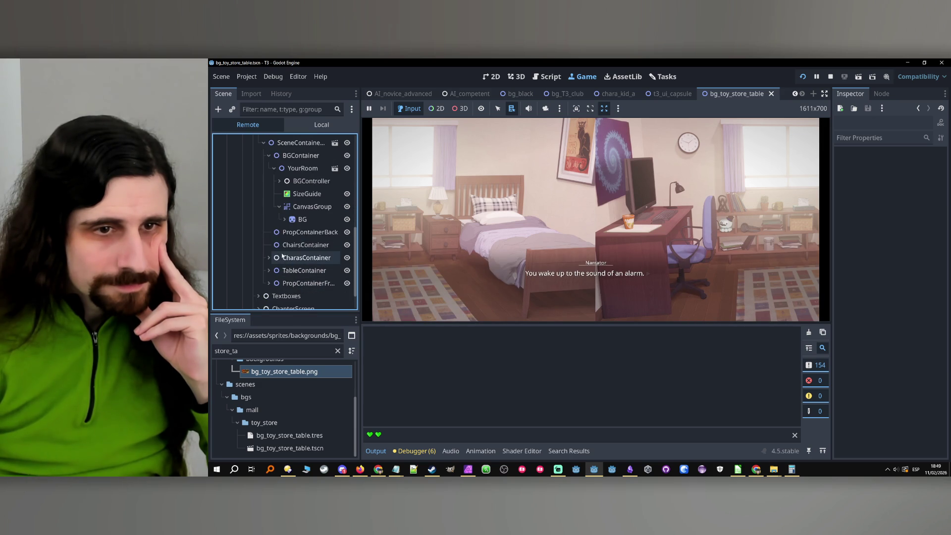
pyautogui.click(287, 219)
pyautogui.click(311, 232)
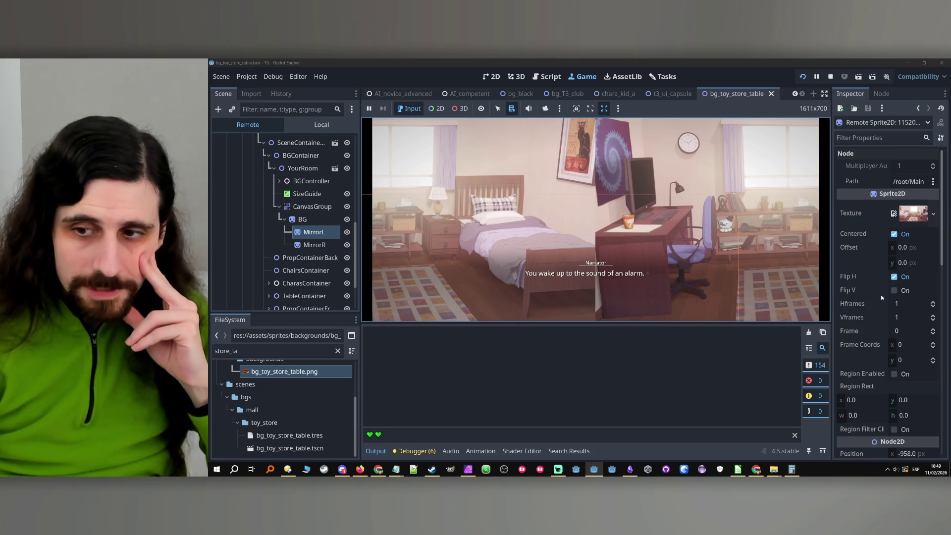
pyautogui.scroll(-3, 882, 296)
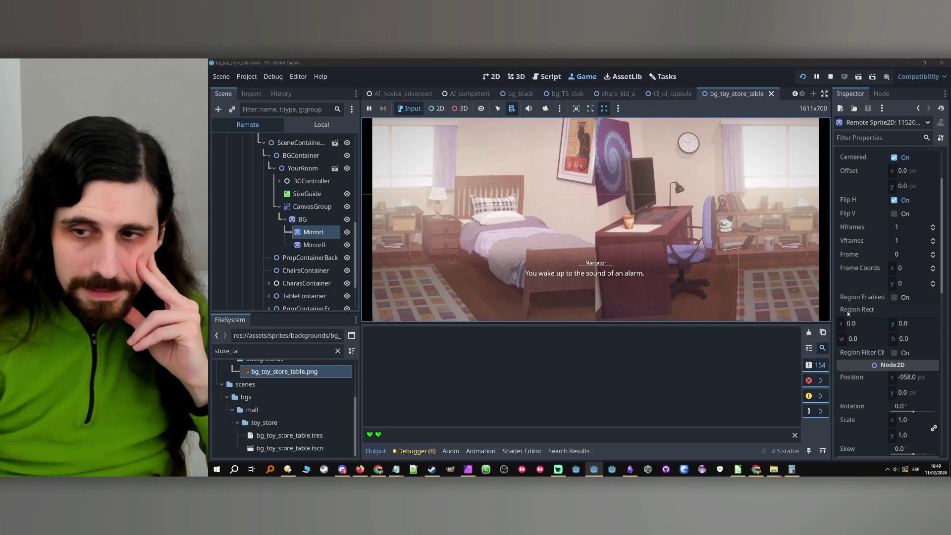
pyautogui.click(327, 244)
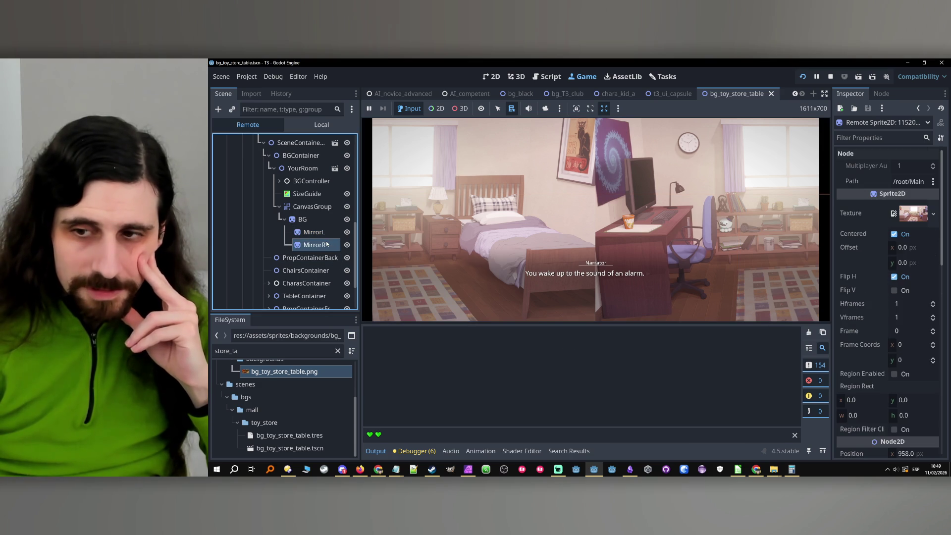
pyautogui.scroll(-3, 855, 300)
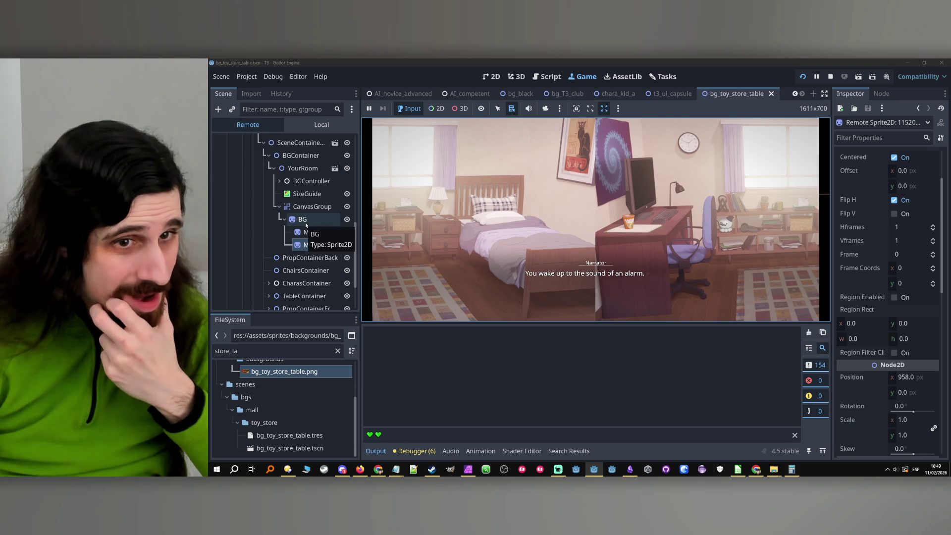
# - Hide and reshow MirrorR and MirrorL to compare, then inspect the BG sprite
pyautogui.click(347, 244)
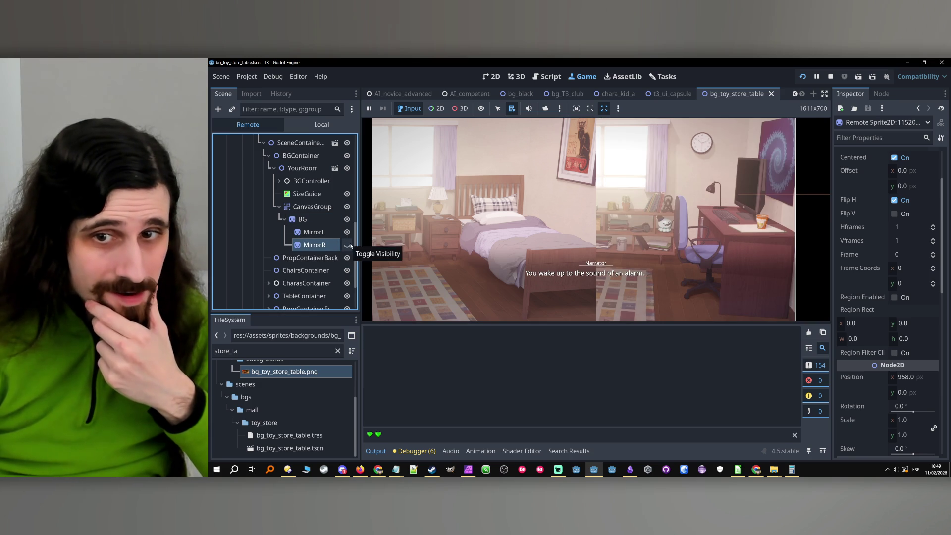
pyautogui.click(351, 246)
pyautogui.click(350, 245)
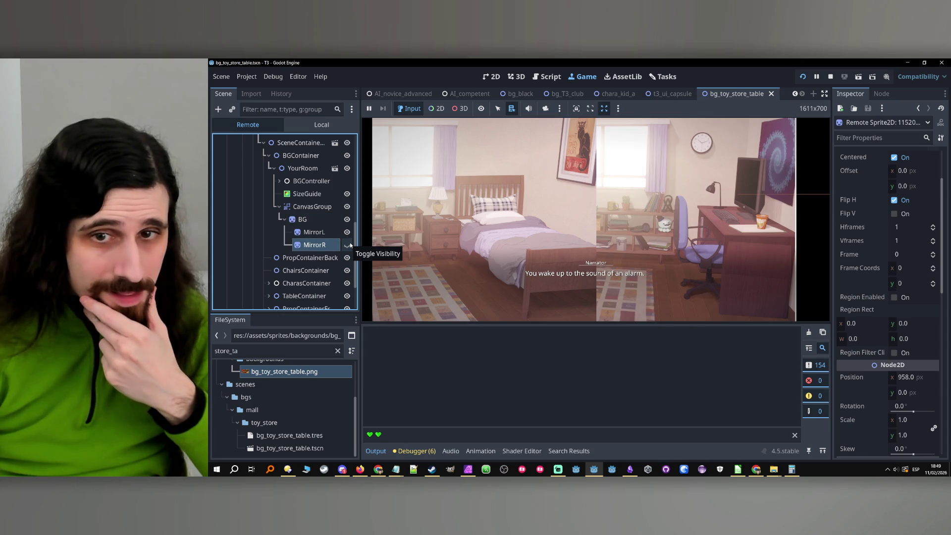
pyautogui.click(350, 233)
pyautogui.click(350, 233)
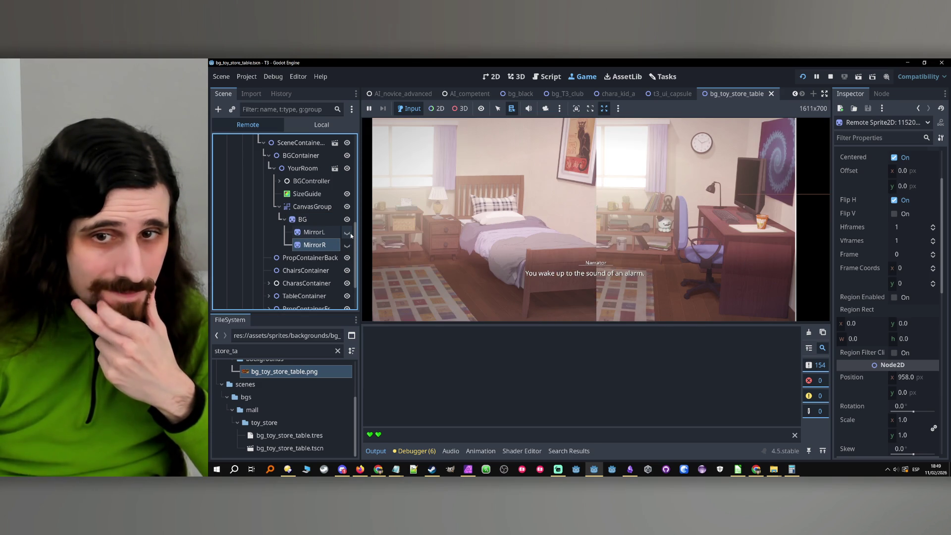
pyautogui.click(322, 220)
pyautogui.scroll(-3, 876, 230)
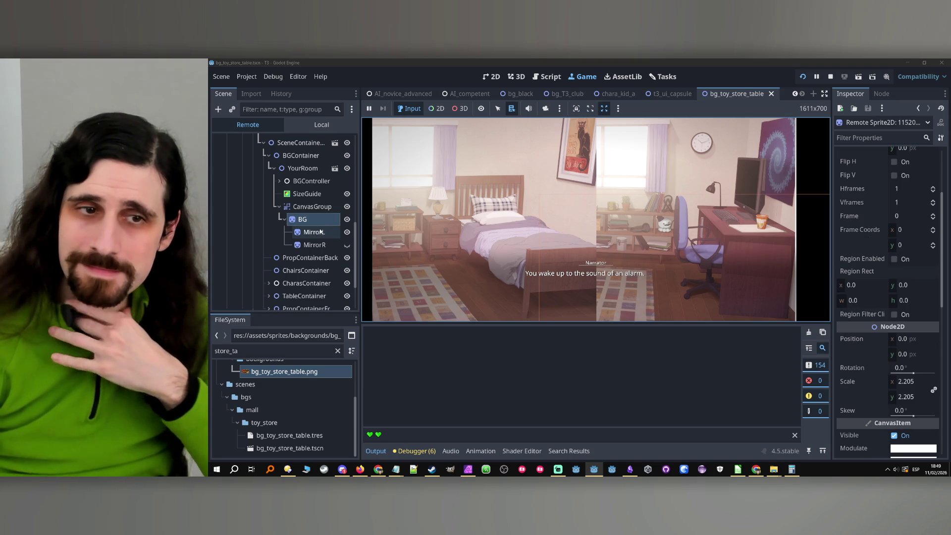
# - Toggle the left and right mirror copies' visibility again, then stop the running game
pyautogui.click(342, 245)
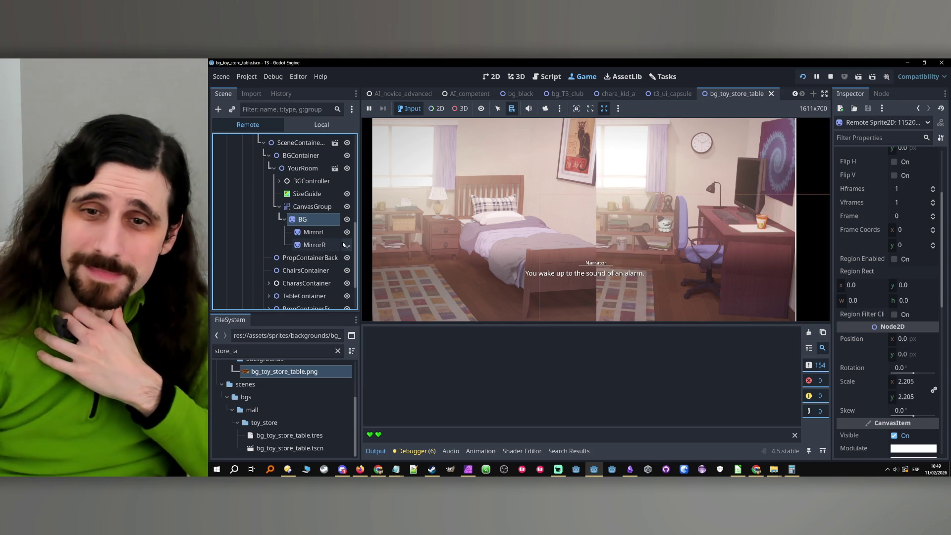
pyautogui.click(345, 231)
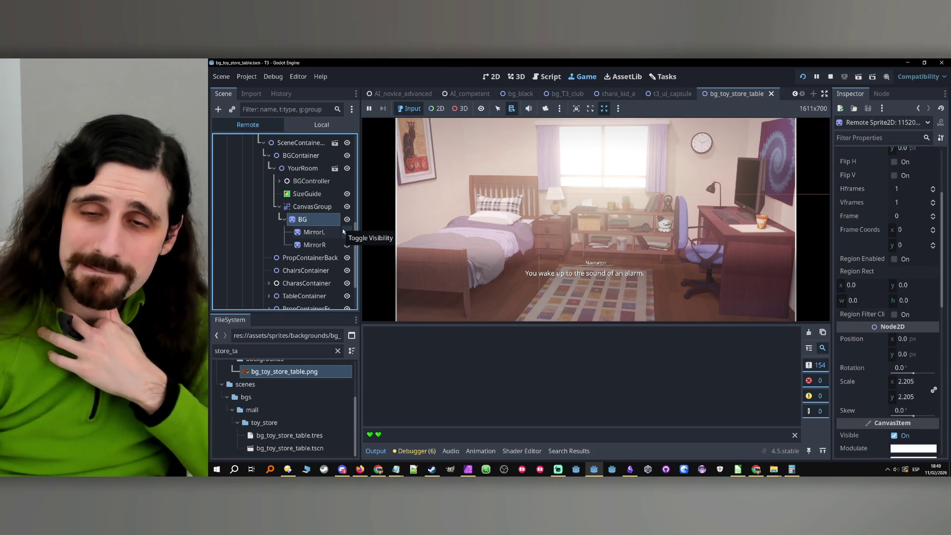
pyautogui.click(347, 231)
pyautogui.click(346, 245)
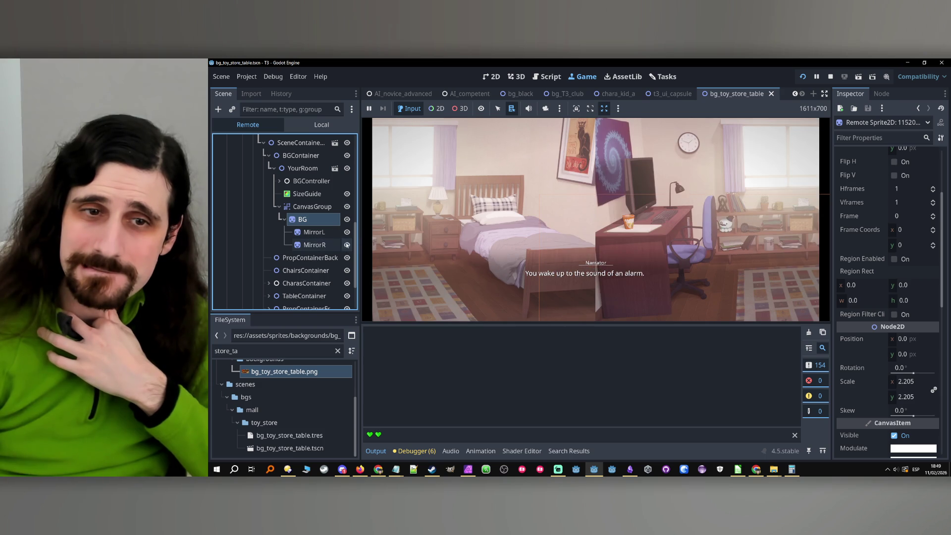
pyautogui.click(347, 245)
pyautogui.click(347, 232)
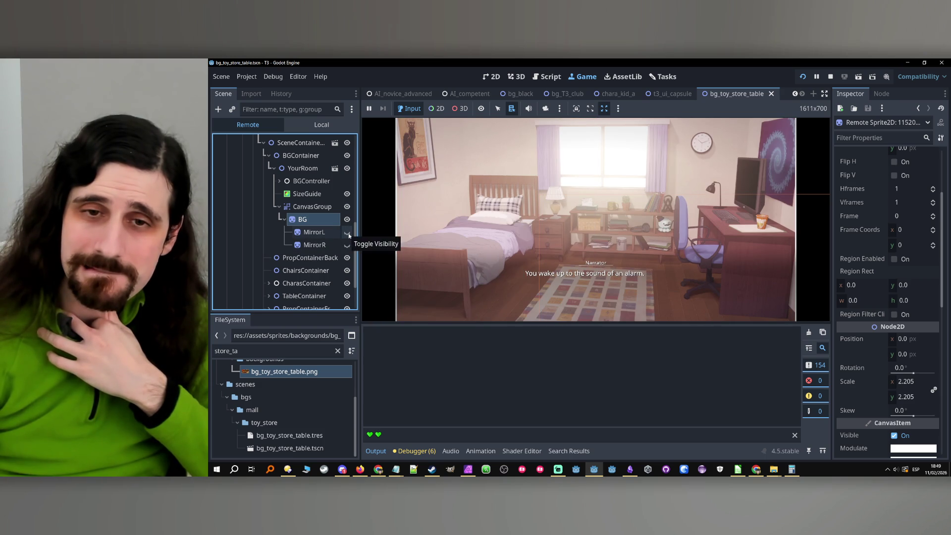
pyautogui.click(347, 233)
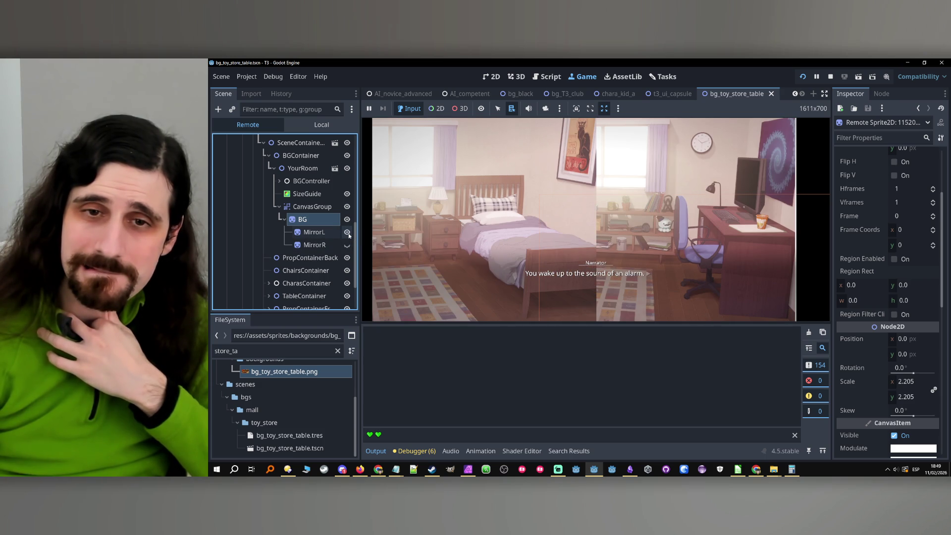
pyautogui.click(831, 77)
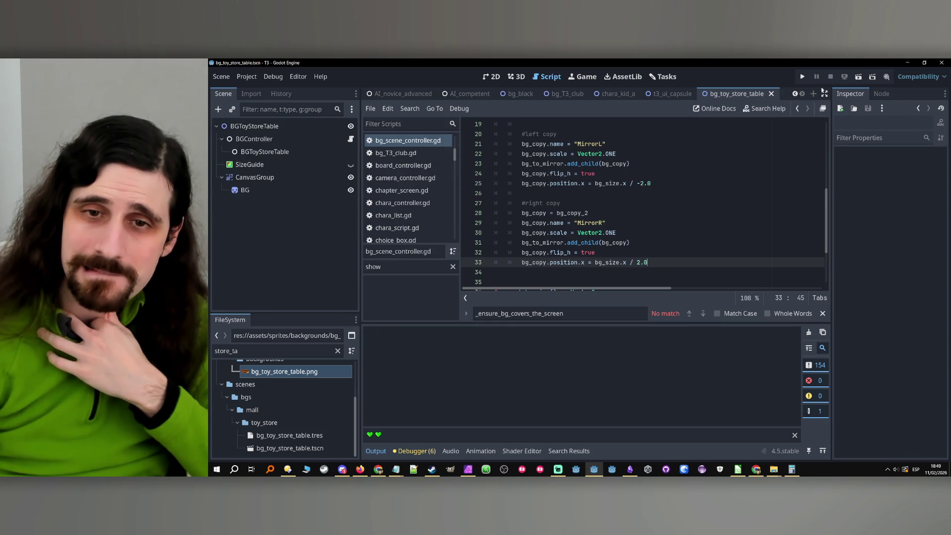
# - Remove the '/ -2.0' divisor from the left mirror copy's position on line 25
pyautogui.click(629, 256)
pyautogui.scroll(1, 639, 247)
pyautogui.click(636, 215)
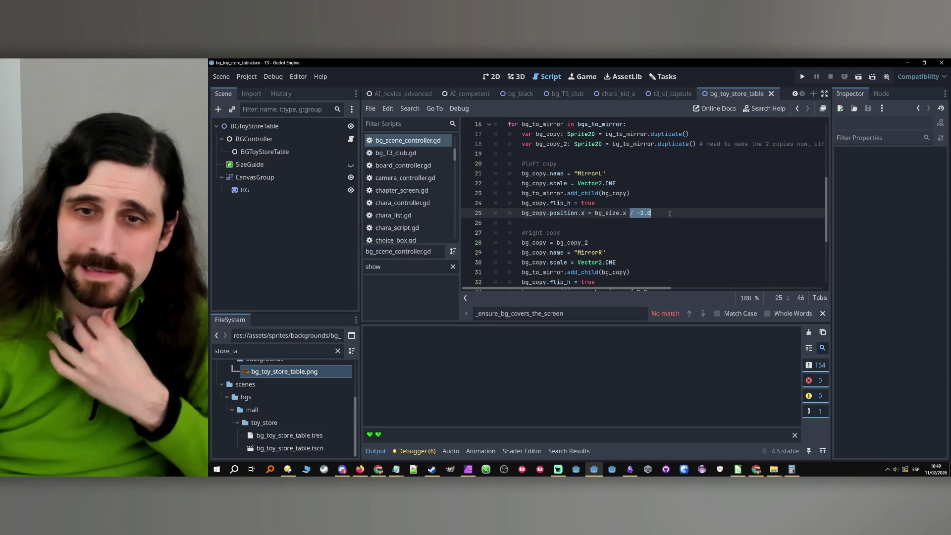
pyautogui.scroll(-2, 639, 223)
pyautogui.press('BackSpace')
pyautogui.press('BackSpace')
pyautogui.press('Delete')
pyautogui.press('Delete')
pyautogui.press('Delete')
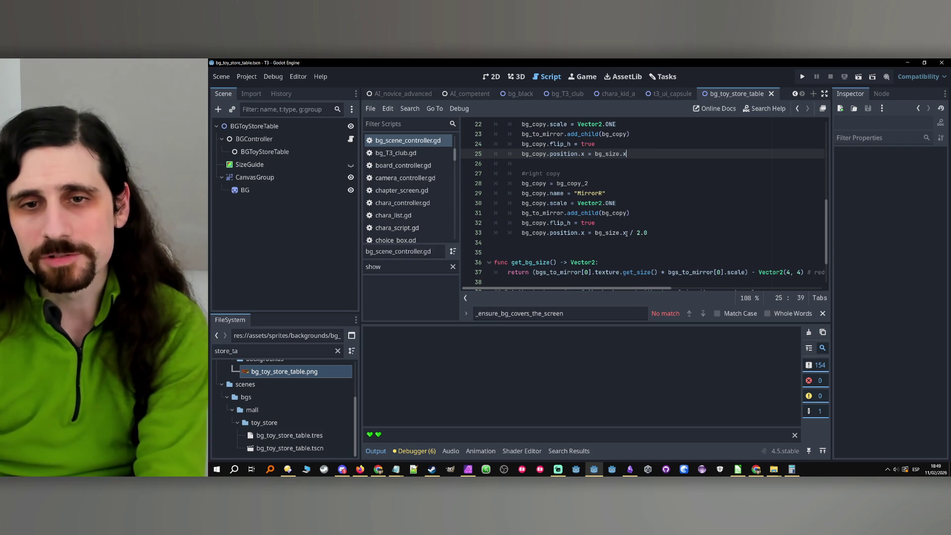
pyautogui.moveTo(626, 233); pyautogui.dragTo(670, 231)
# - Redo the edit so line 25 uses -bg_size.x, then save the script and run the game
pyautogui.hotkey('ctrl', 'z')
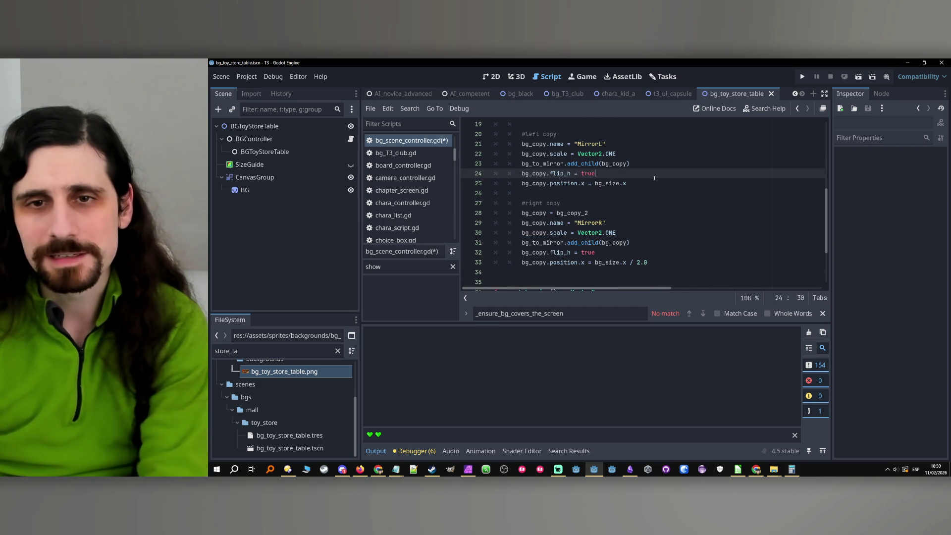
pyautogui.hotkey('ctrl', 'z')
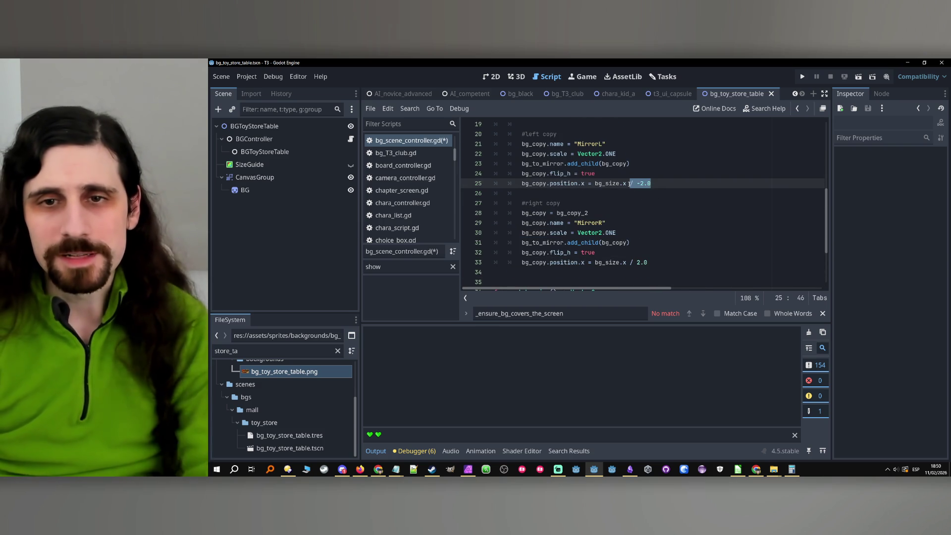
pyautogui.press('BackSpace')
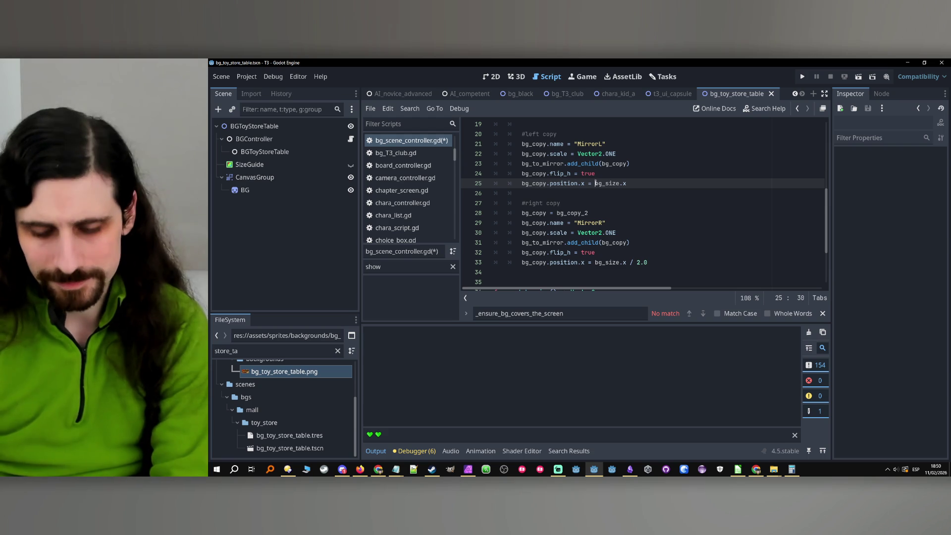
pyautogui.write('-')
pyautogui.moveTo(648, 263); pyautogui.dragTo(630, 263)
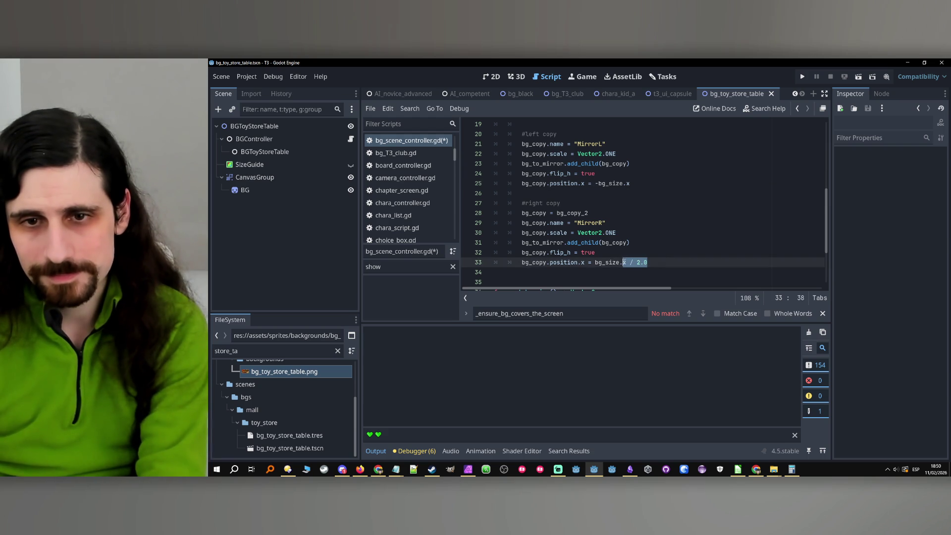
pyautogui.hotkey('ctrl', 's')
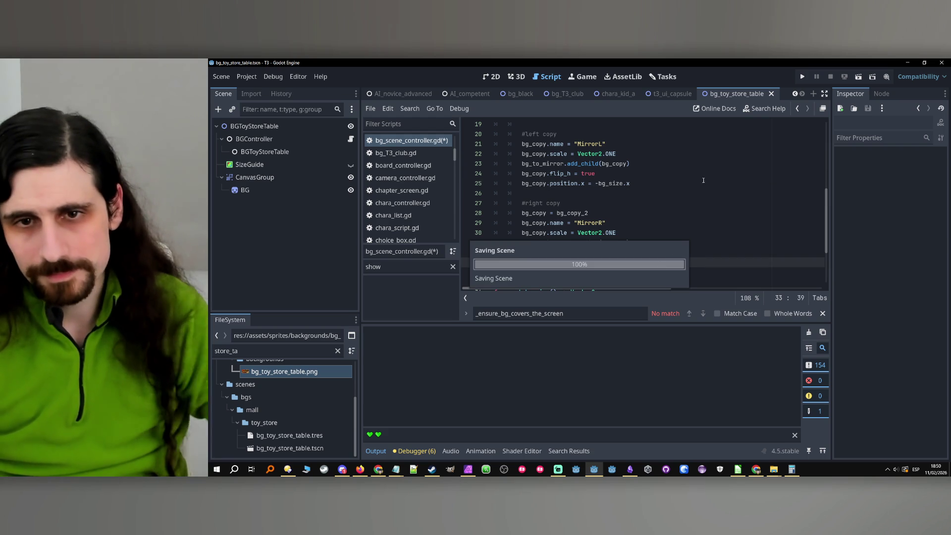
pyautogui.click(803, 78)
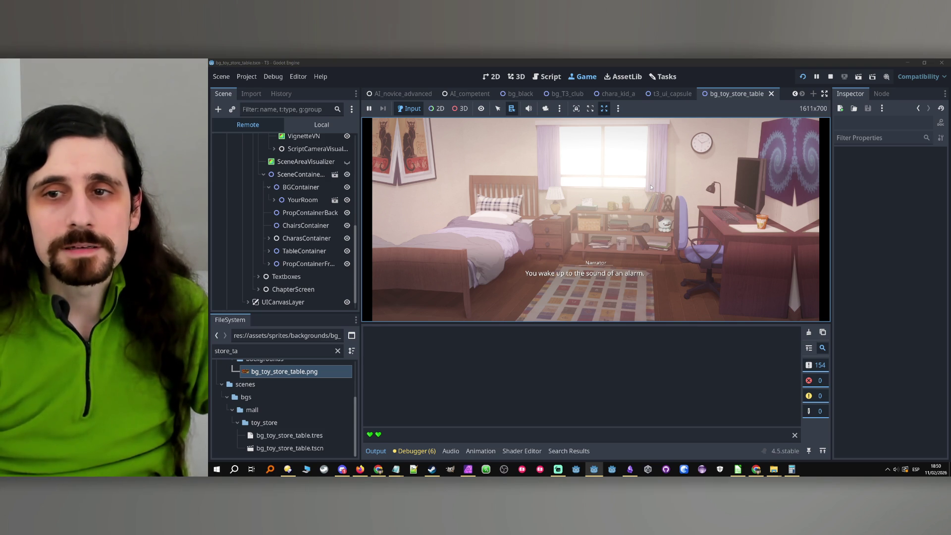
# - Advance the narrator dialogue, answer Yes, and play the tic-tac-toe match through to the restaurant scene
pyautogui.click(677, 198)
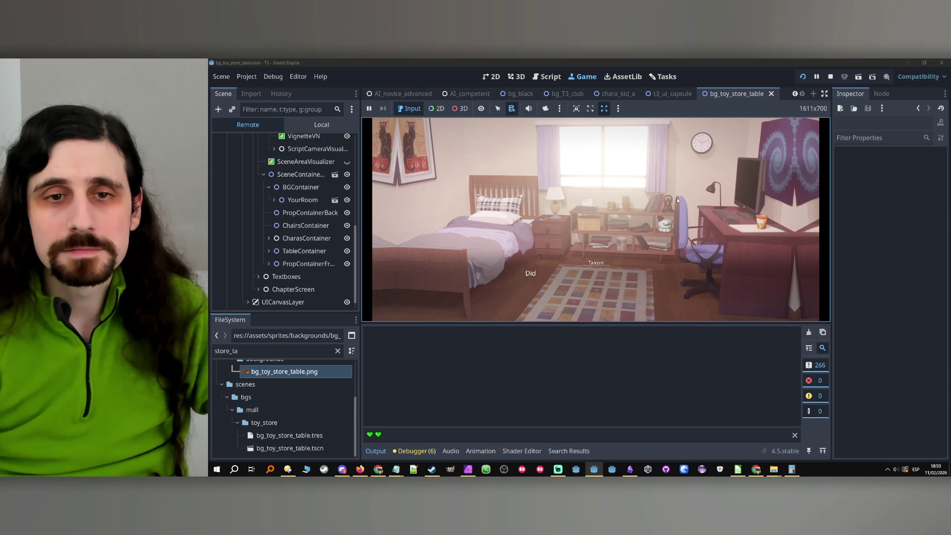
pyautogui.click(676, 197)
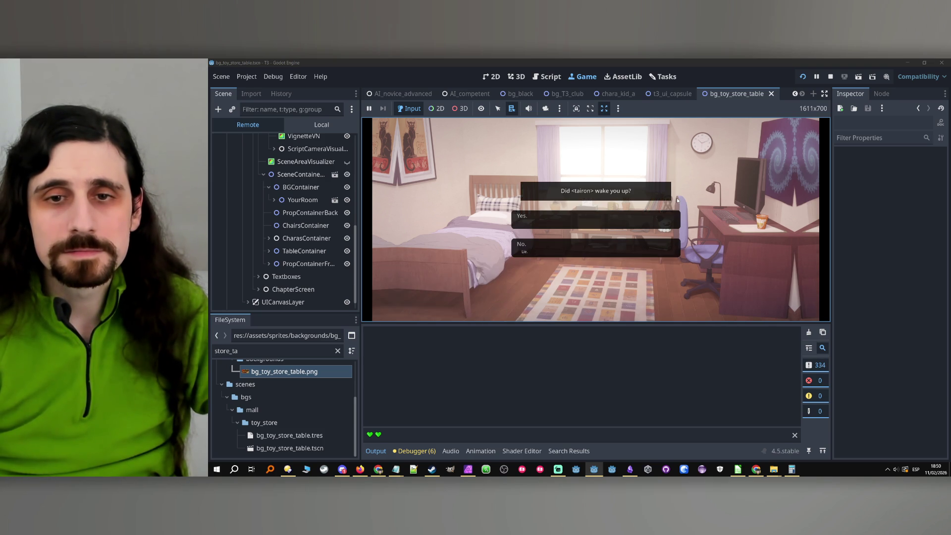
pyautogui.click(615, 222)
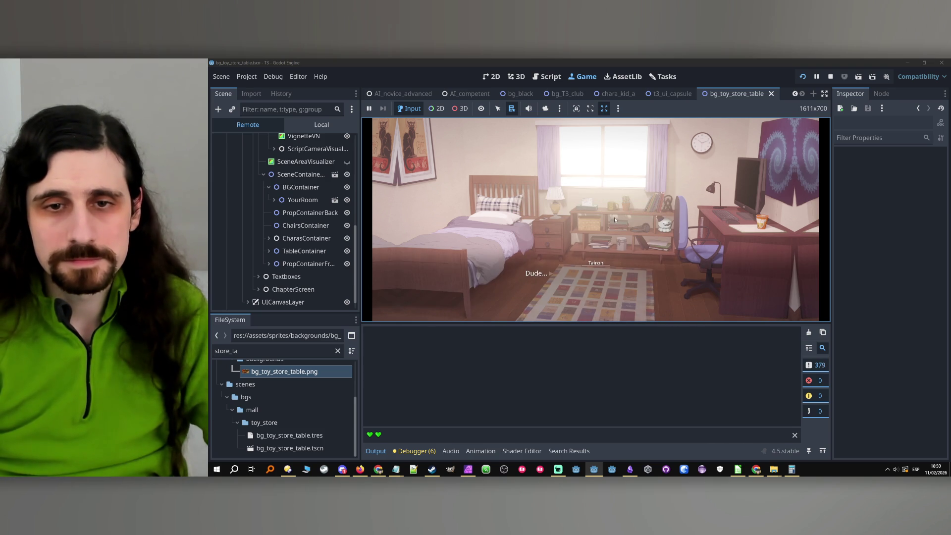
pyautogui.click(617, 214)
pyautogui.click(619, 211)
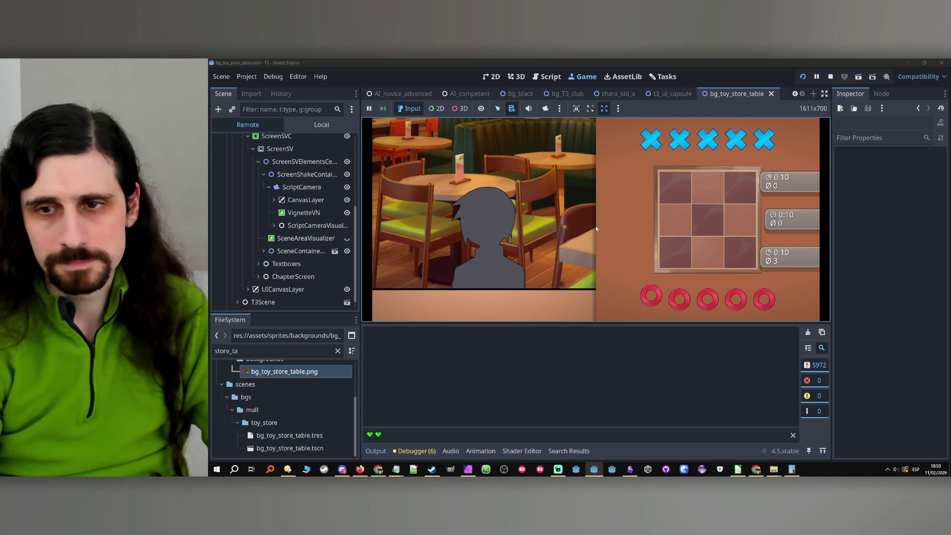
pyautogui.click(503, 281)
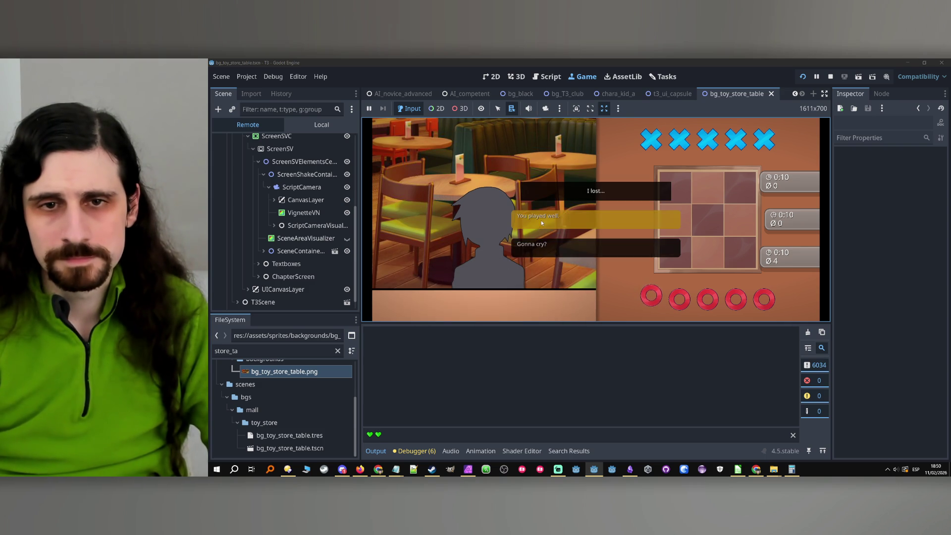
pyautogui.click(563, 222)
pyautogui.click(562, 221)
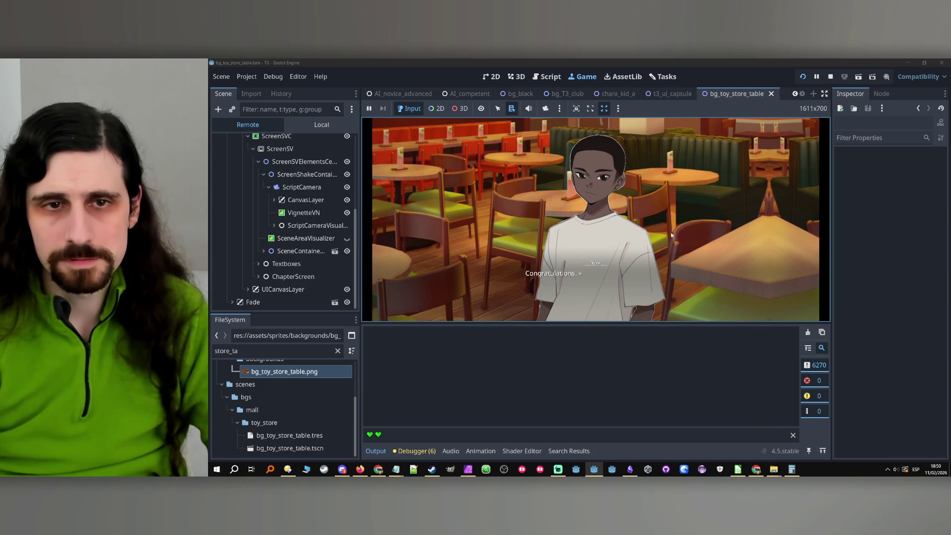
# - Expand SceneContainer, BGContainer, the toy-store background and BG in the Remote tree
pyautogui.scroll(3, 308, 229)
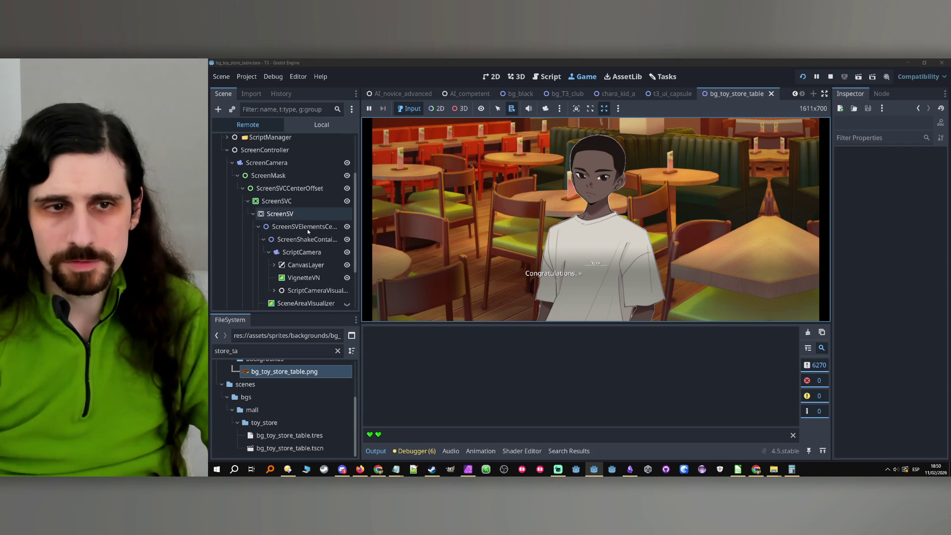
pyautogui.scroll(-3, 292, 220)
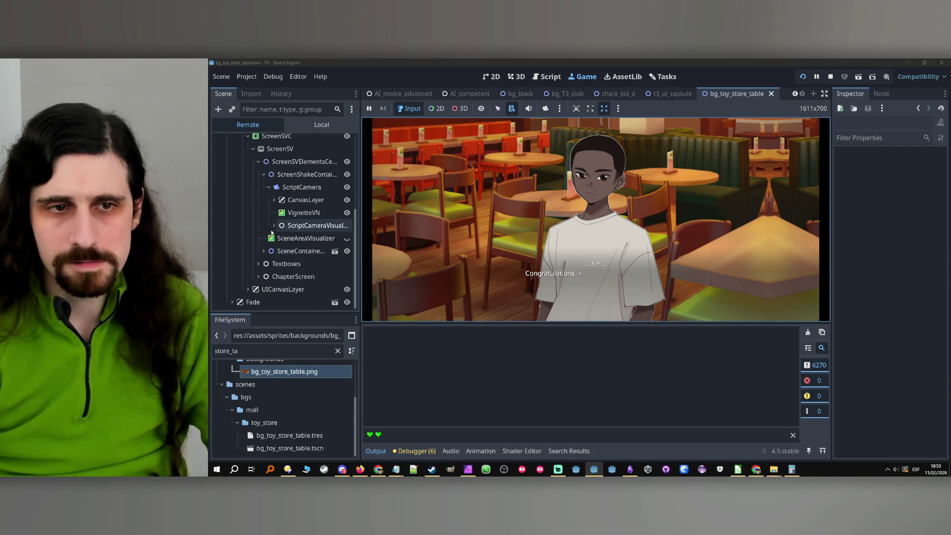
pyautogui.click(263, 251)
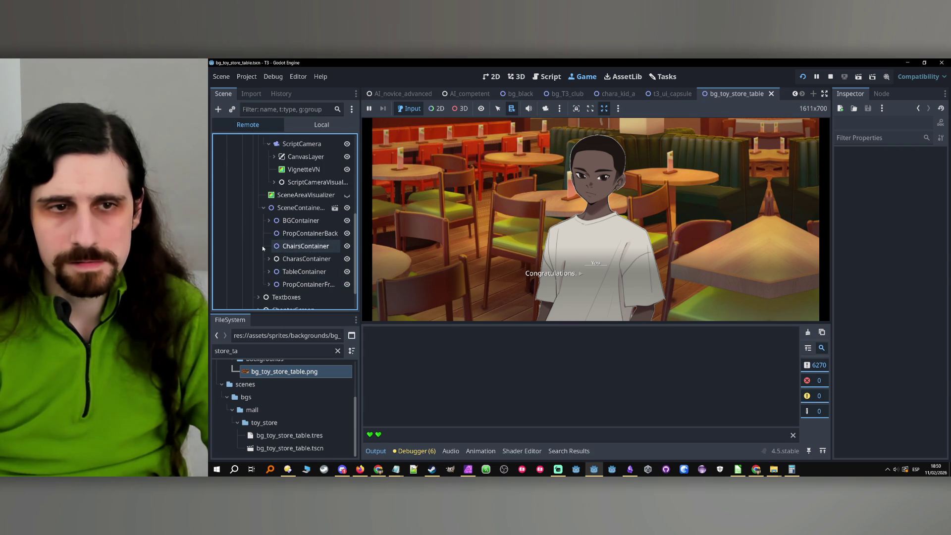
pyautogui.click(269, 220)
pyautogui.click(274, 233)
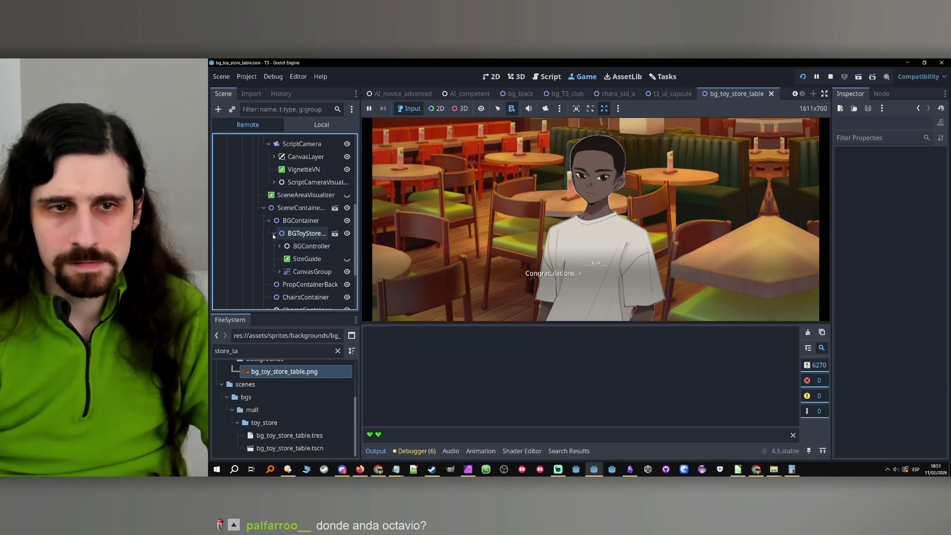
pyautogui.scroll(-1, 284, 275)
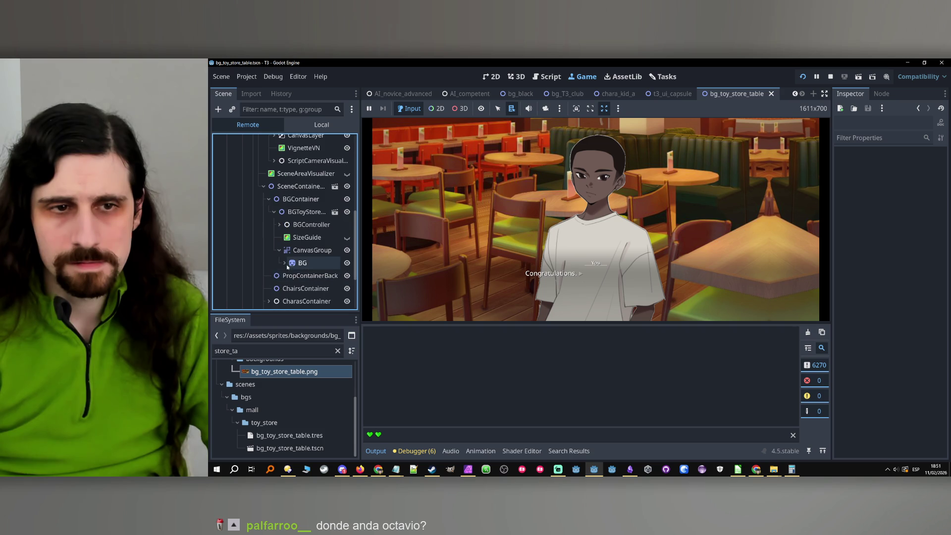
pyautogui.click(285, 264)
pyautogui.click(314, 265)
pyautogui.scroll(-5, 876, 290)
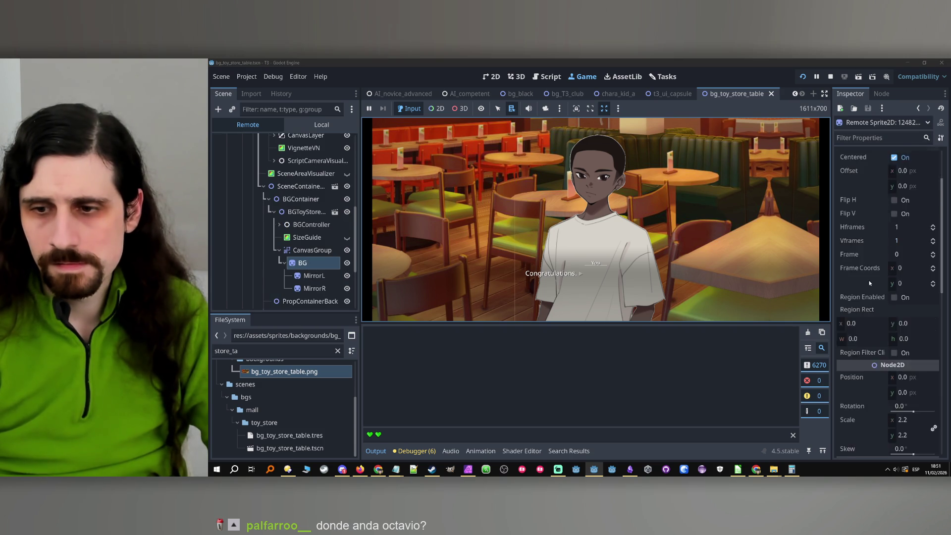
# - Hide and reshow the MirrorL and MirrorR copies in the running game
pyautogui.click(340, 277)
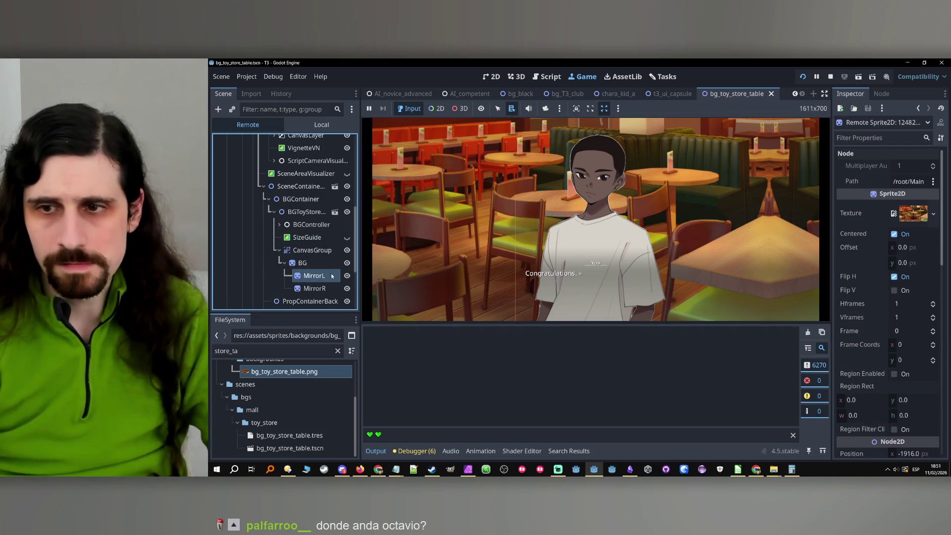
pyautogui.click(347, 277)
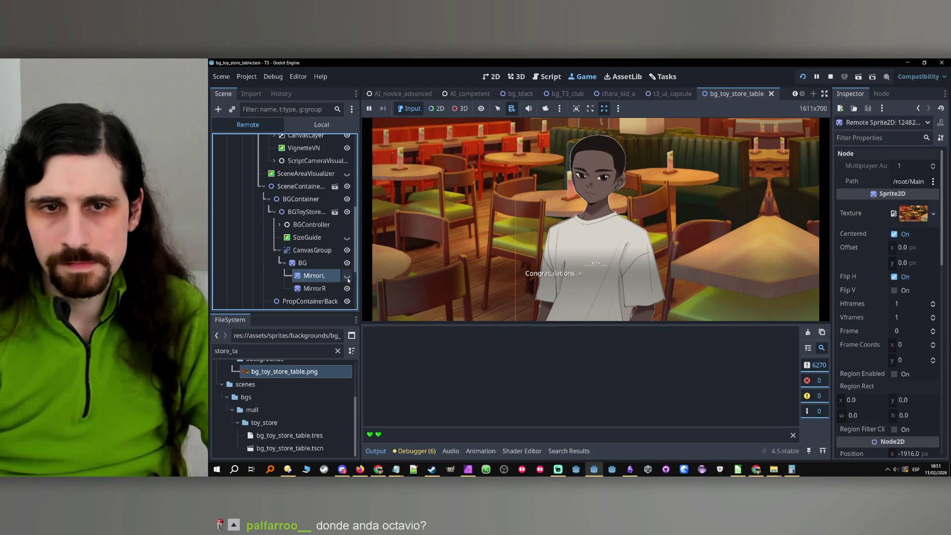
pyautogui.click(347, 289)
pyautogui.click(348, 288)
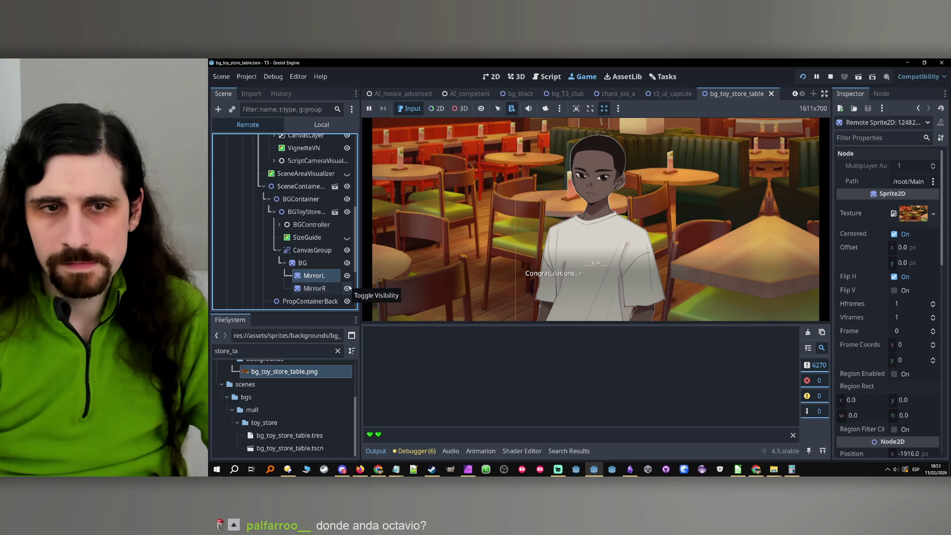
pyautogui.click(320, 265)
# - Drag the CanvasGroup's Position x to shift the background horizontally, then restart the game
pyautogui.click(307, 211)
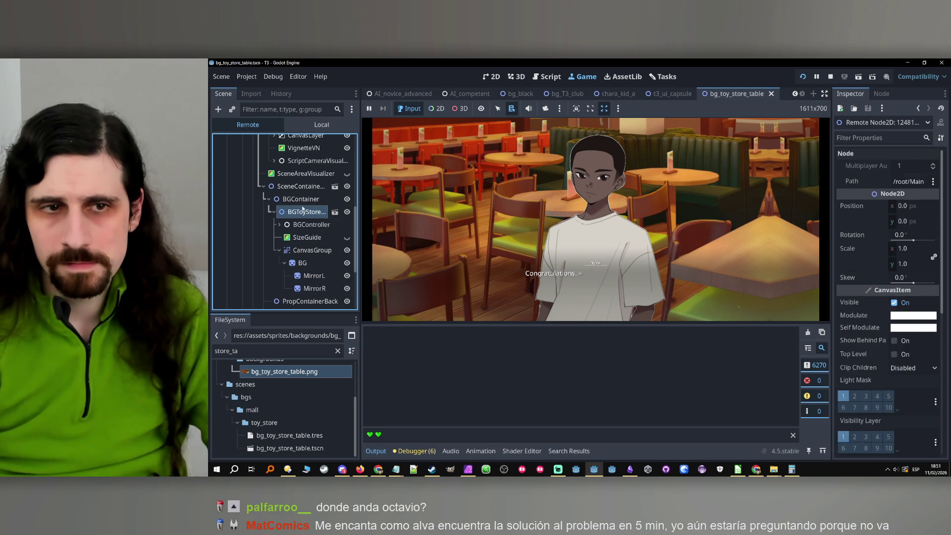
pyautogui.click(300, 198)
pyautogui.click(788, 304)
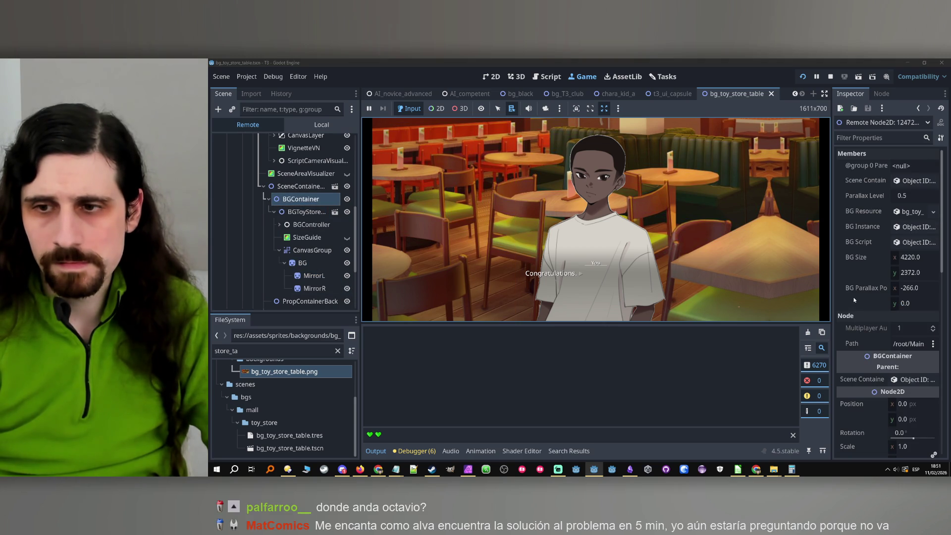
pyautogui.scroll(-5, 854, 300)
pyautogui.click(305, 211)
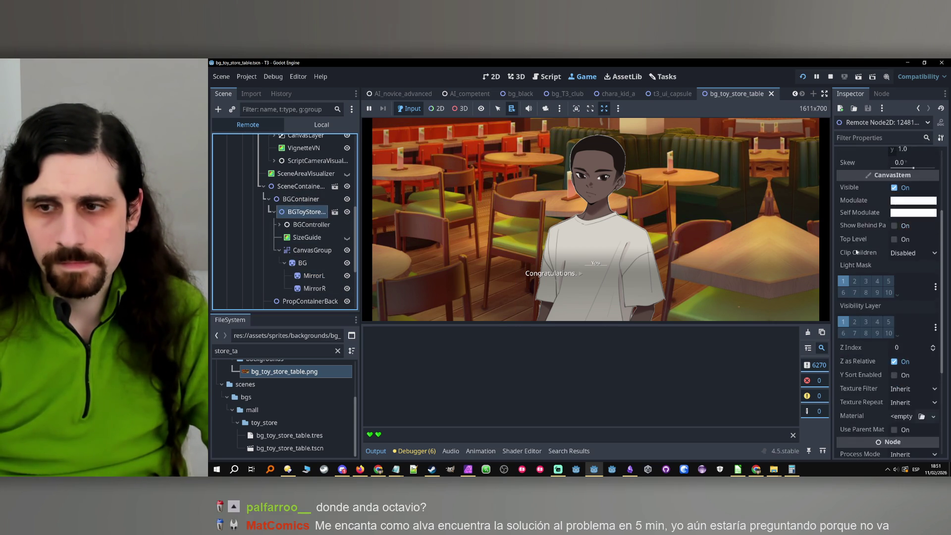
pyautogui.click(318, 250)
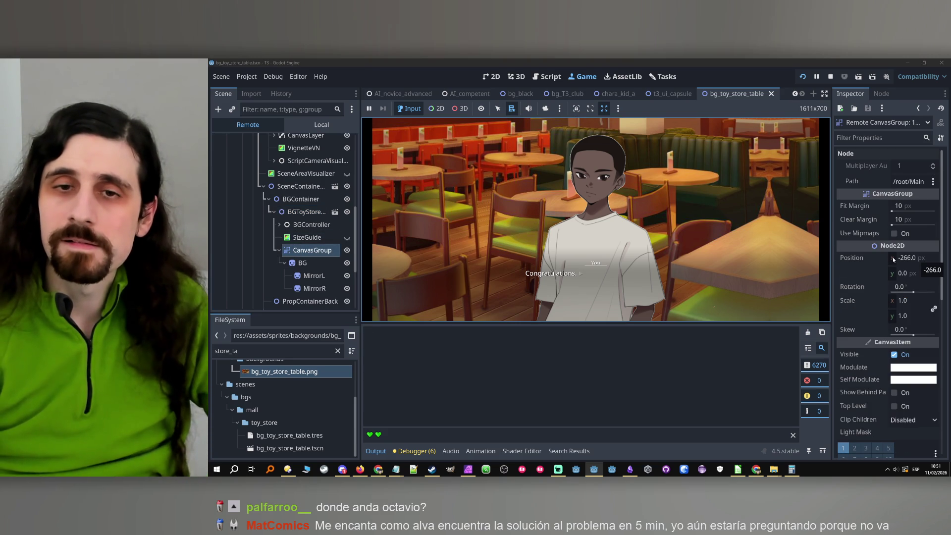
pyautogui.moveTo(901, 263); pyautogui.dragTo(943, 258)
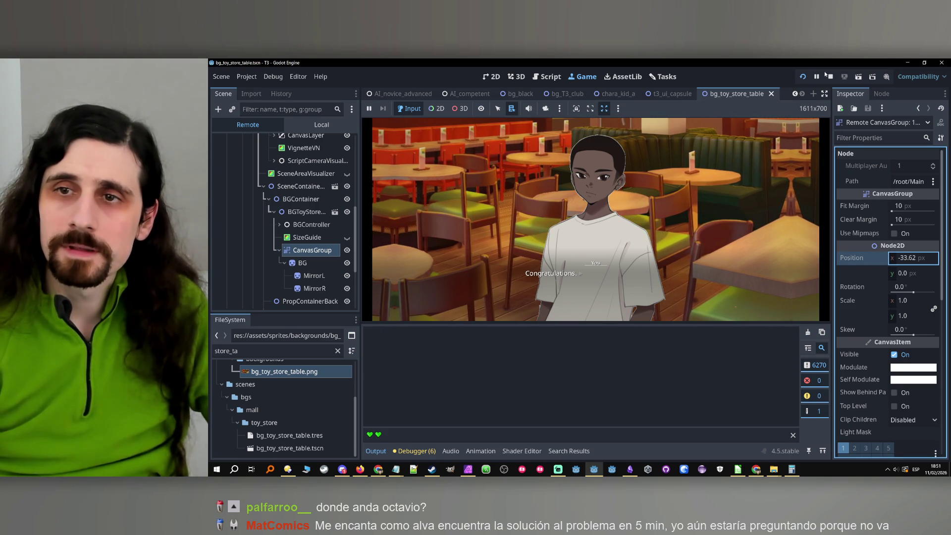
pyautogui.click(831, 76)
pyautogui.click(801, 77)
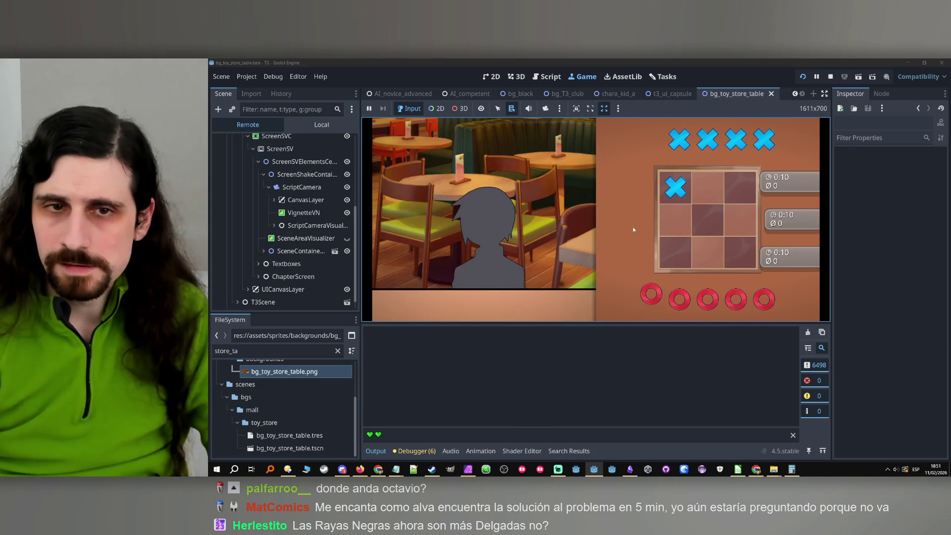
# - Inspect BGToyStore and its CanvasGroup's position values in the Remote tree
pyautogui.click(263, 252)
pyautogui.click(268, 263)
pyautogui.click(286, 279)
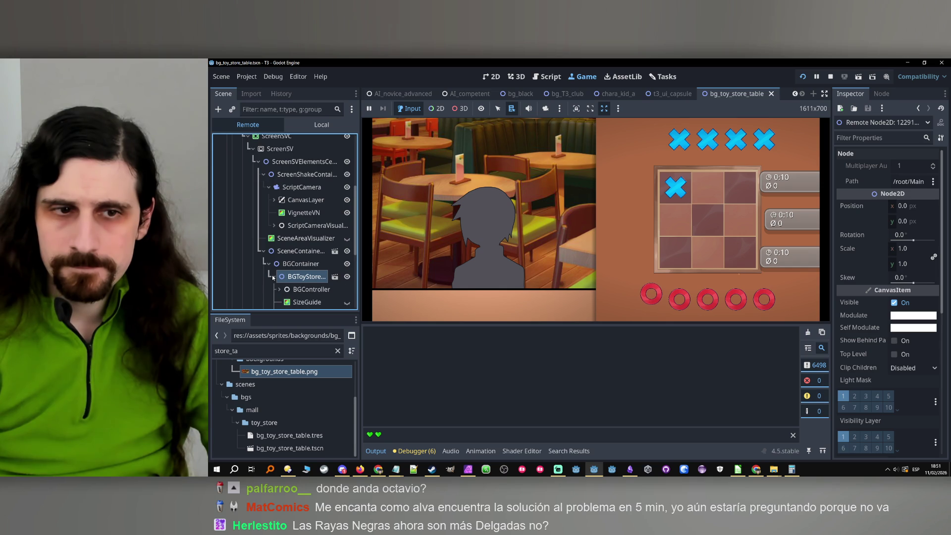
pyautogui.scroll(-2, 285, 278)
pyautogui.click(295, 273)
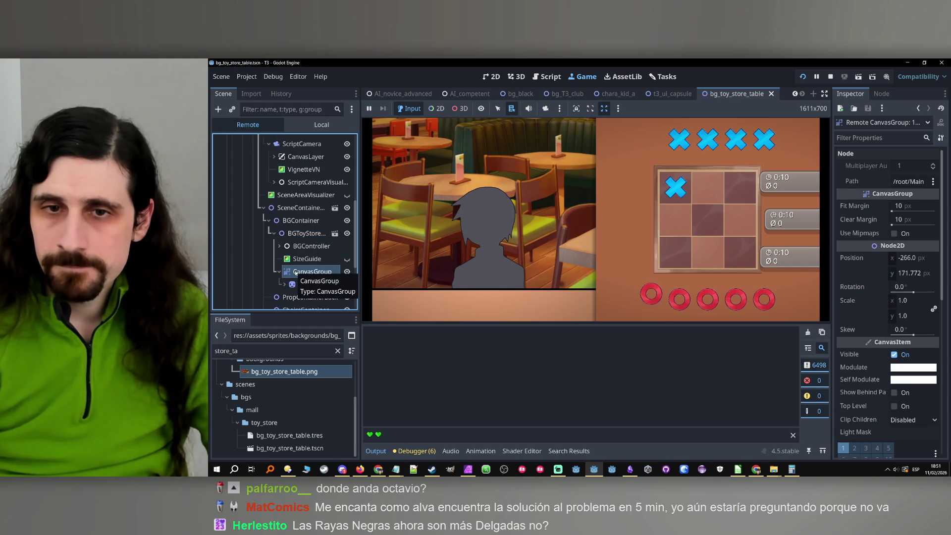
# - Choose 'You played well.' to finish the match dialogue, then stop the game
pyautogui.click(575, 215)
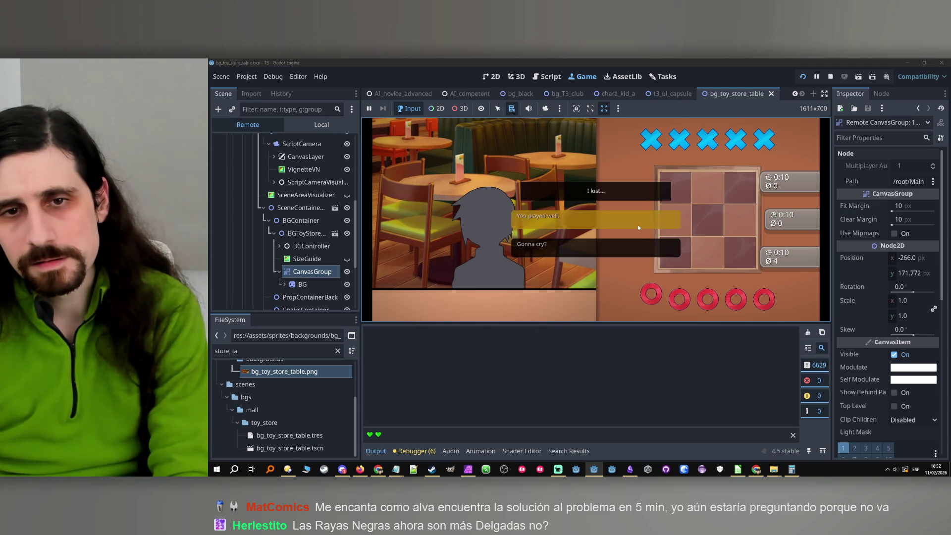
pyautogui.click(639, 230)
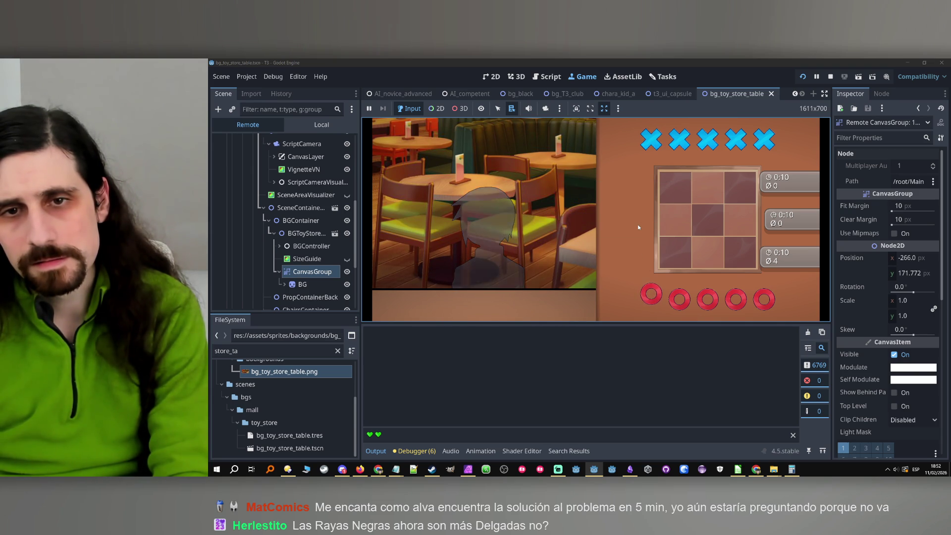
pyautogui.click(639, 227)
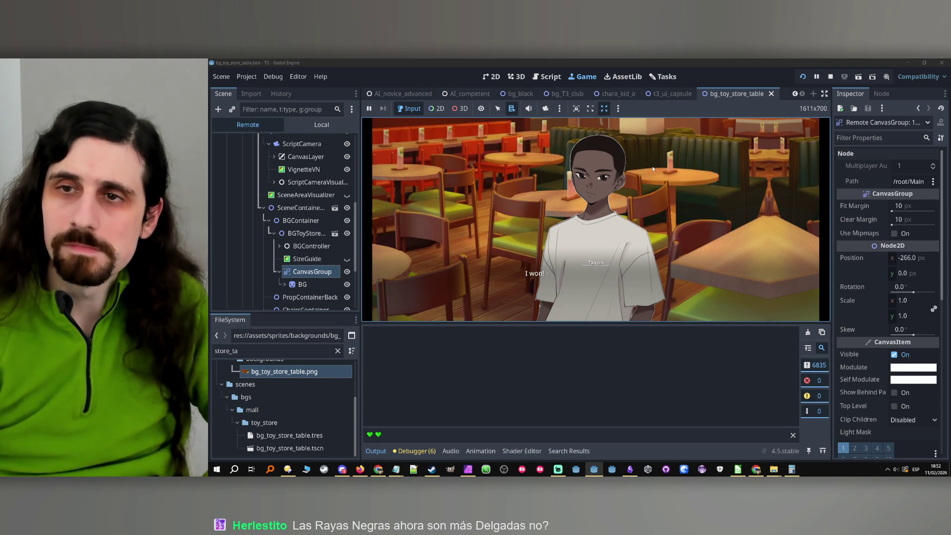
pyautogui.click(830, 78)
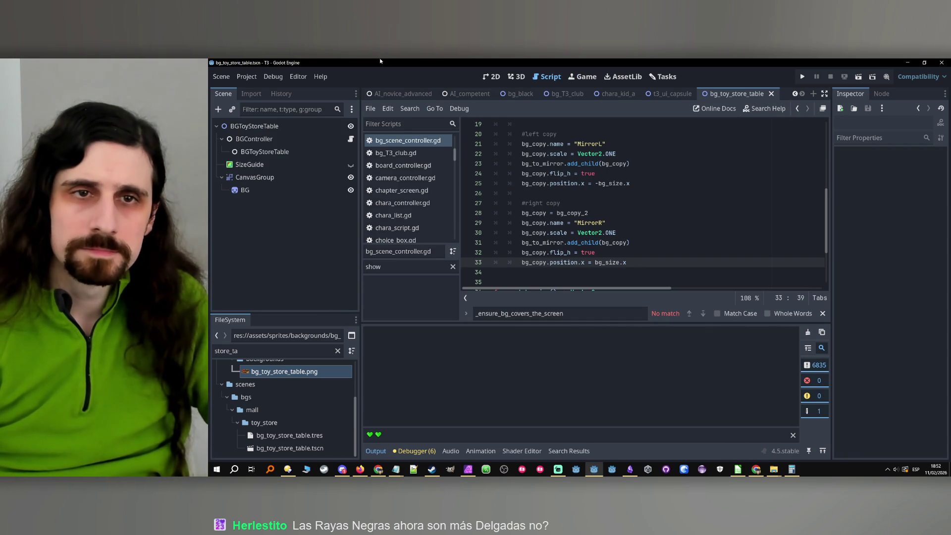
# - Switch to main_scene and open the GameFunctions node's script, game_functions.gd
pyautogui.click(387, 94)
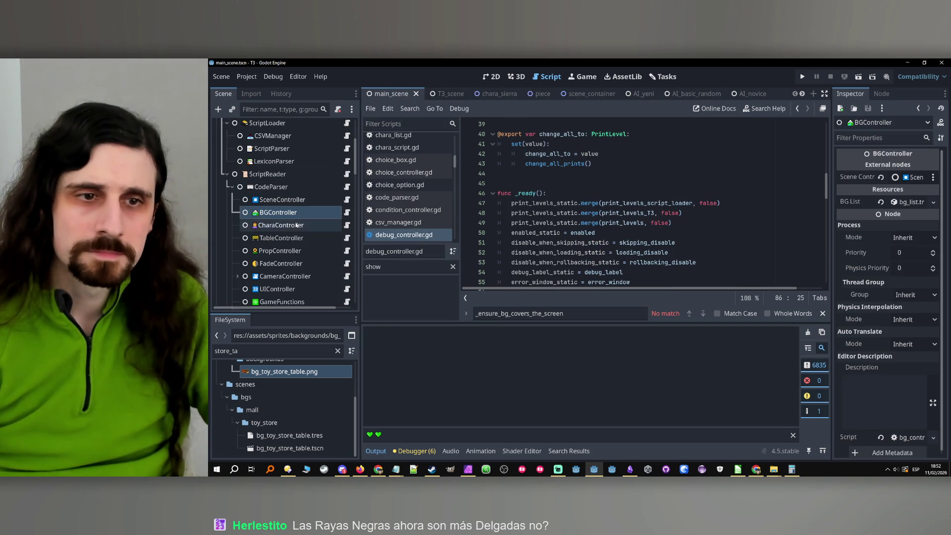
pyautogui.scroll(-1, 297, 198)
pyautogui.click(282, 279)
pyautogui.click(347, 279)
# - Search the script for 'show' and jump to the _show_game_stage function
pyautogui.hotkey('ctrl', 'f')
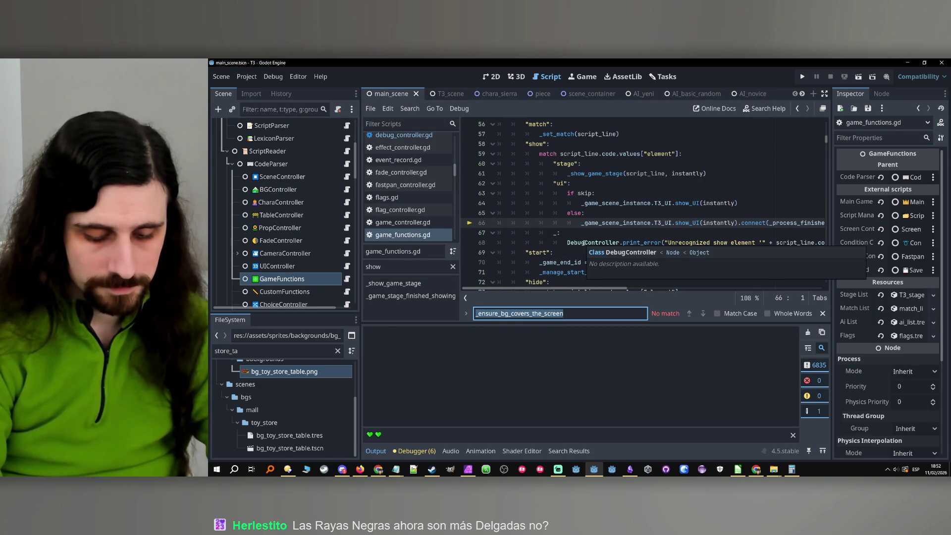
pyautogui.scroll(-10, 292, 231)
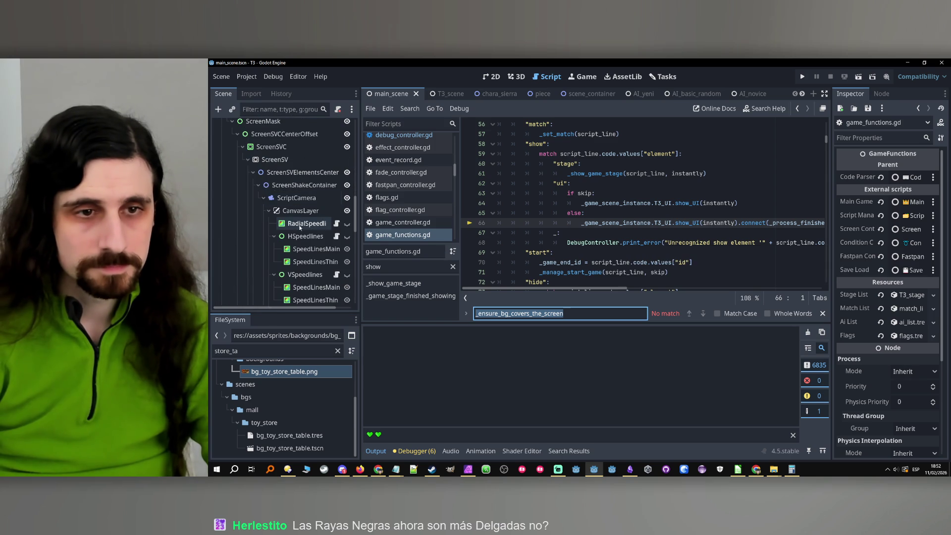
pyautogui.scroll(-5, 300, 226)
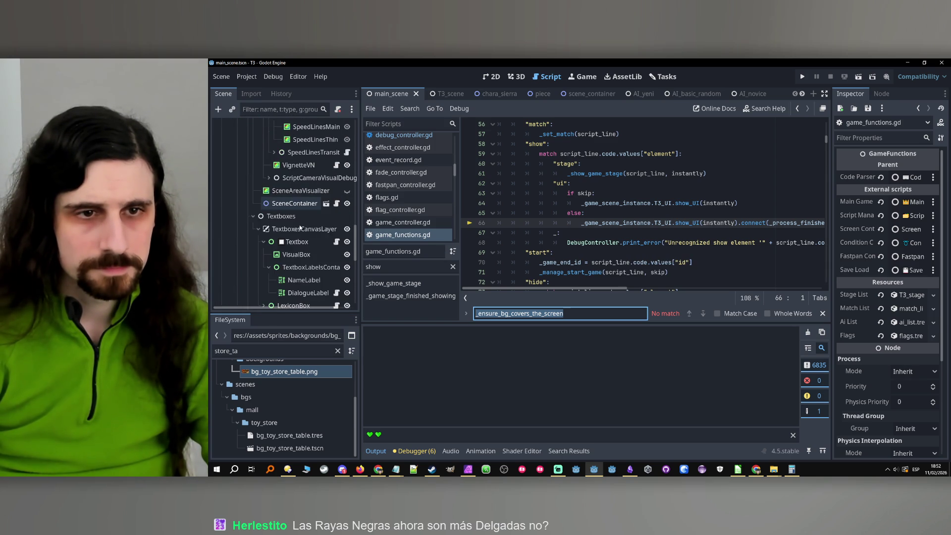
pyautogui.write('bg')
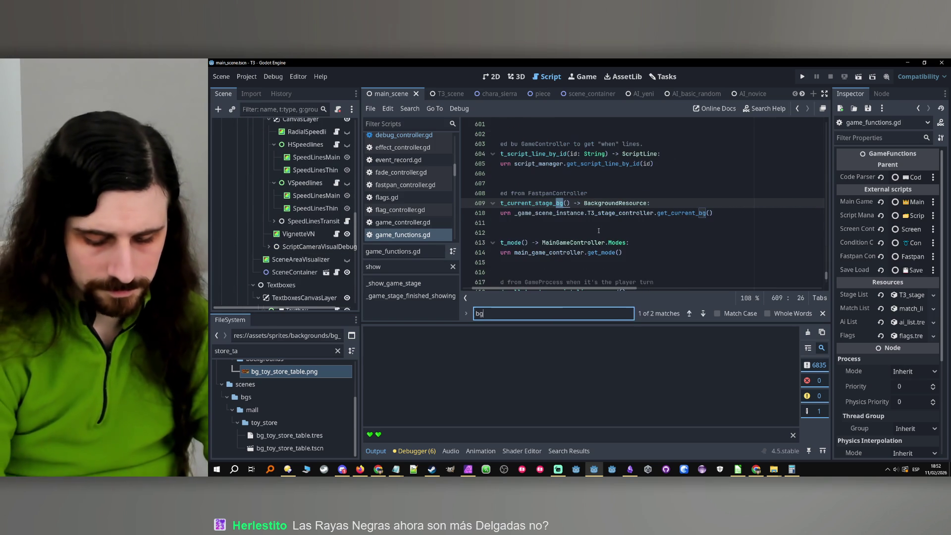
pyautogui.press('BackSpace')
pyautogui.press('BackSpace')
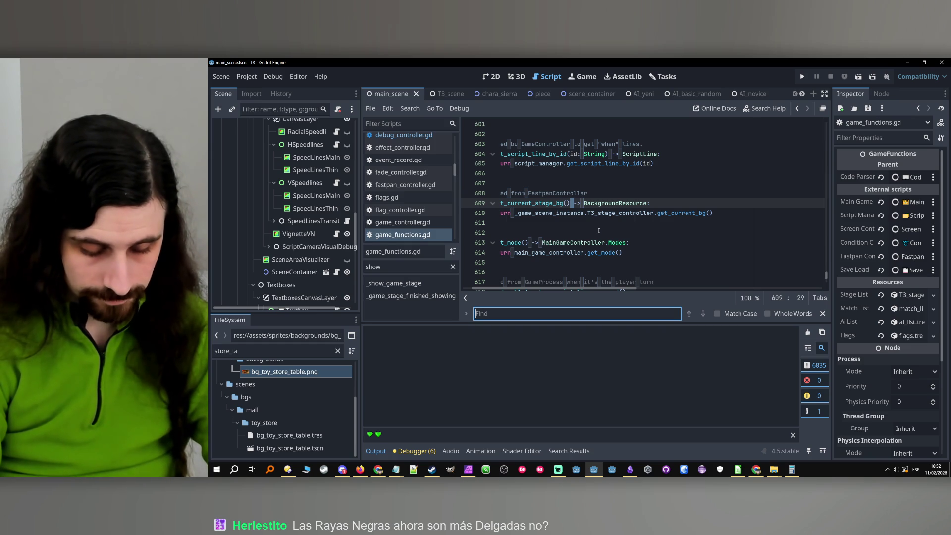
pyautogui.write('show')
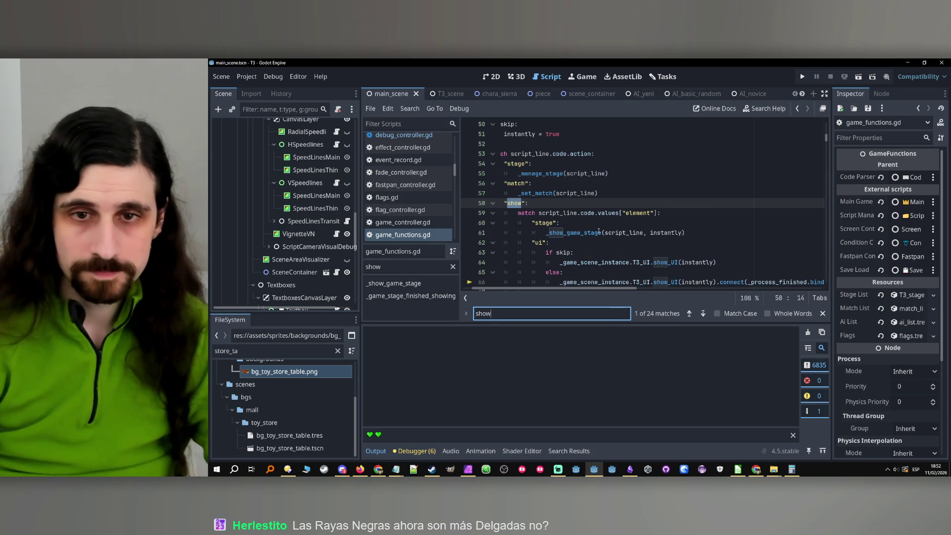
pyautogui.keyDown('ctrl'); pyautogui.click(599, 232); pyautogui.keyUp('ctrl')
# - Read through _show_game_stage, checking main_game_controller, then open background_container.gd
pyautogui.scroll(-1, 574, 196)
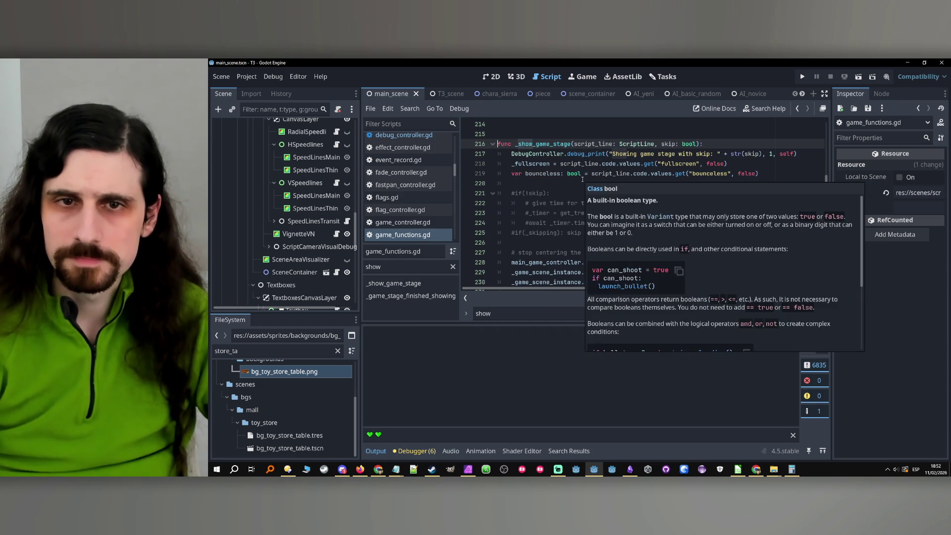
pyautogui.scroll(-2, 566, 196)
pyautogui.doubleClick(558, 204)
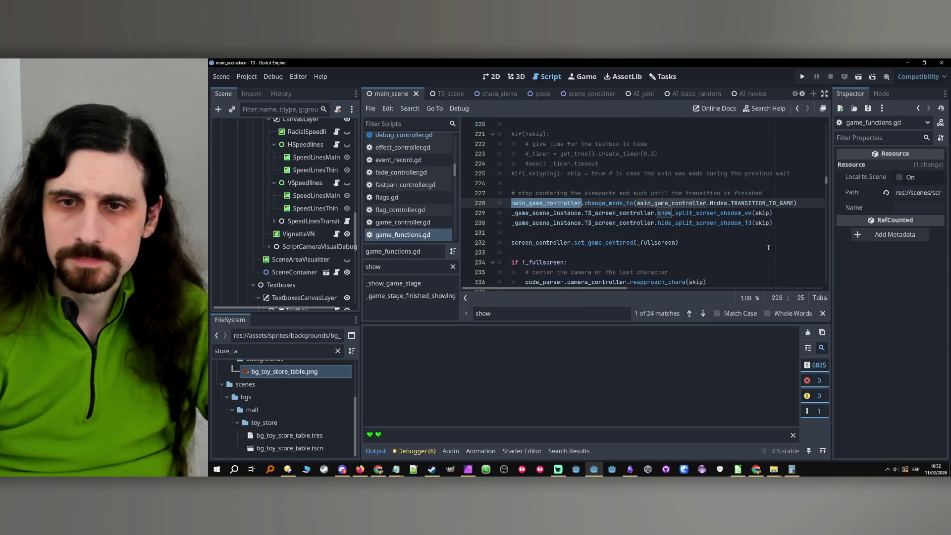
pyautogui.scroll(-1, 768, 249)
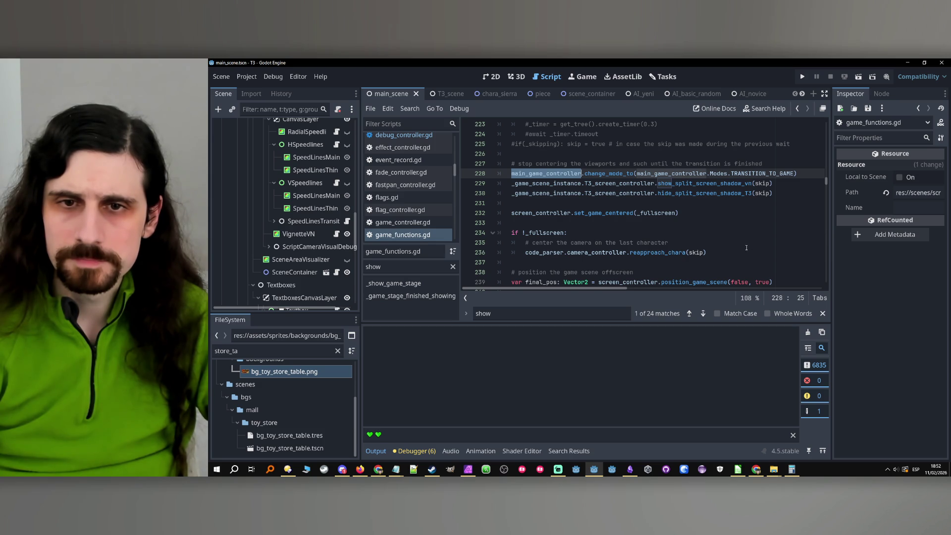
pyautogui.scroll(-1, 746, 248)
pyautogui.scroll(-1, 716, 241)
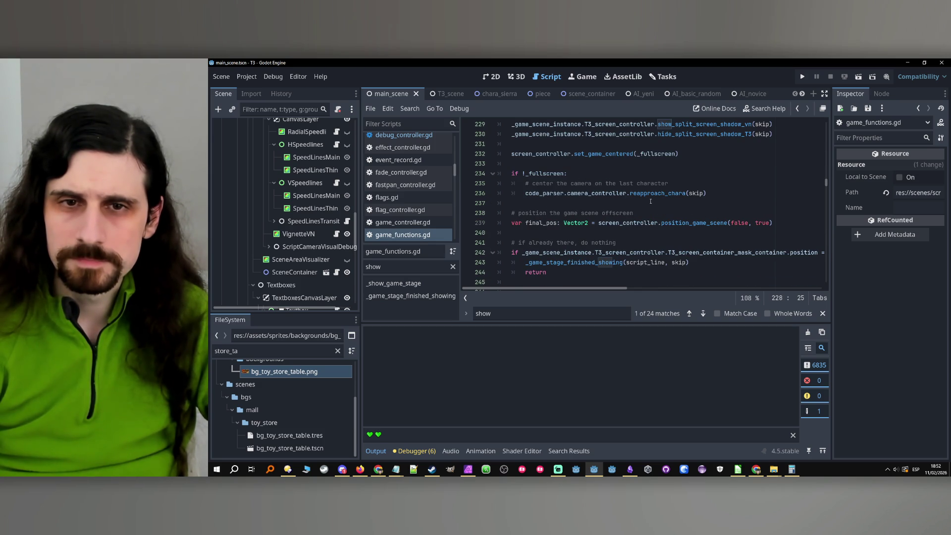
pyautogui.moveTo(676, 192)
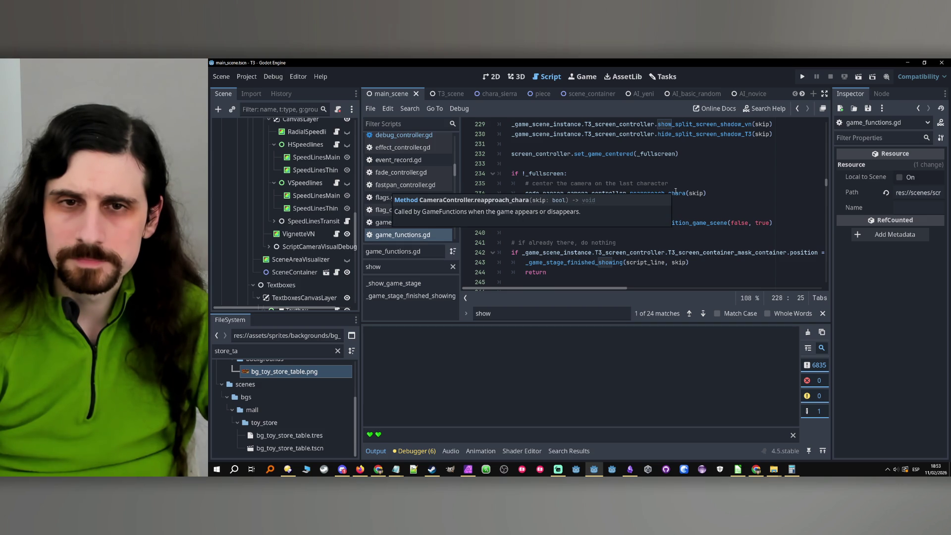
pyautogui.scroll(-1, 632, 212)
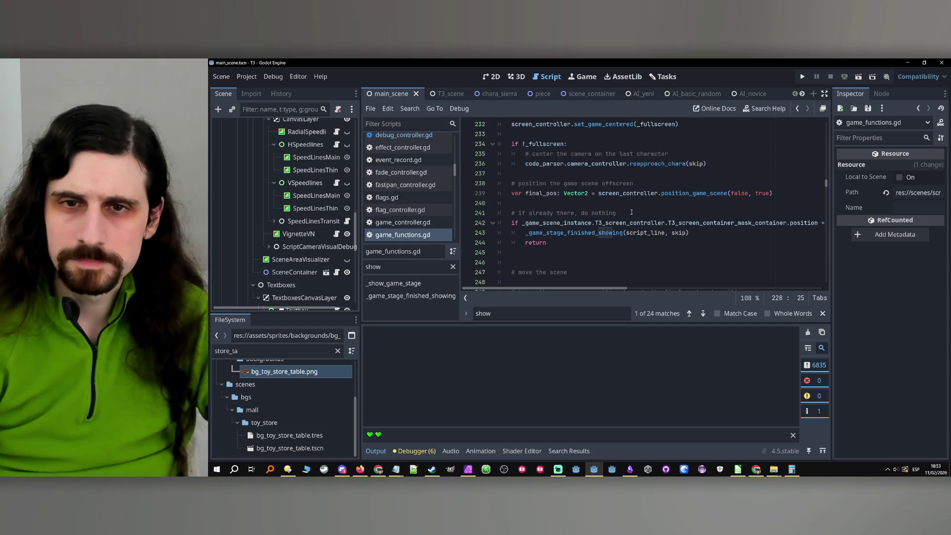
pyautogui.scroll(-1, 632, 212)
pyautogui.scroll(-3, 625, 218)
pyautogui.scroll(-3, 624, 219)
pyautogui.scroll(-3, 262, 234)
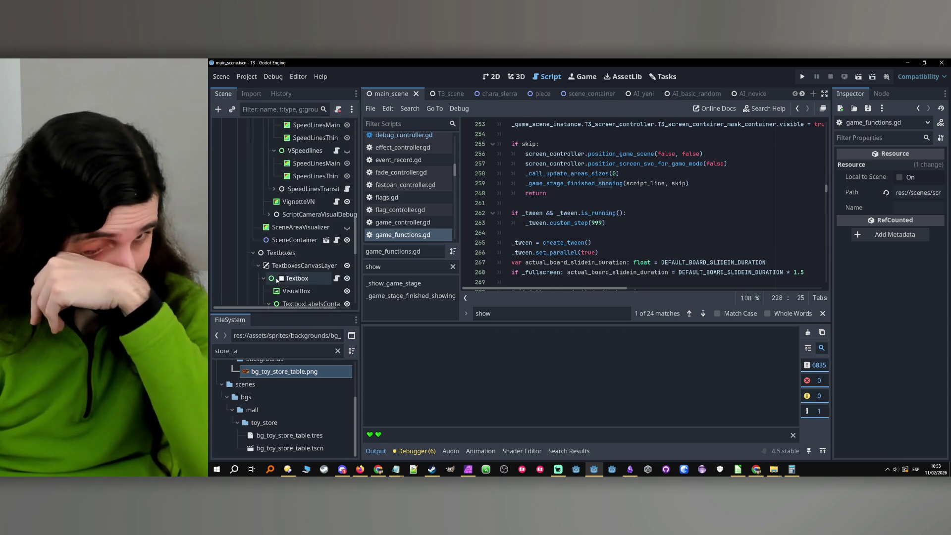
pyautogui.scroll(-2, 417, 209)
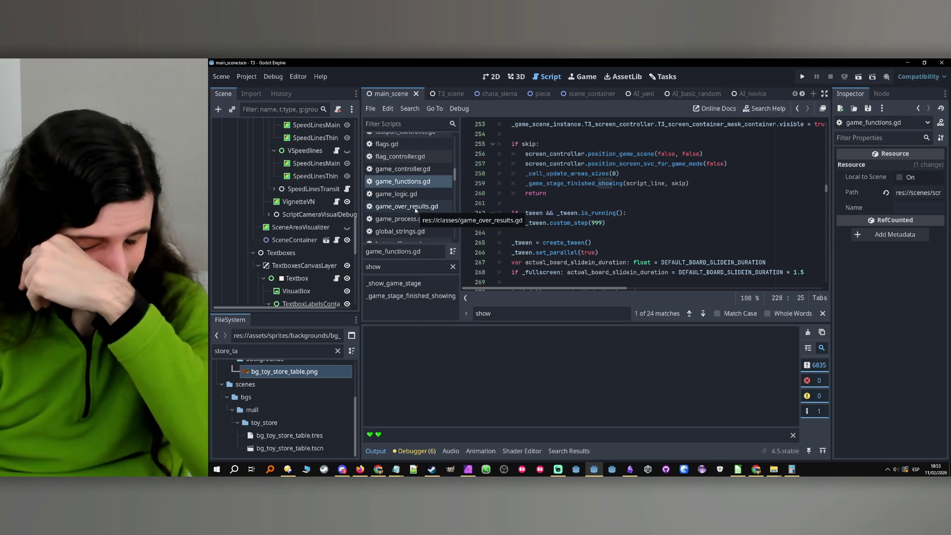
pyautogui.scroll(4, 415, 211)
pyautogui.scroll(8, 414, 200)
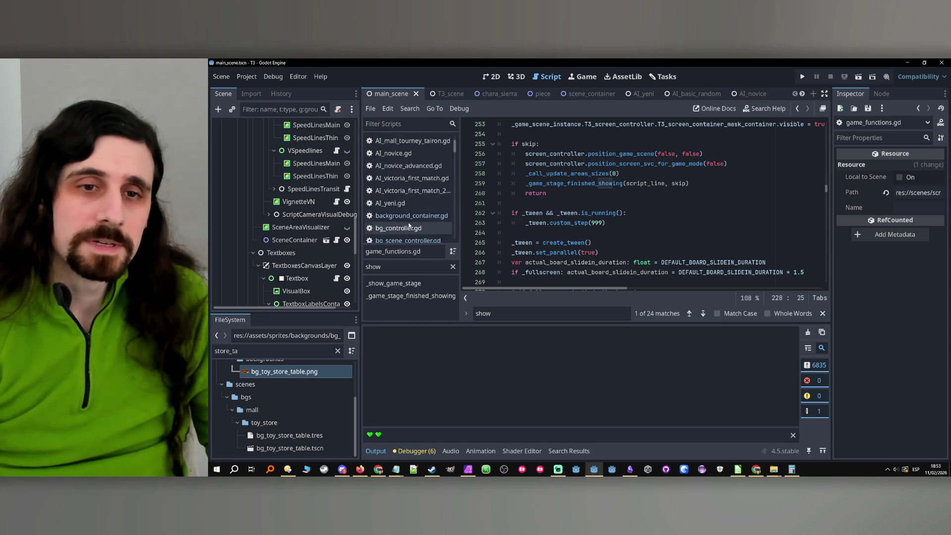
pyautogui.click(413, 216)
pyautogui.scroll(3, 625, 192)
pyautogui.scroll(-3, 622, 193)
pyautogui.click(564, 233)
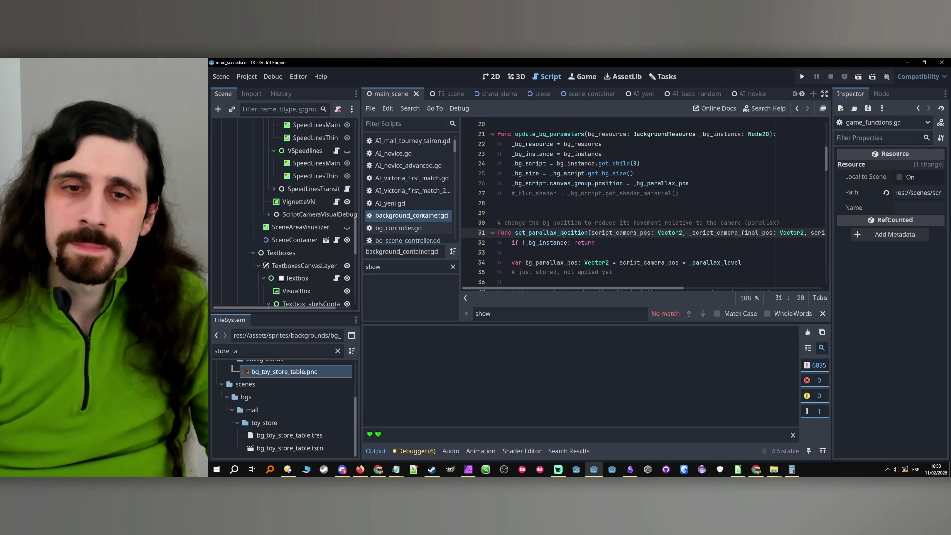
pyautogui.click(499, 224)
pyautogui.write('#')
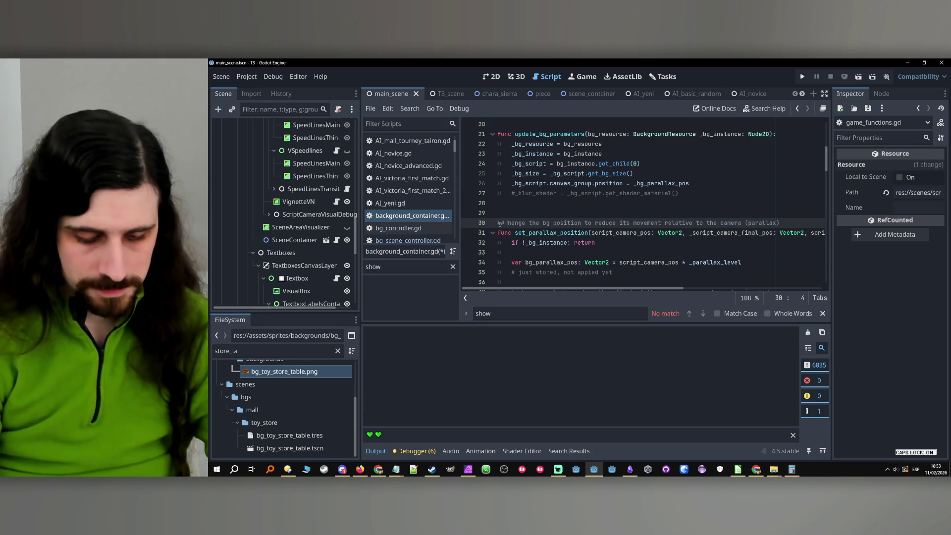
pyautogui.press('Delete')
pyautogui.write('C')
pyautogui.doubleClick(538, 231)
pyautogui.hotkey('ctrl', 'c')
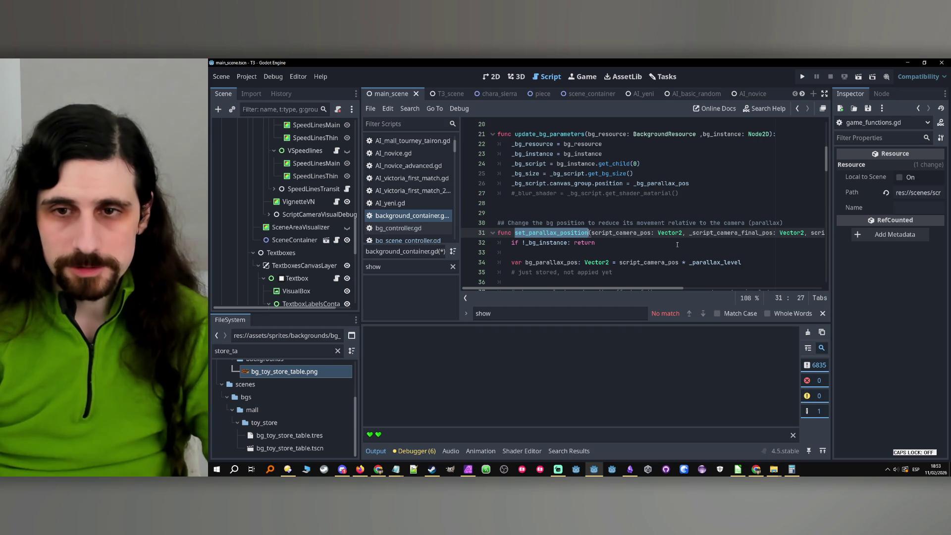
pyautogui.click(678, 245)
pyautogui.click(404, 109)
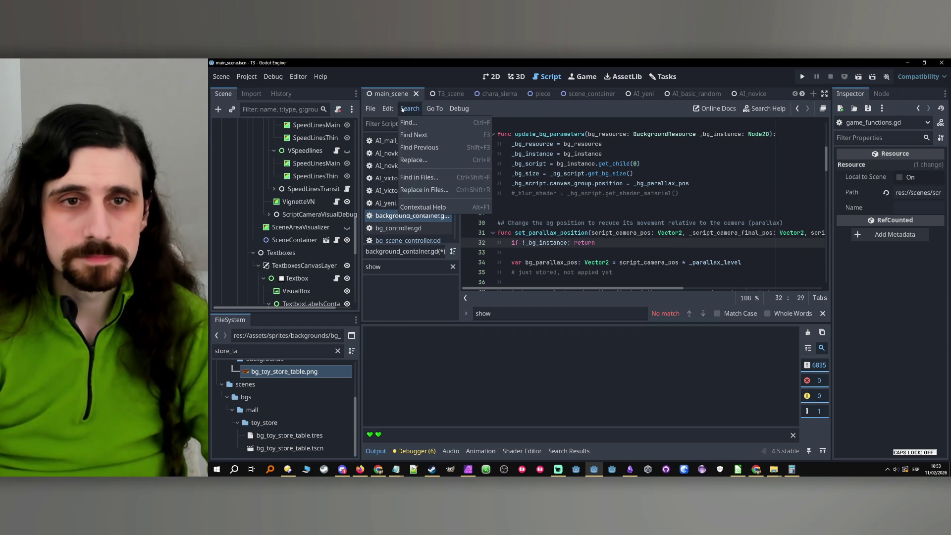
pyautogui.click(426, 179)
pyautogui.hotkey('ctrl', 'v')
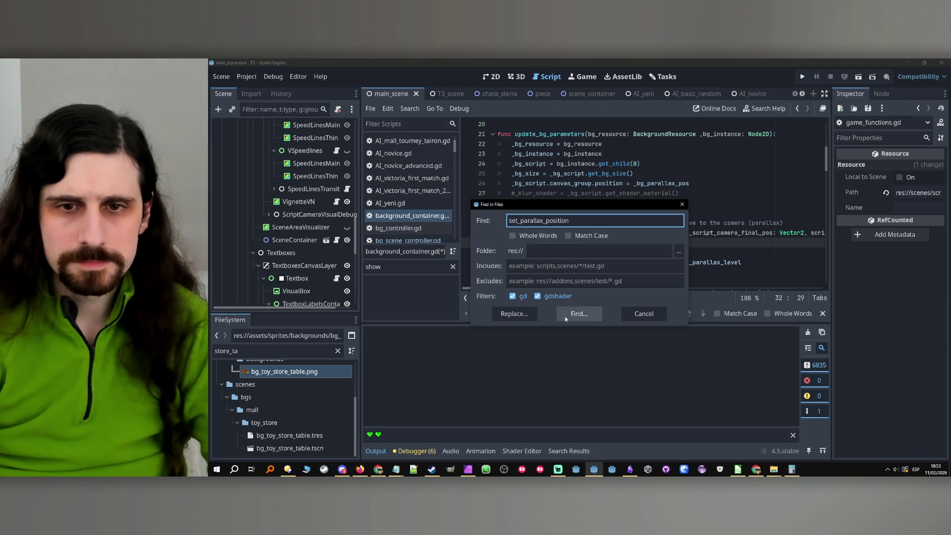
pyautogui.click(564, 318)
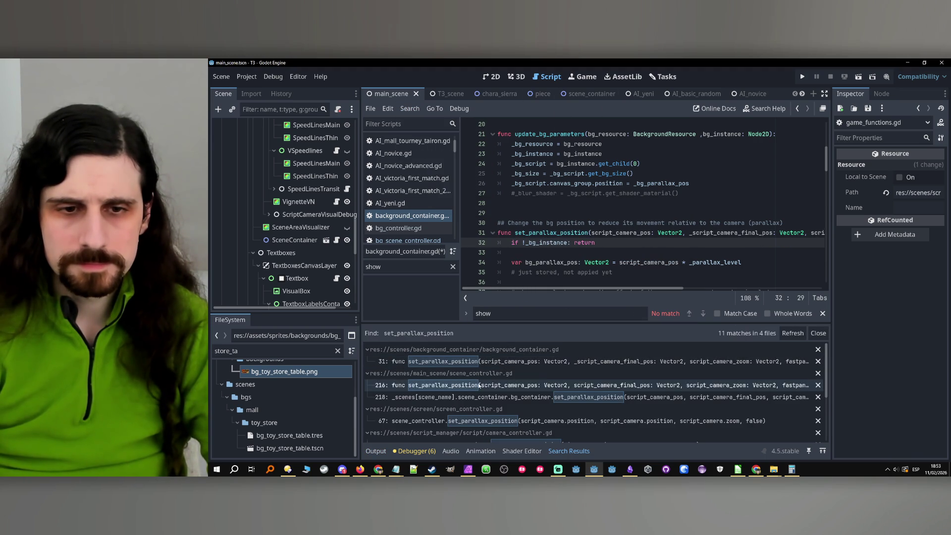
pyautogui.scroll(-2, 475, 388)
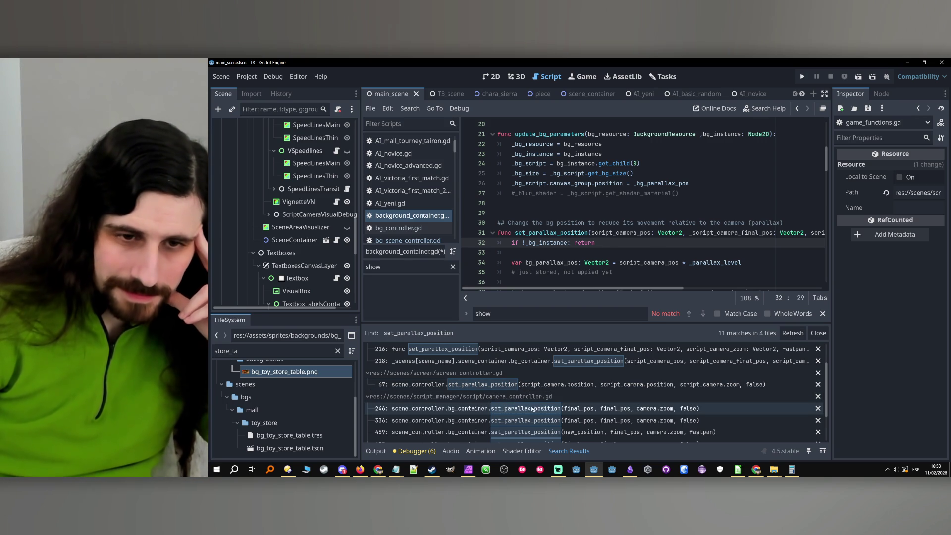
pyautogui.scroll(-1, 513, 406)
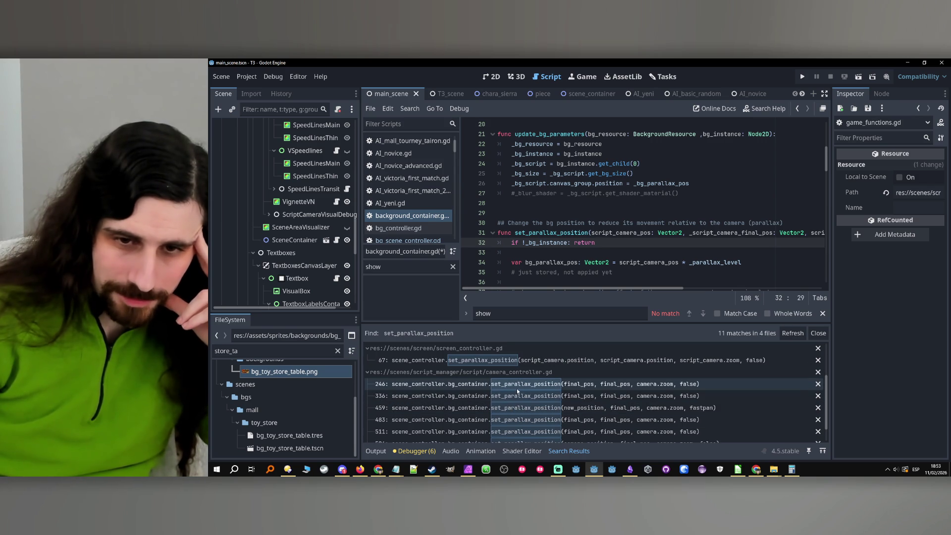
pyautogui.scroll(-1, 569, 391)
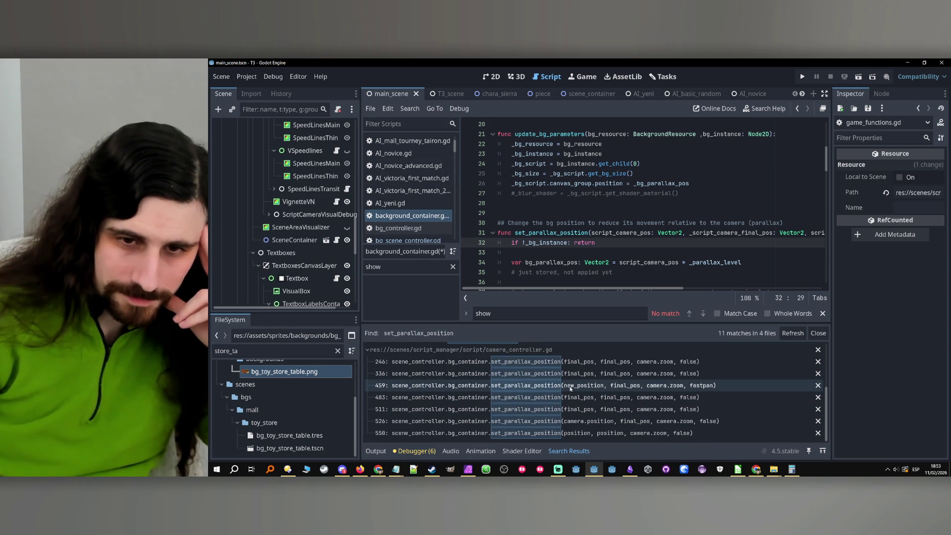
pyautogui.scroll(1, 540, 386)
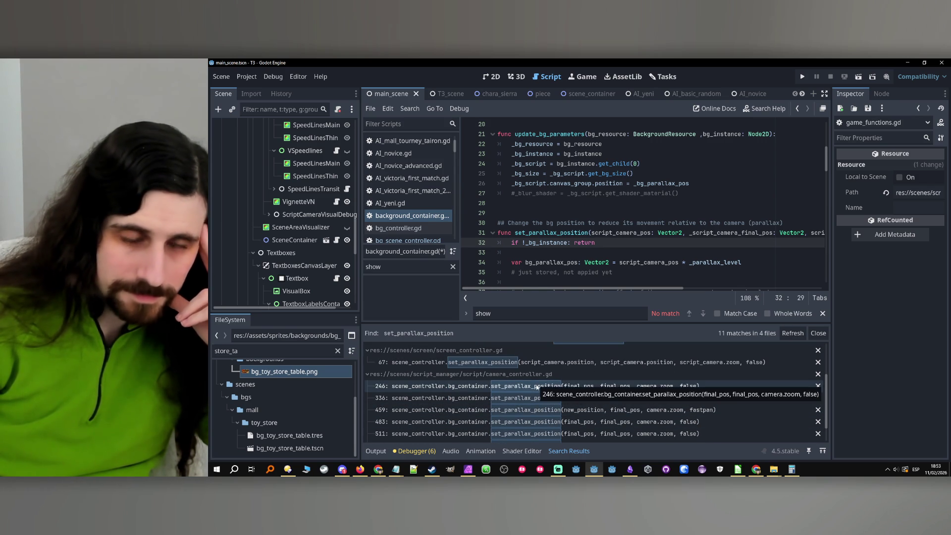
pyautogui.scroll(1, 271, 192)
pyautogui.scroll(-6, 271, 192)
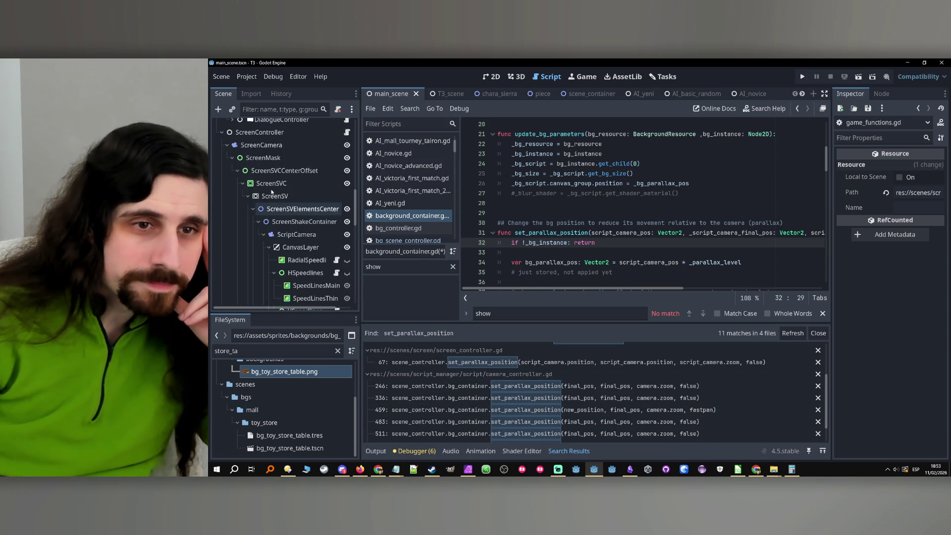
pyautogui.scroll(10, 272, 187)
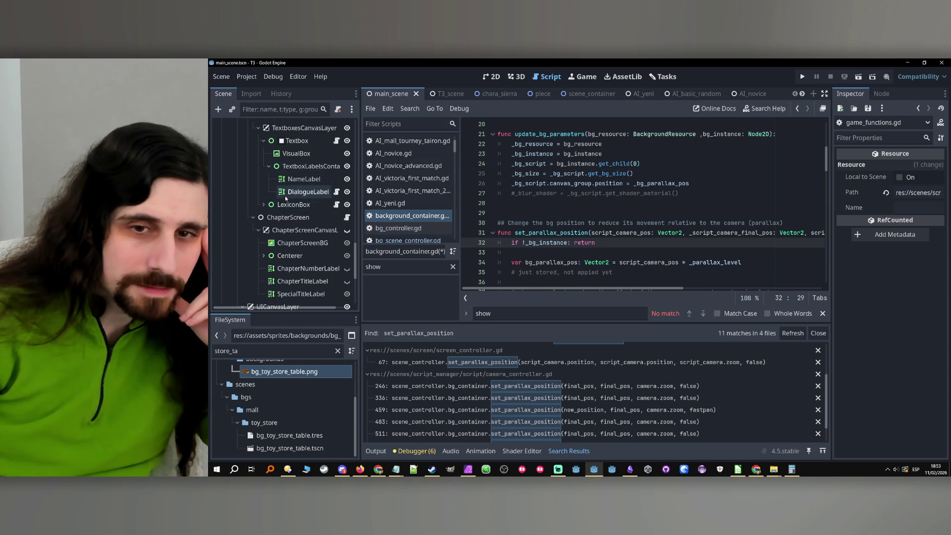
pyautogui.scroll(-5, 282, 196)
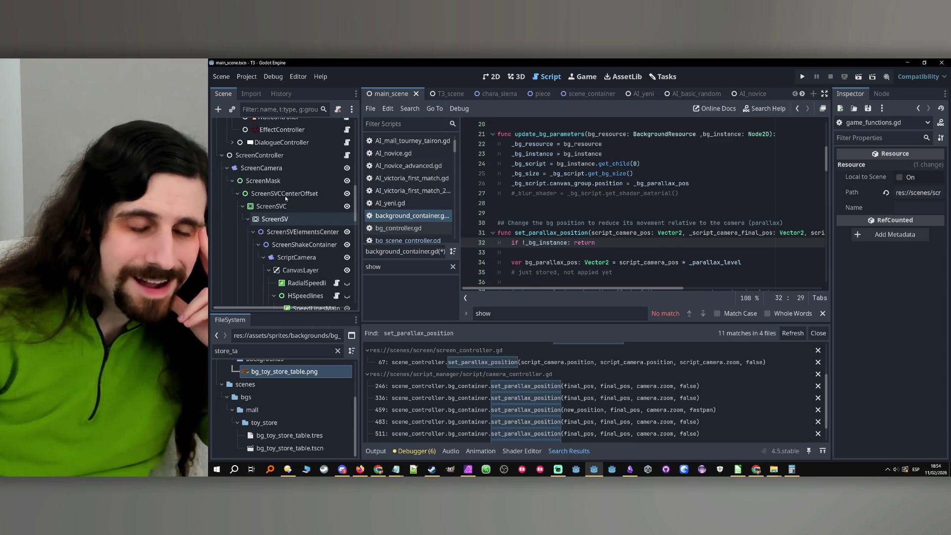
pyautogui.scroll(-10, 281, 193)
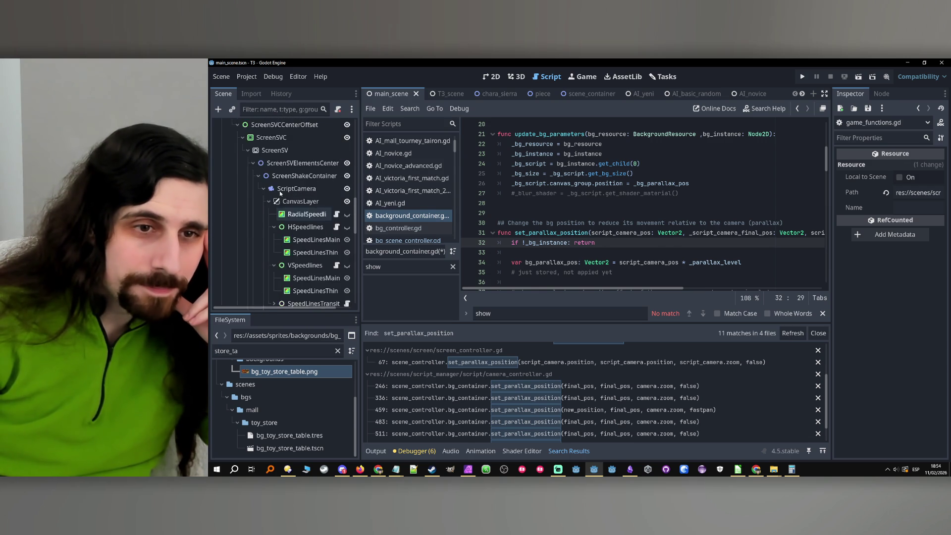
pyautogui.scroll(10, 280, 195)
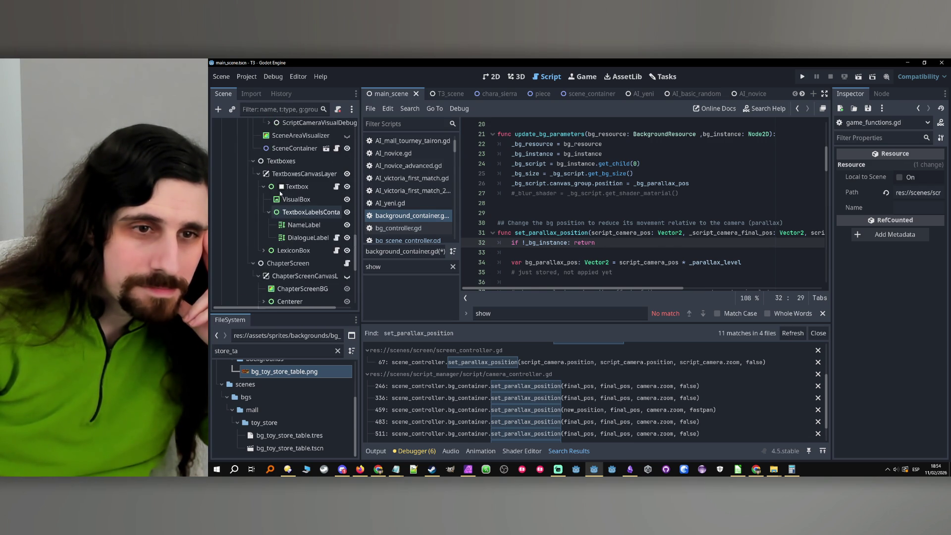
pyautogui.scroll(7, 281, 194)
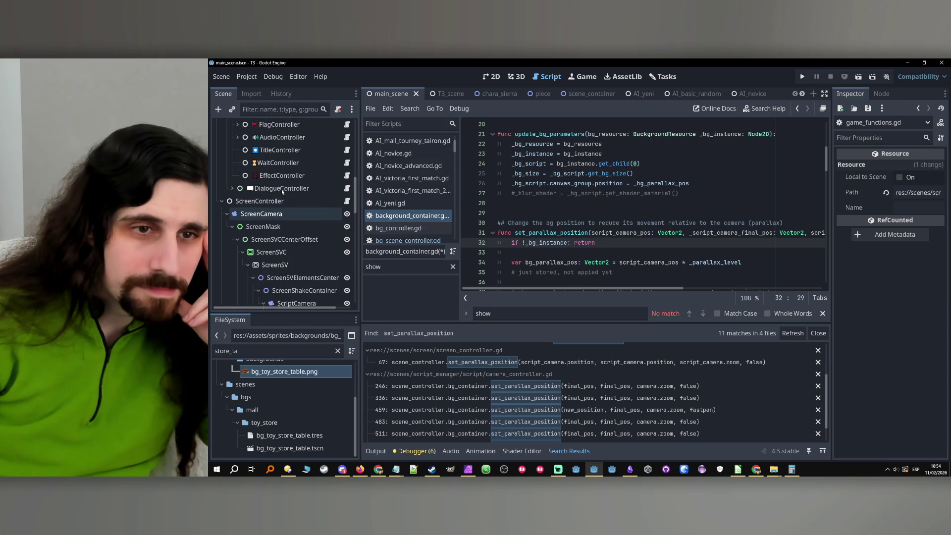
# - Open game_functions.gd from GameFunctions and search it for 'camera_con'
pyautogui.click(347, 178)
pyautogui.hotkey('ctrl', 'f')
pyautogui.write('camera')
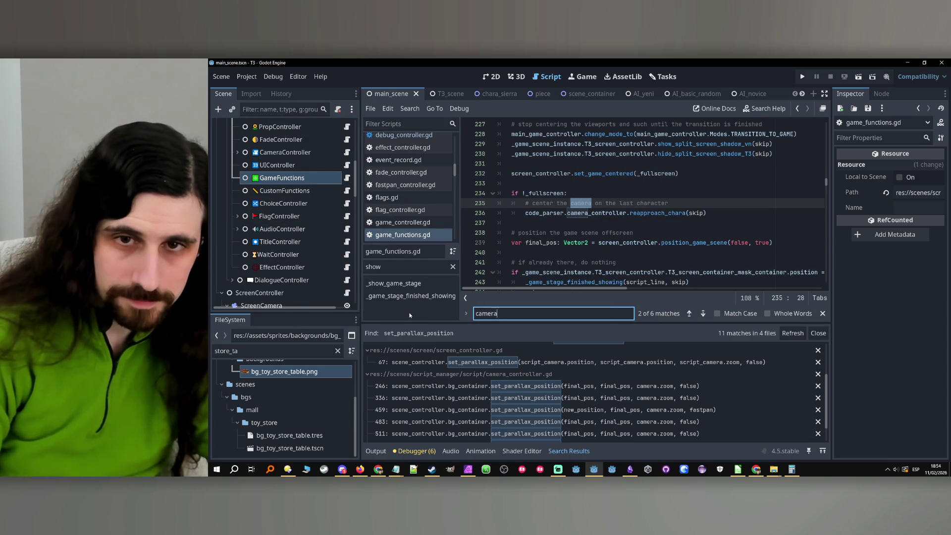
pyautogui.write('_')
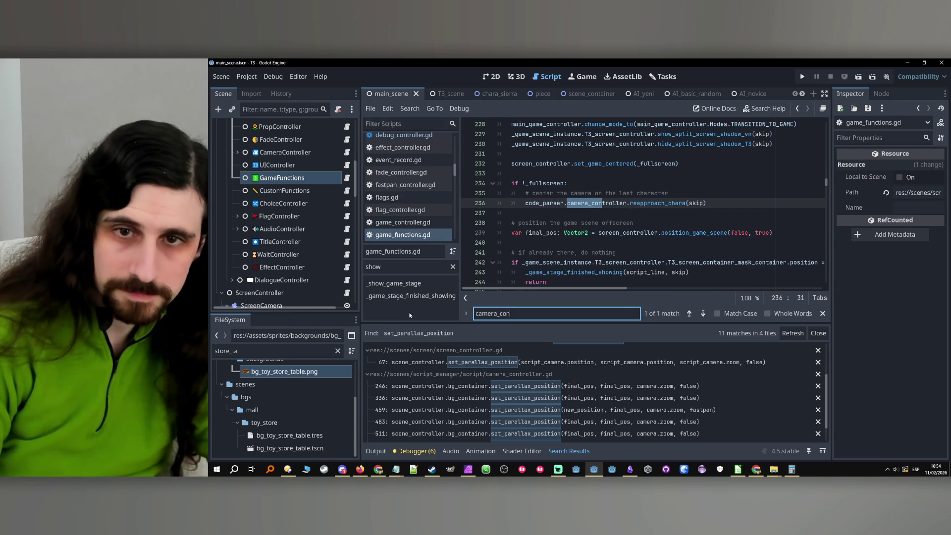
pyautogui.write('con')
# - Scroll through _show_game_stage to the reapproach_chara(skip) call and select the method filter text
pyautogui.scroll(3, 669, 238)
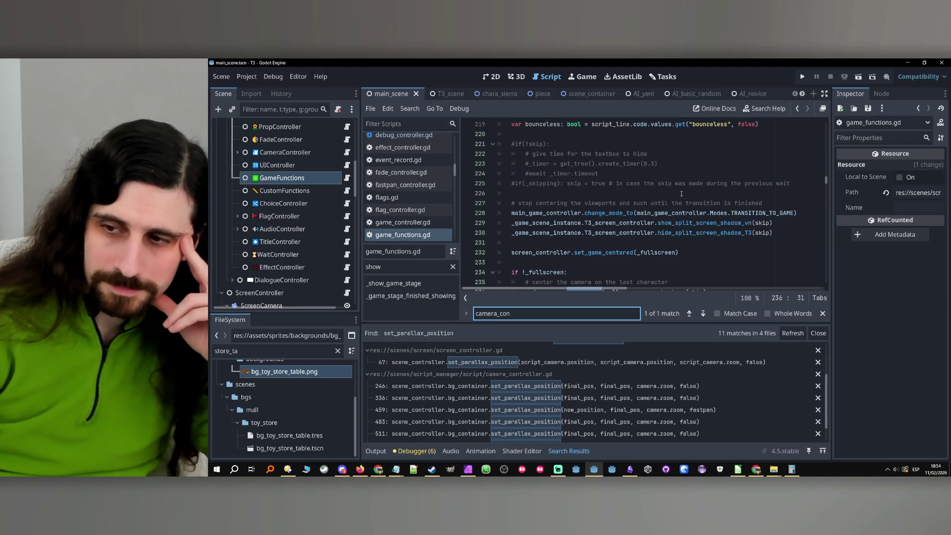
pyautogui.scroll(-3, 681, 194)
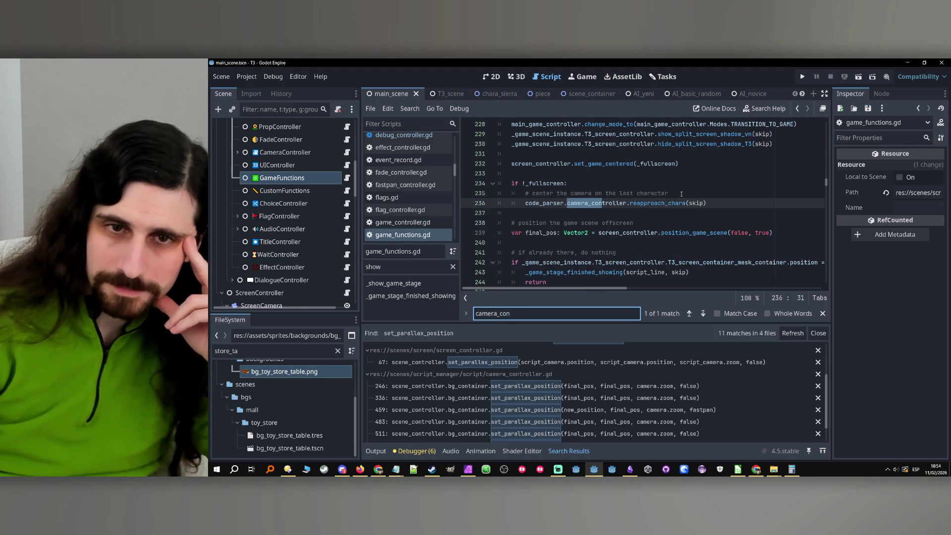
pyautogui.scroll(-1, 678, 195)
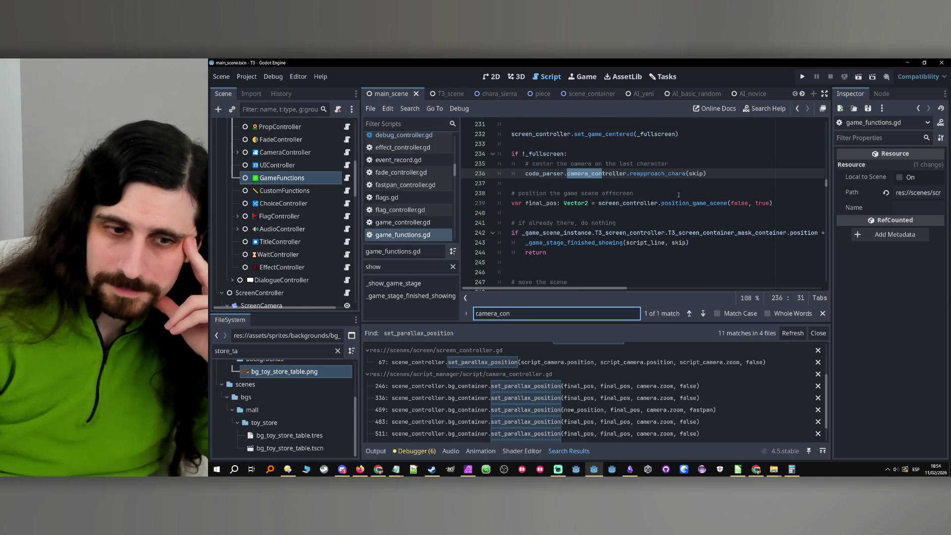
pyautogui.scroll(-5, 679, 195)
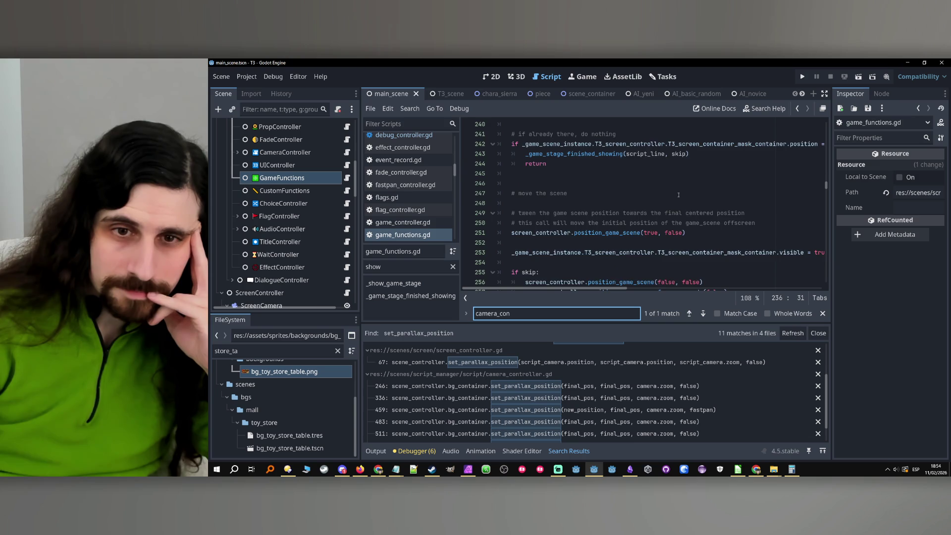
pyautogui.scroll(6, 679, 195)
pyautogui.scroll(2, 679, 195)
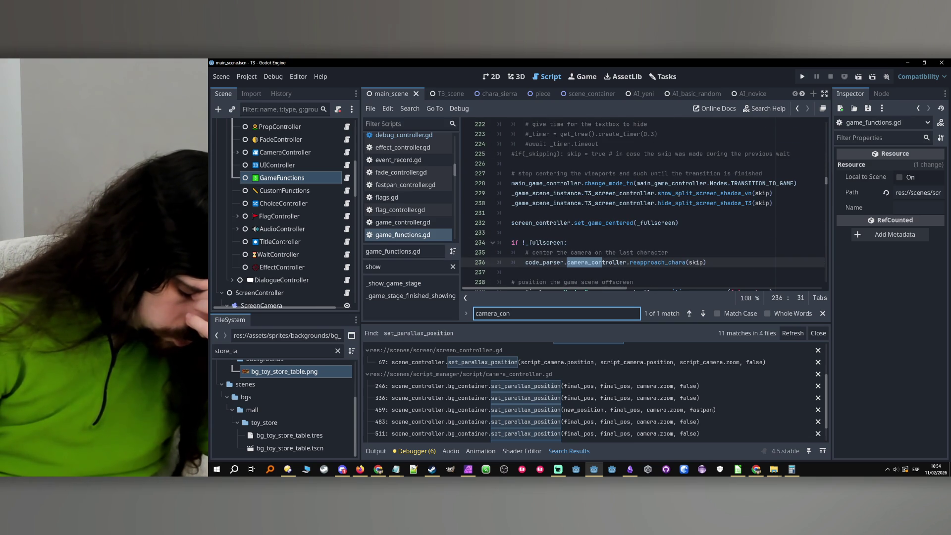
pyautogui.scroll(3, 679, 194)
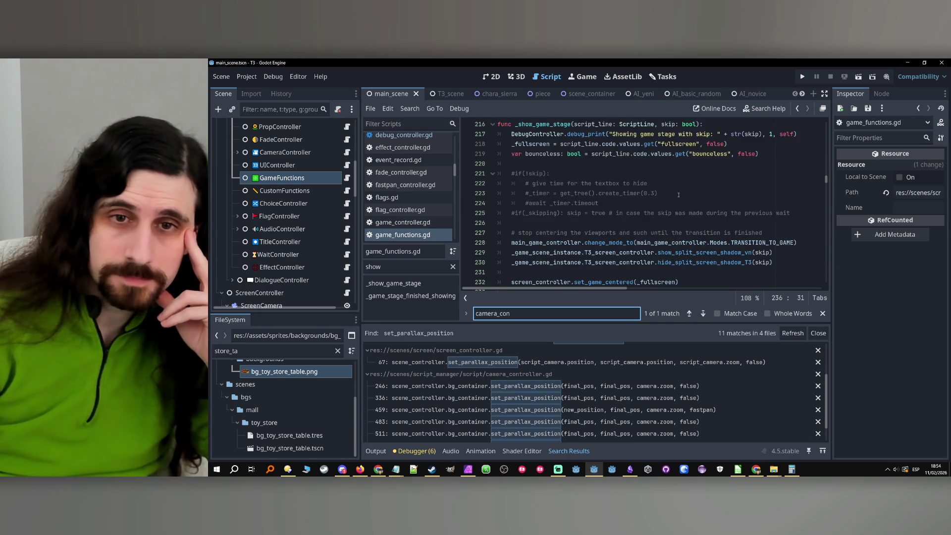
pyautogui.scroll(-2, 679, 195)
pyautogui.scroll(-5, 692, 195)
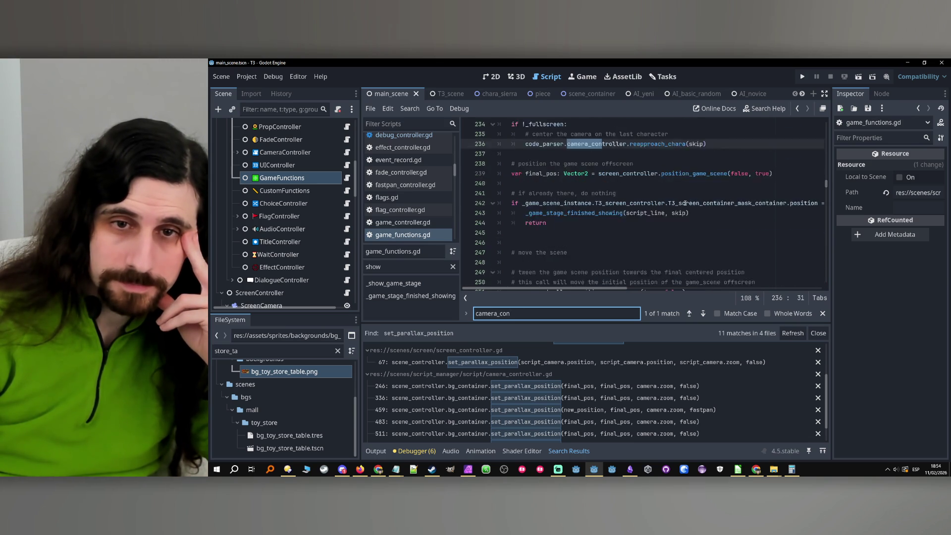
pyautogui.scroll(1, 685, 203)
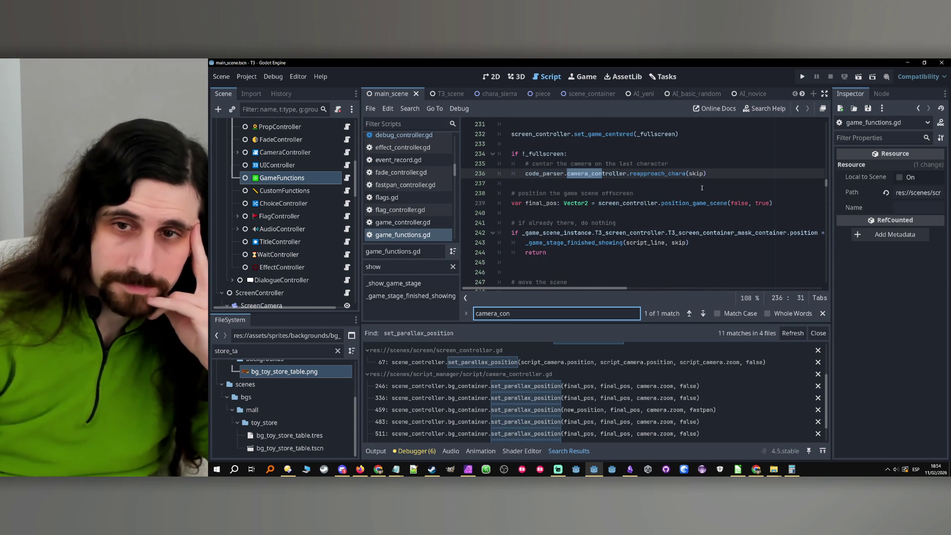
pyautogui.scroll(-3, 702, 188)
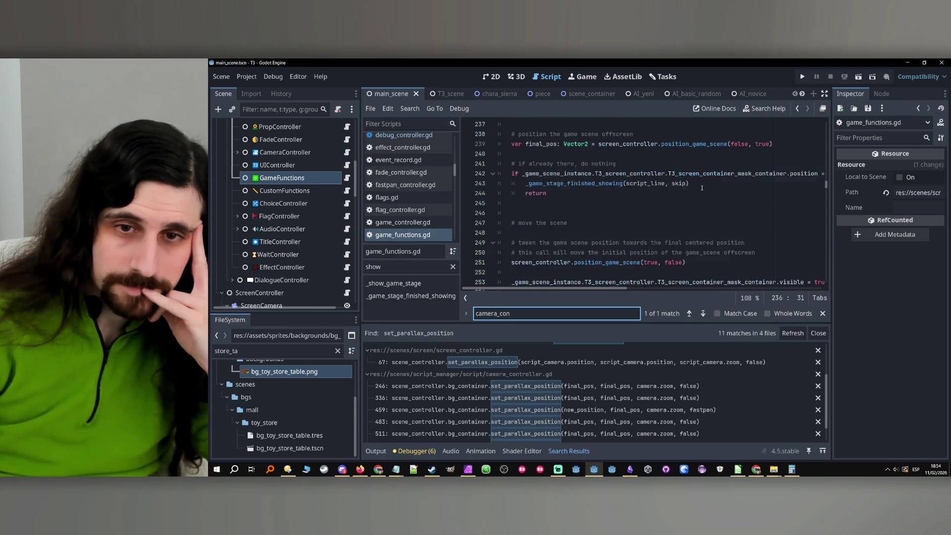
pyautogui.doubleClick(396, 267)
# - Filter methods by 'hide' to reach _hide_game_stage, then read its symbols' documentation
pyautogui.write('hide')
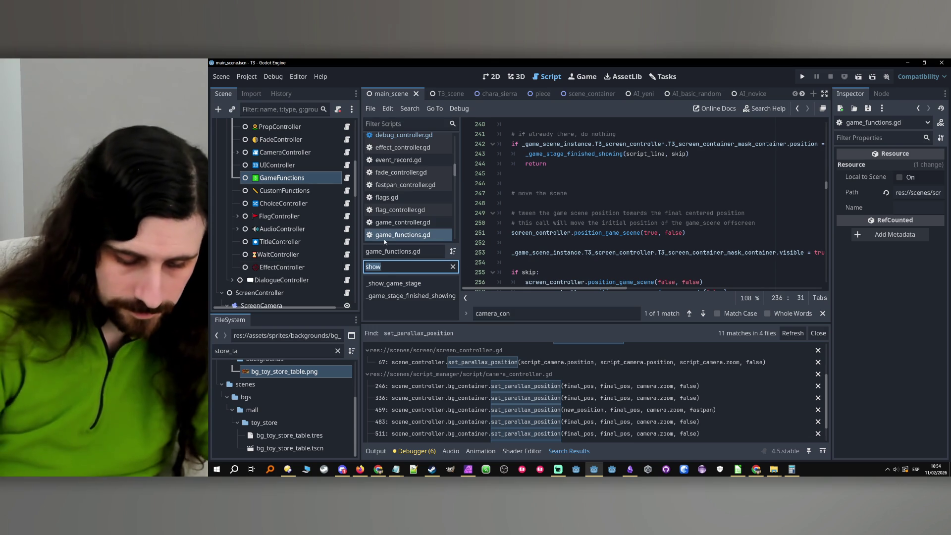
pyautogui.press('Return')
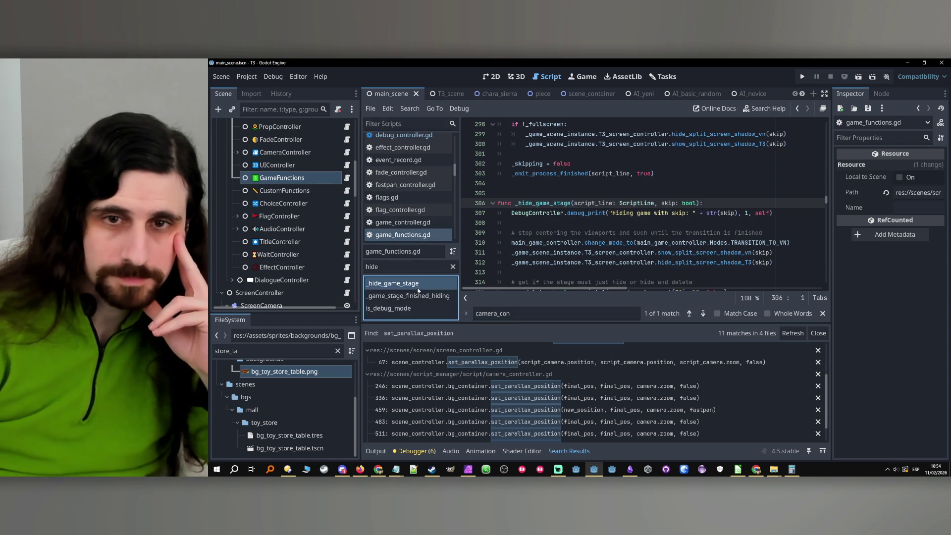
pyautogui.scroll(-1, 573, 213)
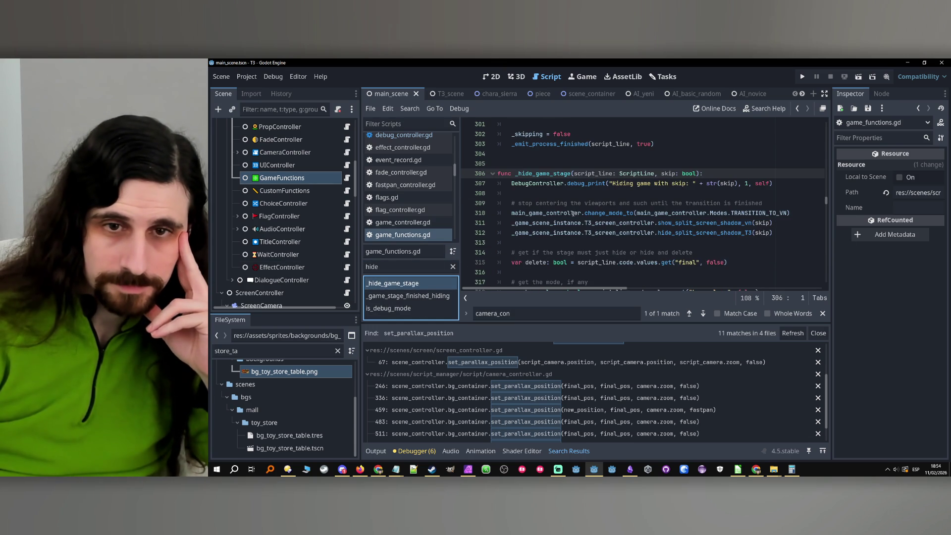
pyautogui.moveTo(734, 224)
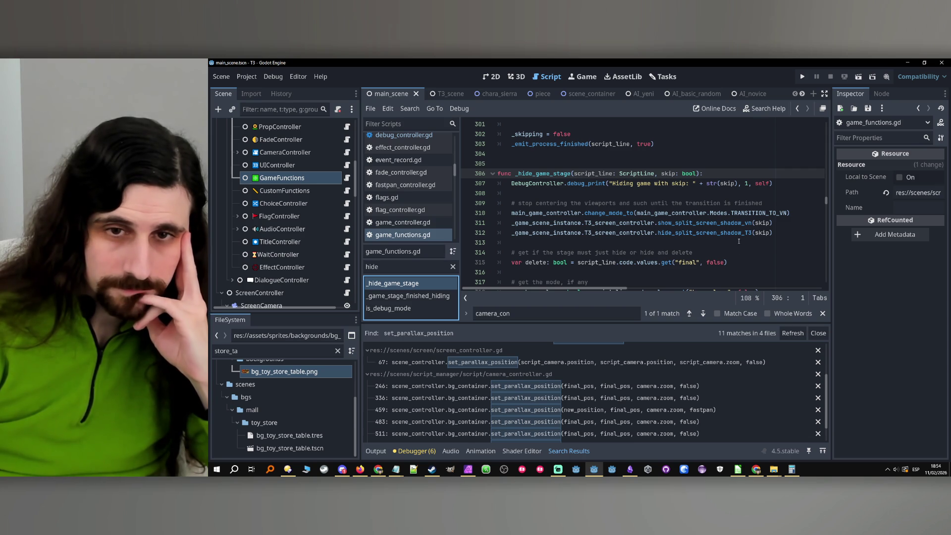
pyautogui.moveTo(771, 223)
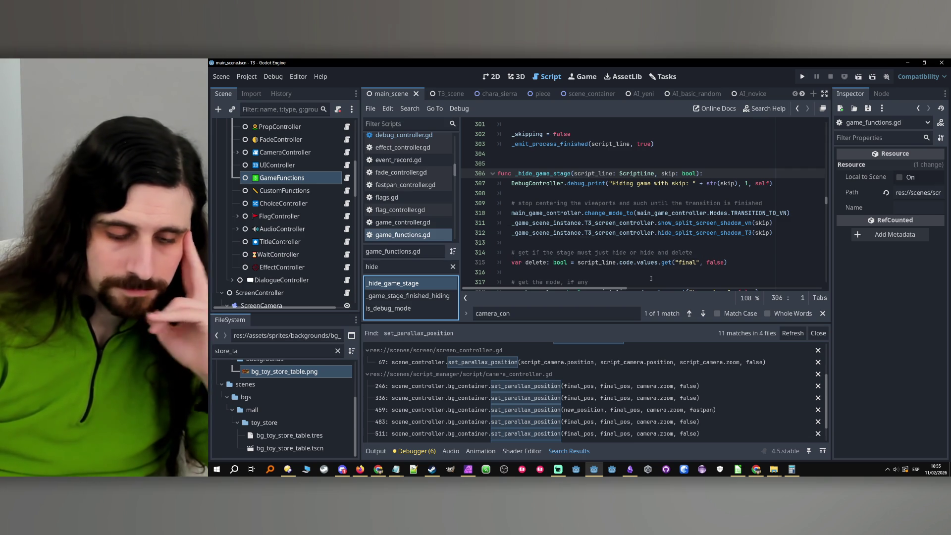
pyautogui.moveTo(647, 261)
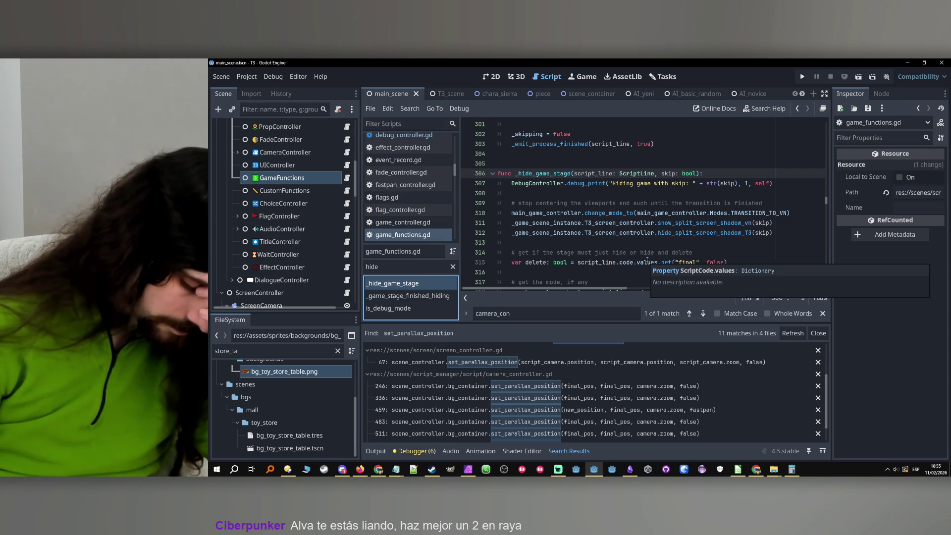
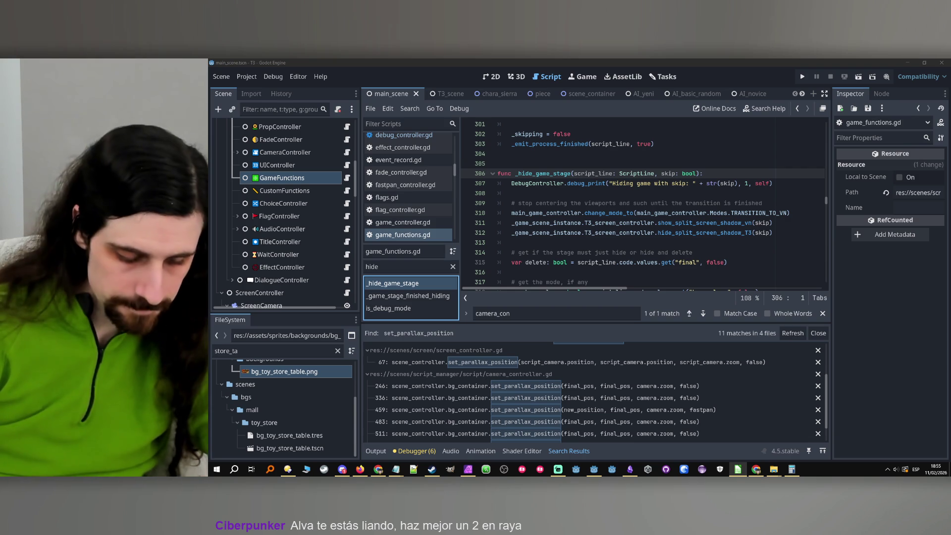
# - Run the project and play through the wake-up, switches, mall, toy-store and café dialogue to the tic-tac-toe match
pyautogui.click(802, 76)
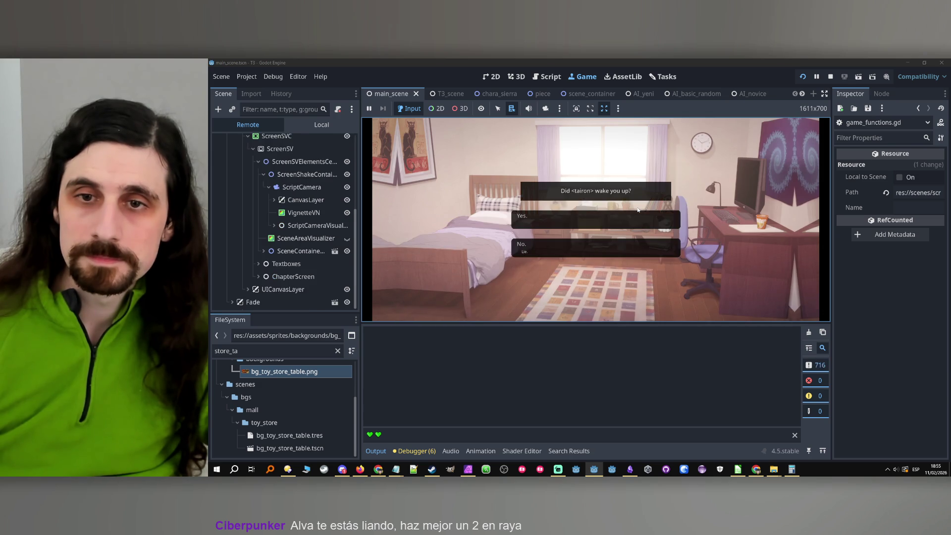
pyautogui.click(624, 219)
pyautogui.click(624, 220)
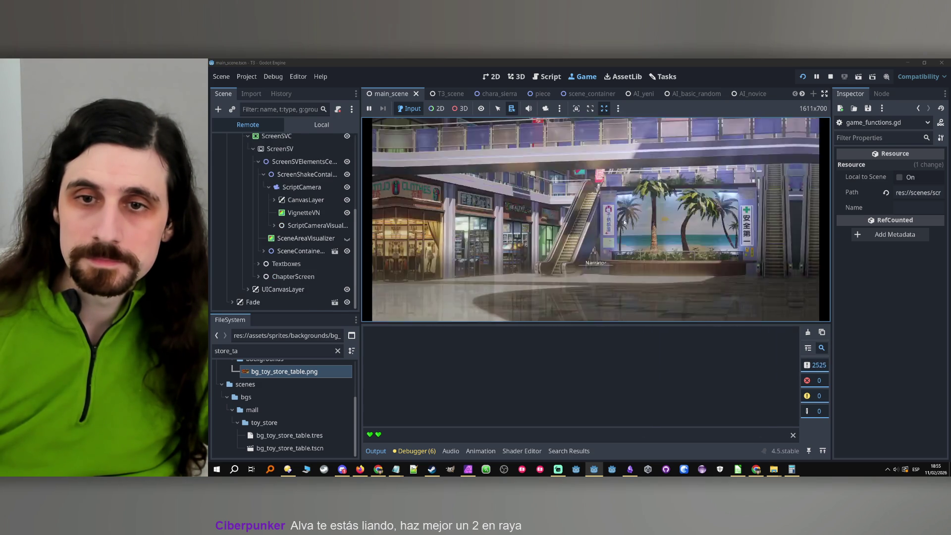
pyautogui.click(624, 222)
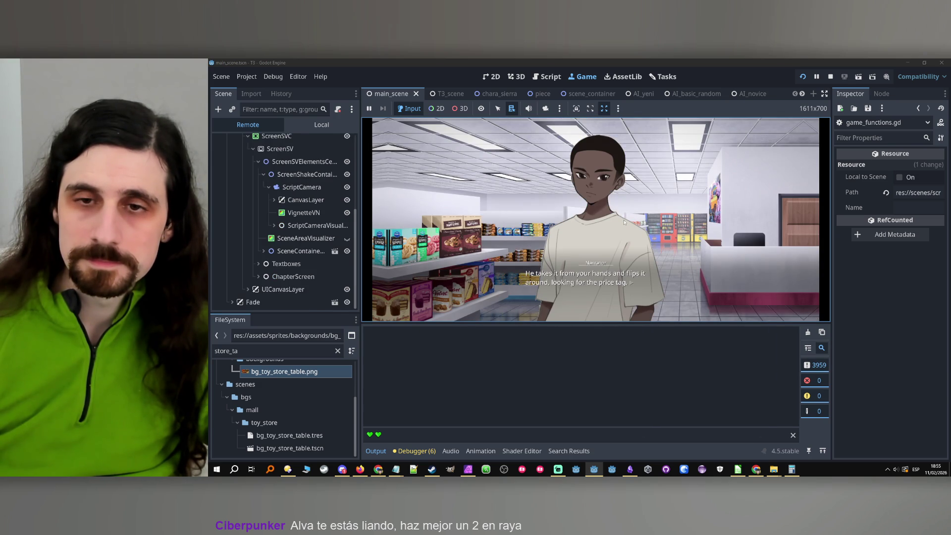
pyautogui.click(624, 222)
pyautogui.click(625, 222)
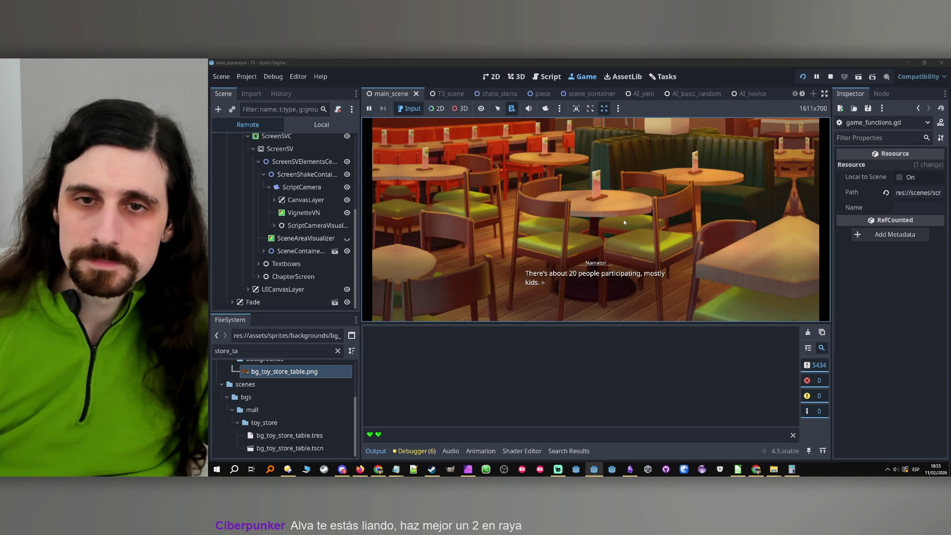
pyautogui.click(624, 222)
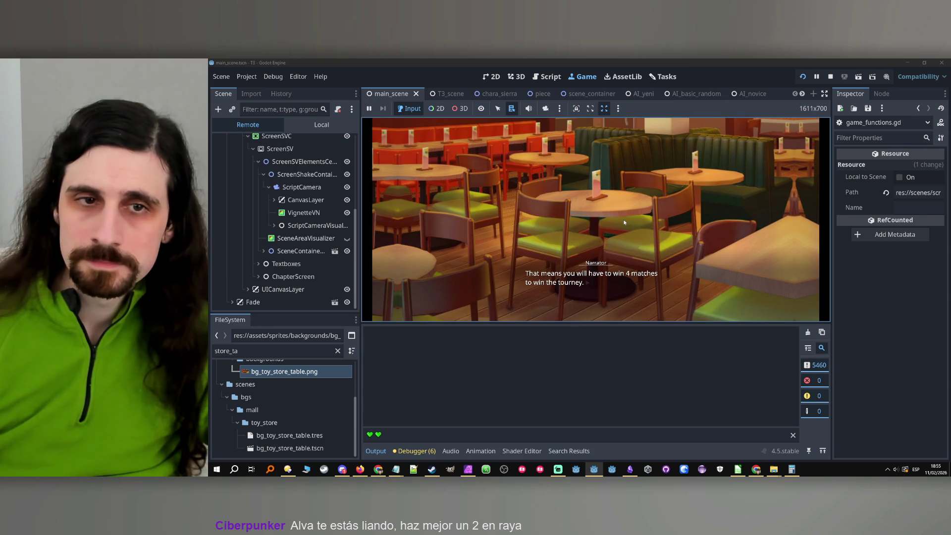
pyautogui.click(613, 199)
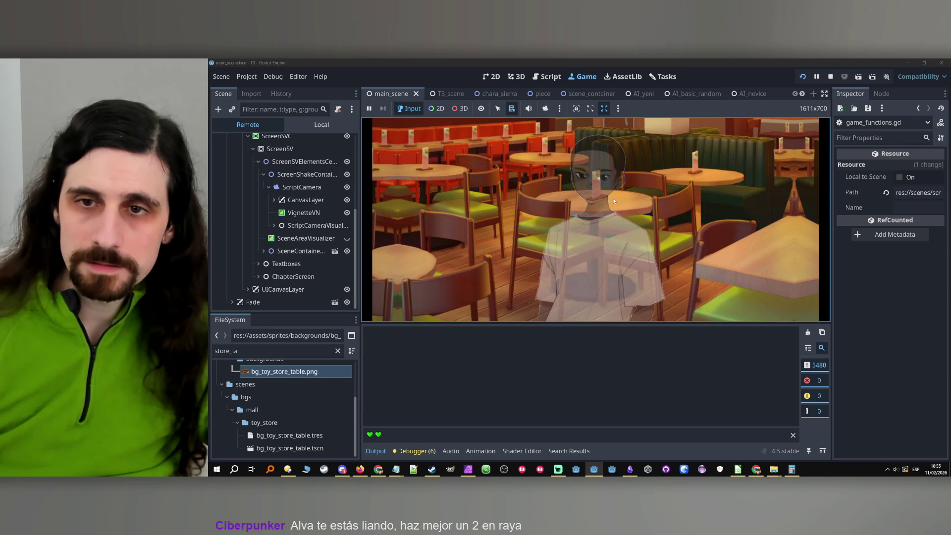
pyautogui.click(613, 201)
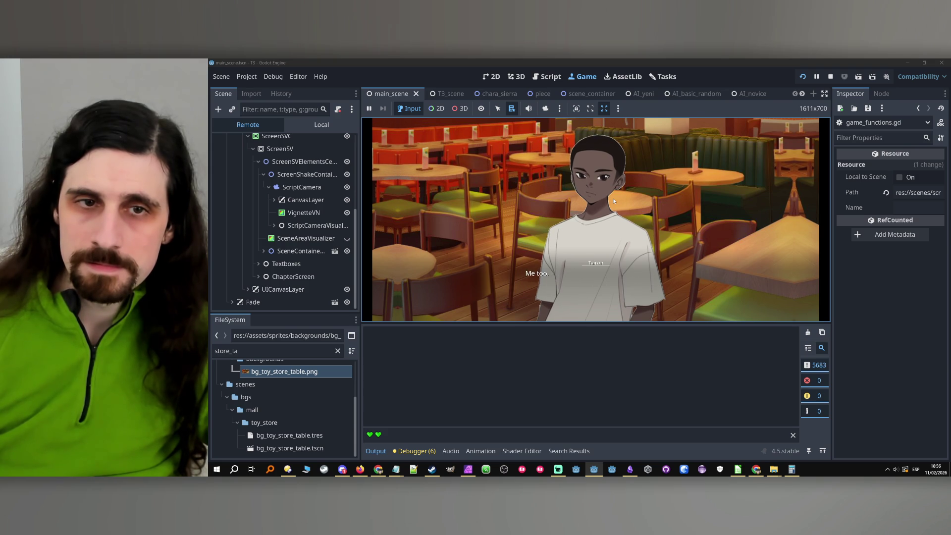
pyautogui.click(614, 200)
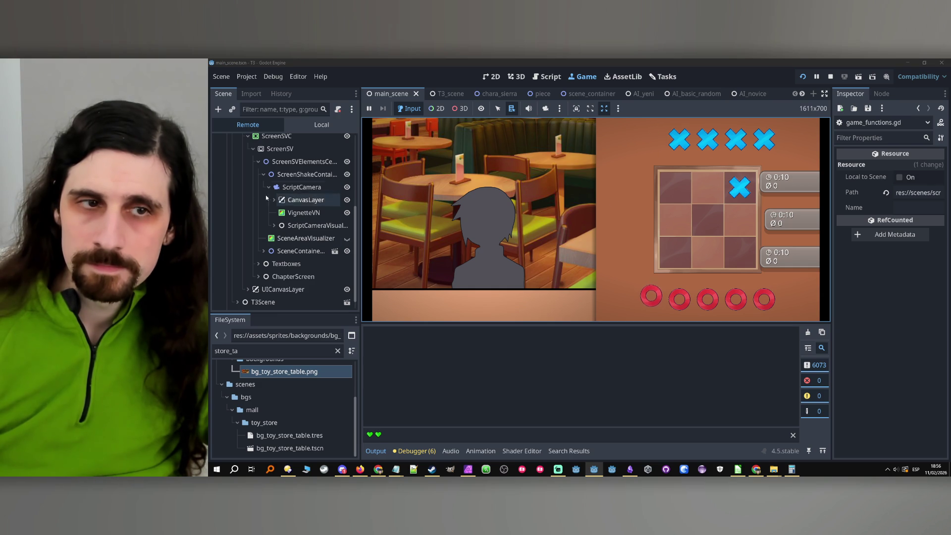
# - In the Remote tree, expand SceneContainer > BGContainer and inspect the toy store CanvasGroup
pyautogui.click(263, 251)
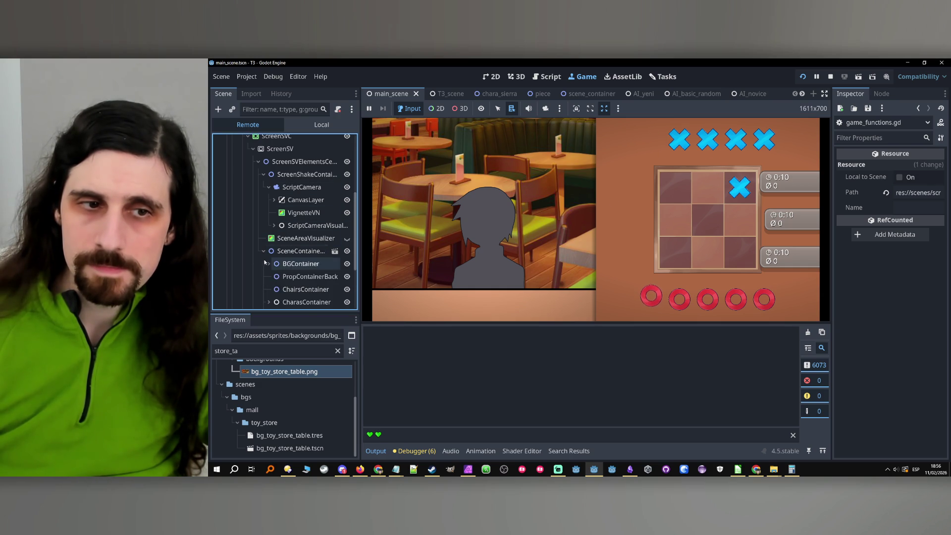
pyautogui.scroll(-3, 265, 259)
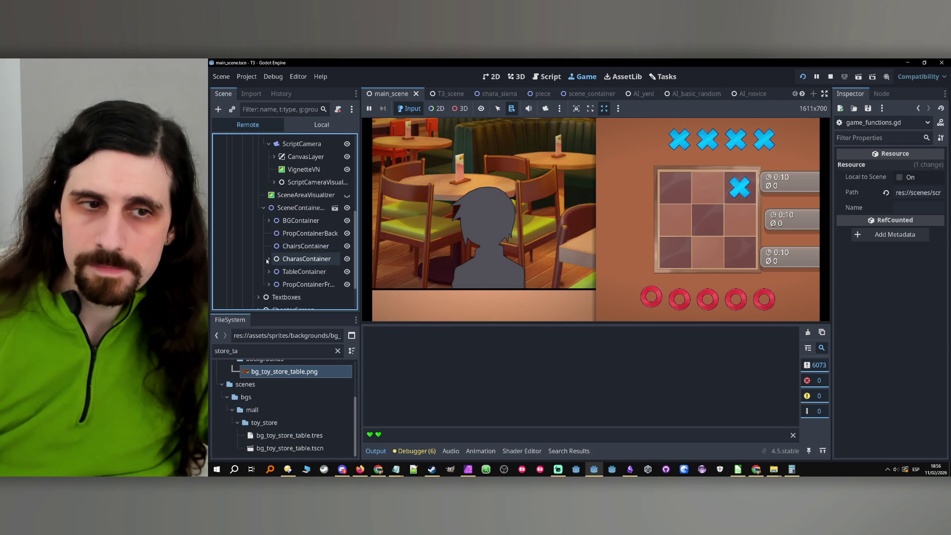
pyautogui.click(268, 221)
pyautogui.click(298, 272)
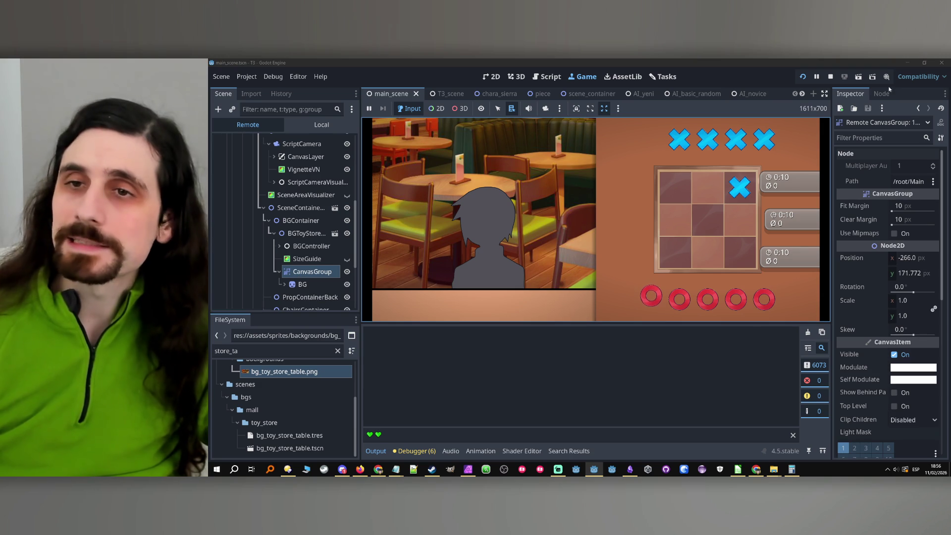
pyautogui.scroll(3, 316, 256)
# - Review the ScriptCamera's camera properties, then stop and relaunch the game
pyautogui.click(304, 187)
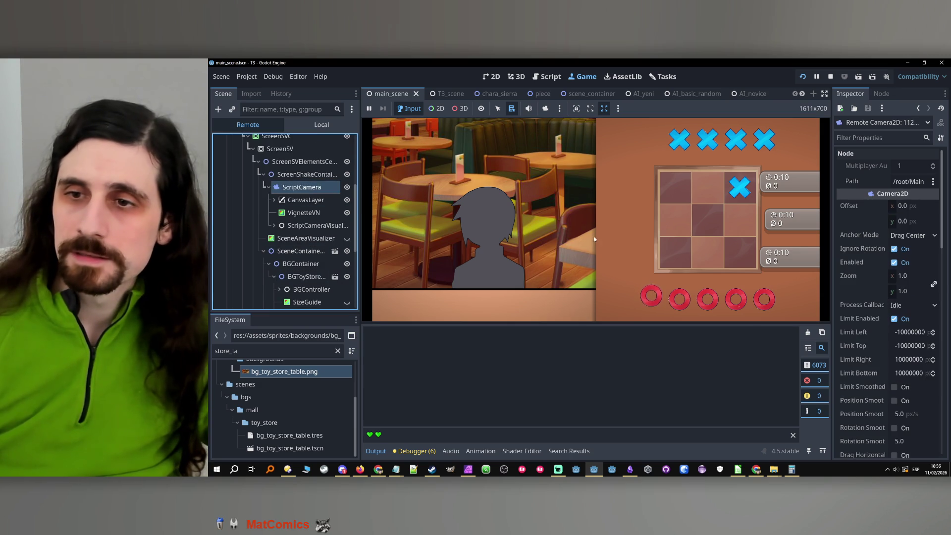
pyautogui.scroll(-8, 863, 261)
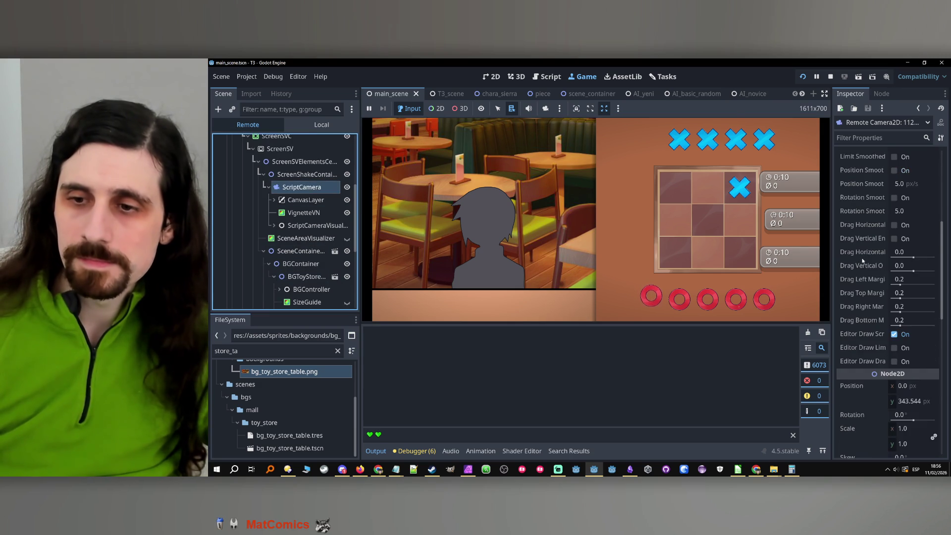
pyautogui.scroll(-10, 862, 262)
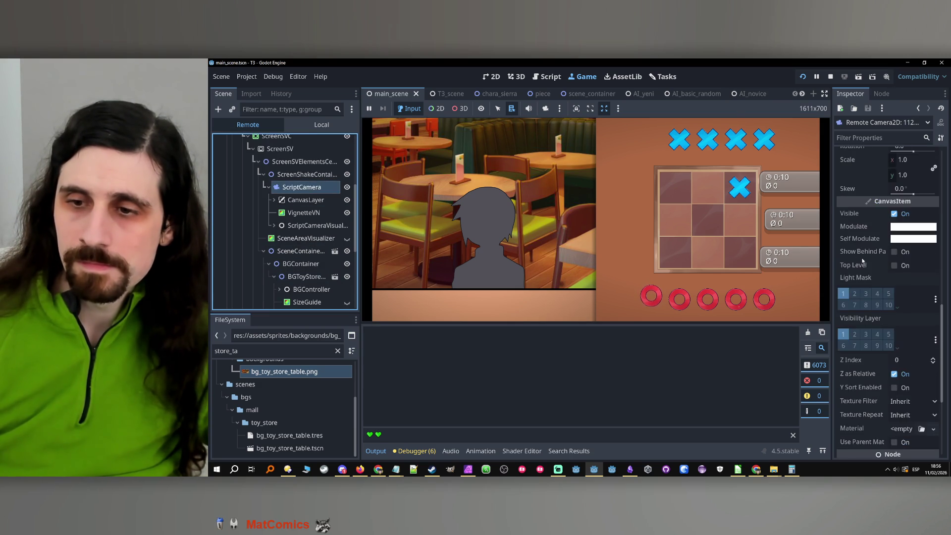
pyautogui.scroll(15, 863, 261)
pyautogui.scroll(5, 863, 261)
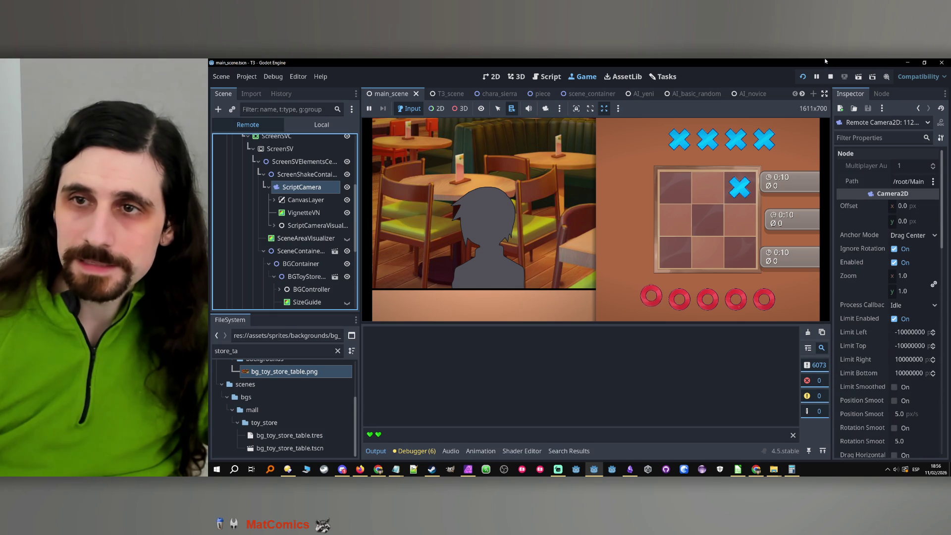
pyautogui.click(830, 77)
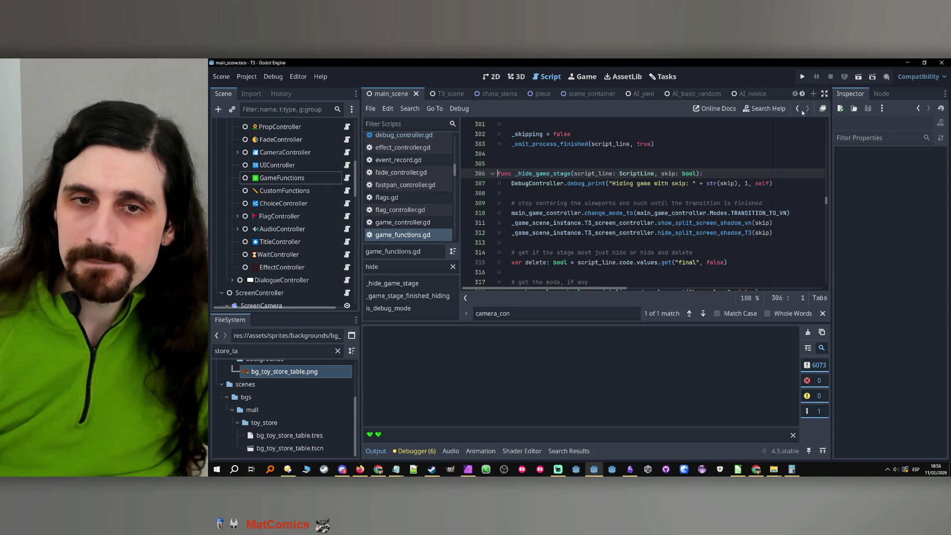
pyautogui.click(803, 77)
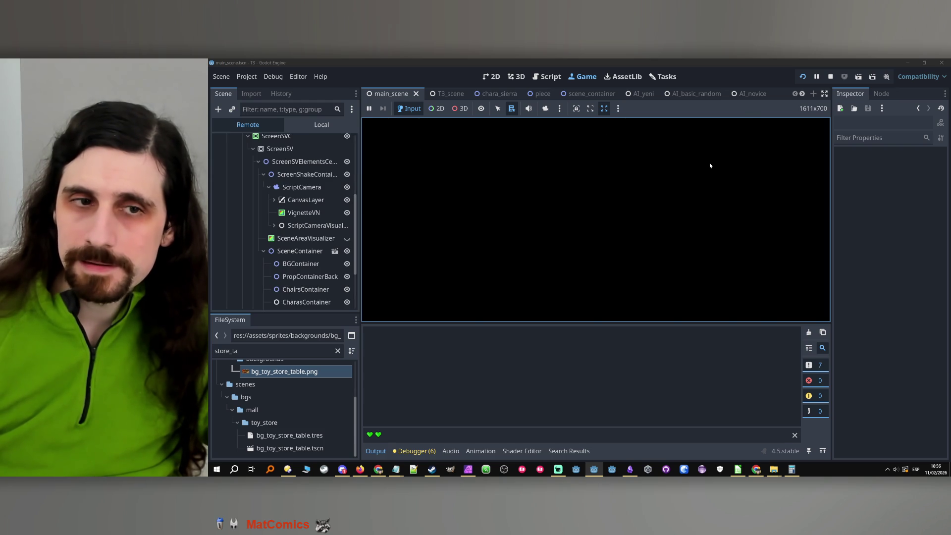
# - Answer Yes to the wake-up question and advance the store dialogue into the café scene
pyautogui.click(605, 226)
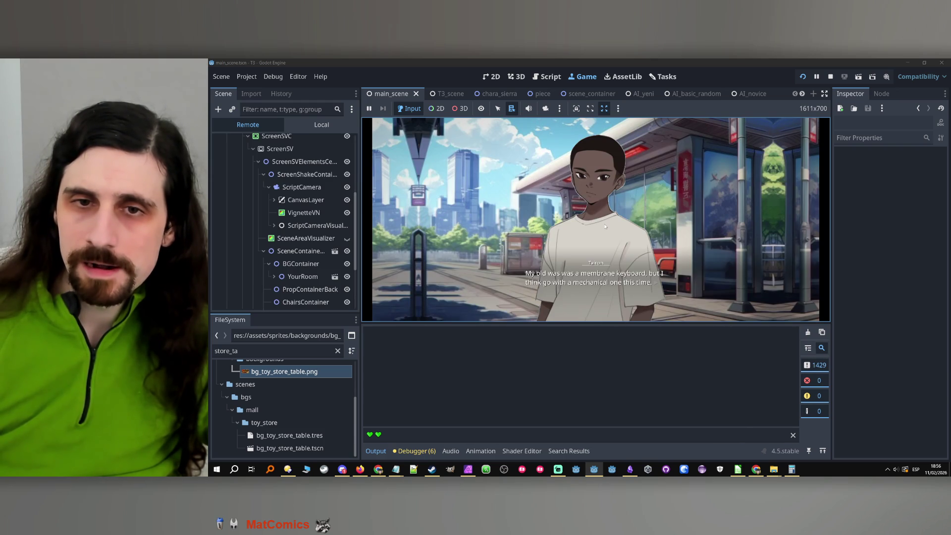
pyautogui.click(605, 226)
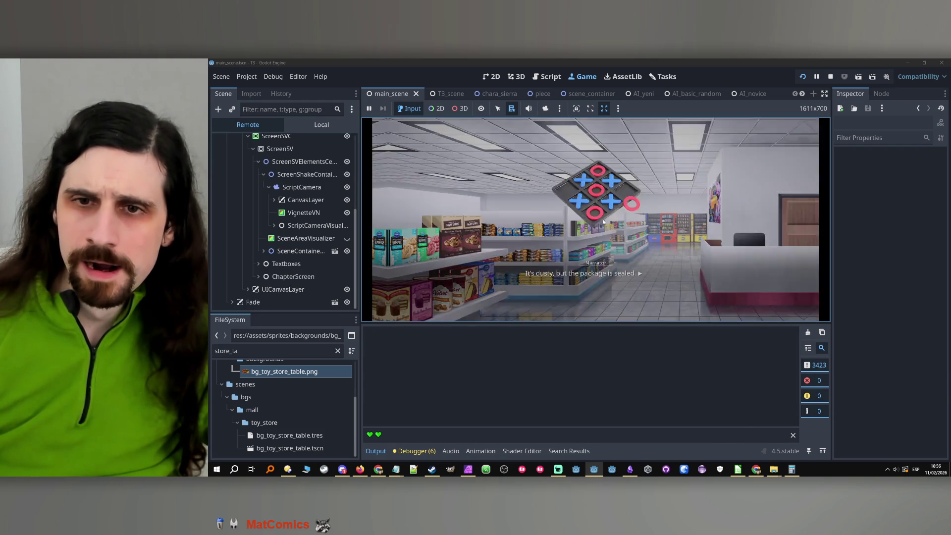
pyautogui.click(604, 223)
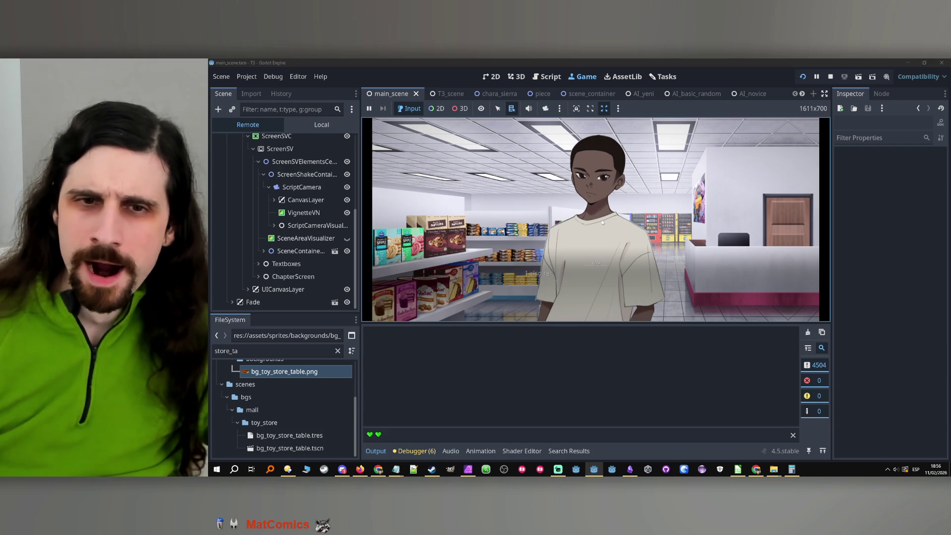
pyautogui.click(601, 223)
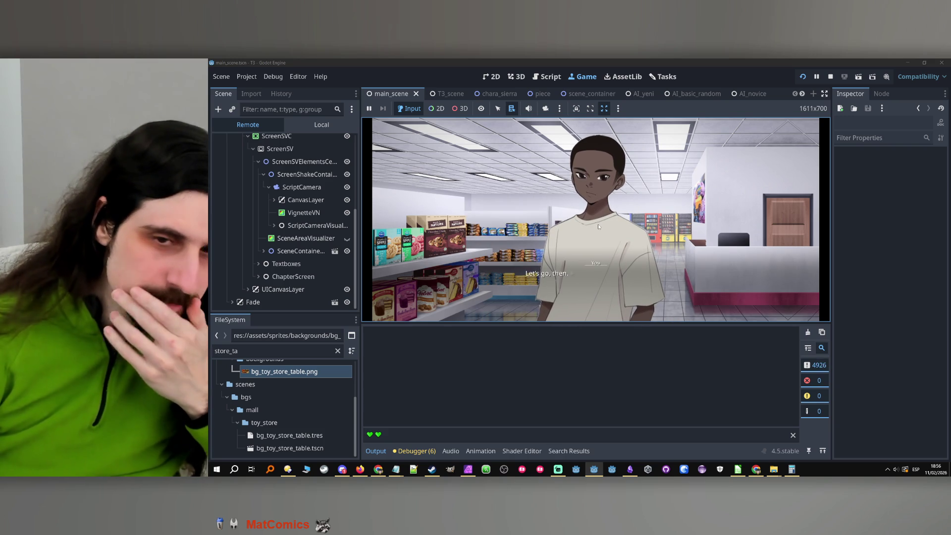
pyautogui.click(597, 222)
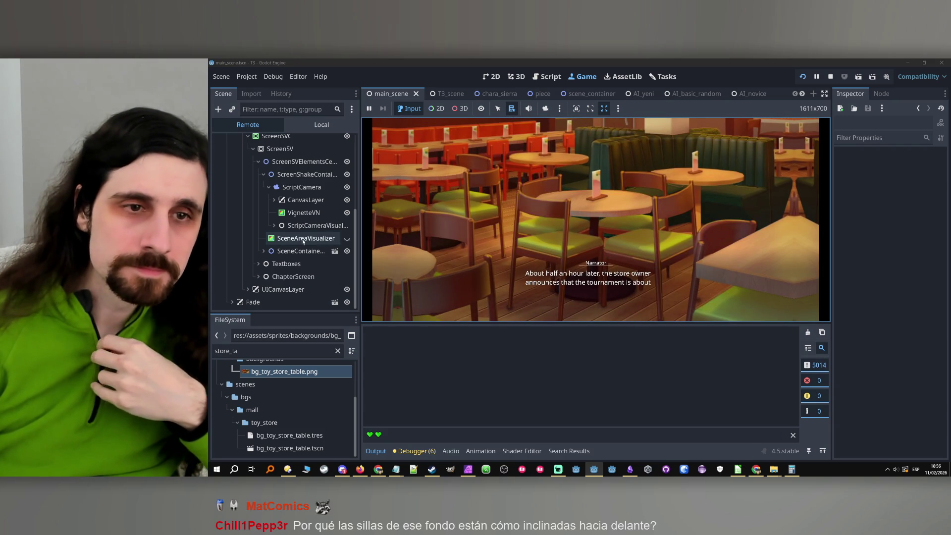
# - Inspect the ScriptCamera, then the CanvasGroup under SceneContainer > BGContainer > BGToyStore
pyautogui.click(302, 188)
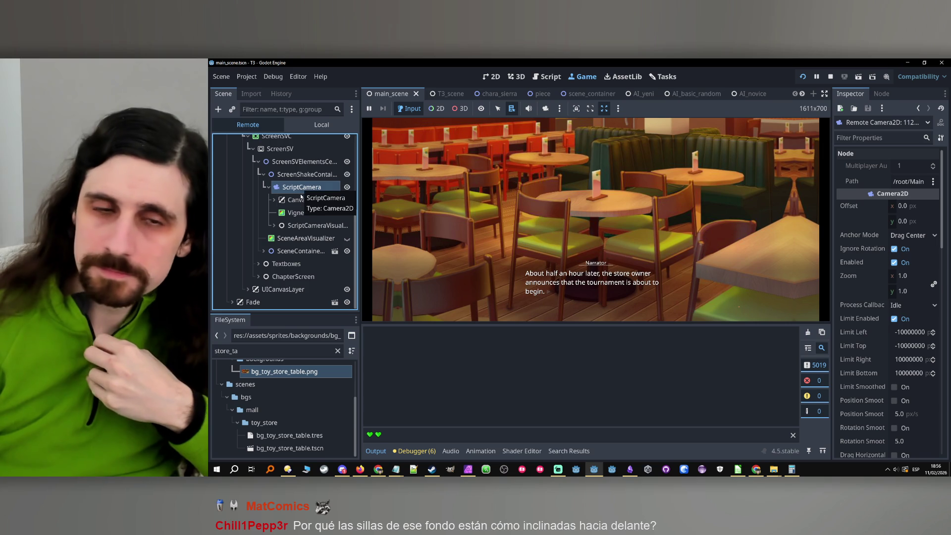
pyautogui.click(264, 251)
pyautogui.click(269, 264)
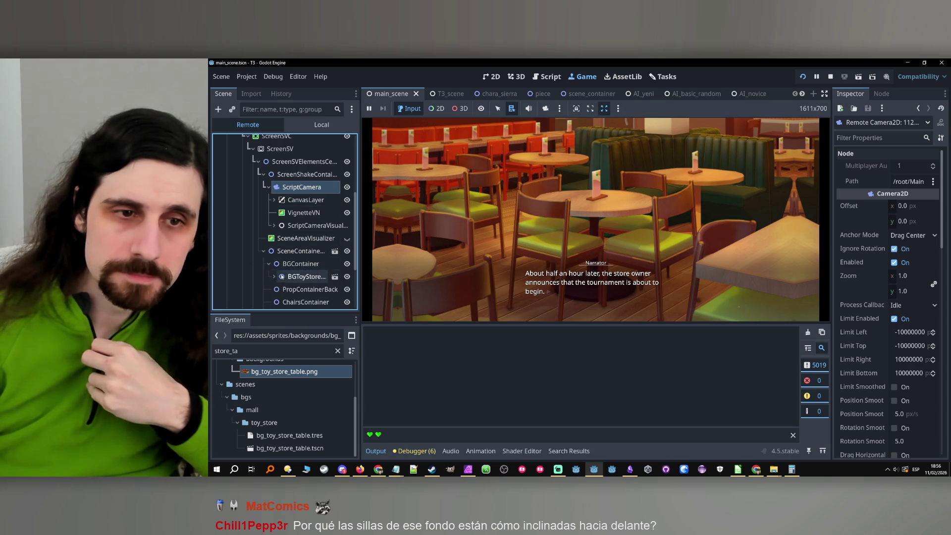
pyautogui.click(274, 277)
pyautogui.scroll(-1, 286, 291)
pyautogui.click(286, 292)
# - Advance the café and narrator dialogue until the tic-tac-toe match begins
pyautogui.click(797, 282)
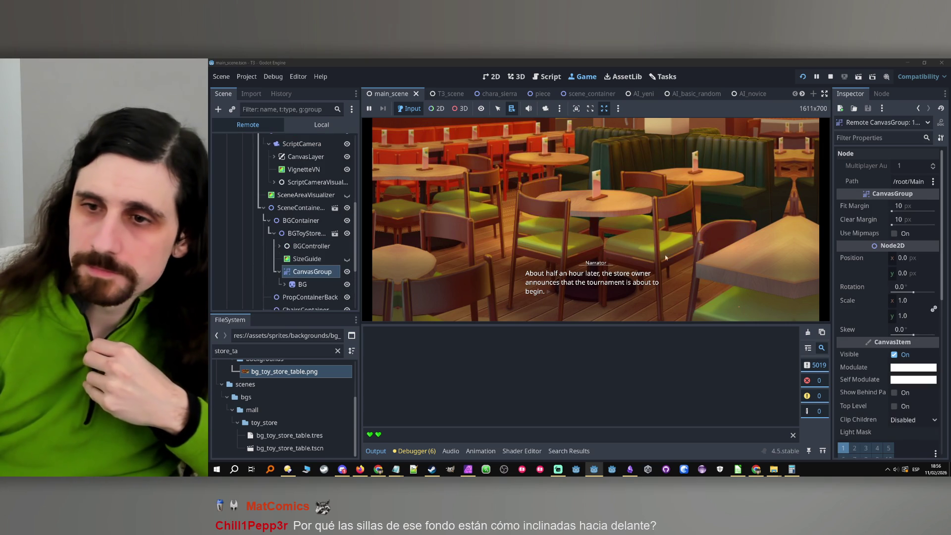
pyautogui.click(655, 230)
pyautogui.click(655, 231)
pyautogui.click(655, 230)
pyautogui.click(655, 231)
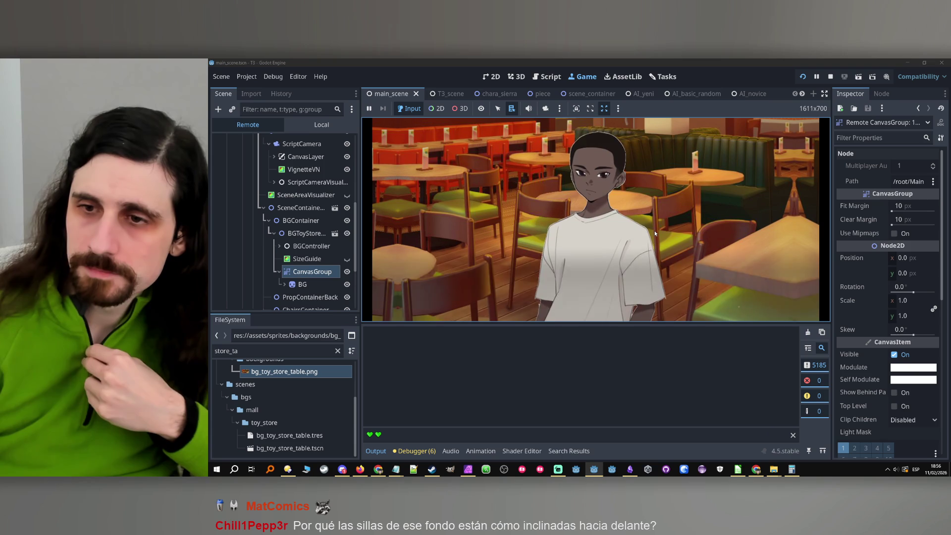
pyautogui.click(655, 231)
pyautogui.click(655, 230)
pyautogui.click(655, 230)
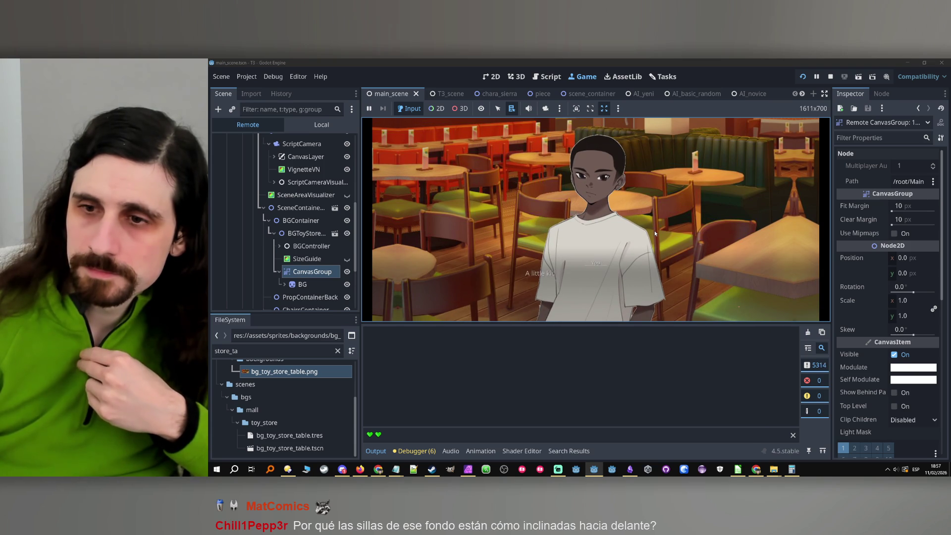
pyautogui.click(655, 230)
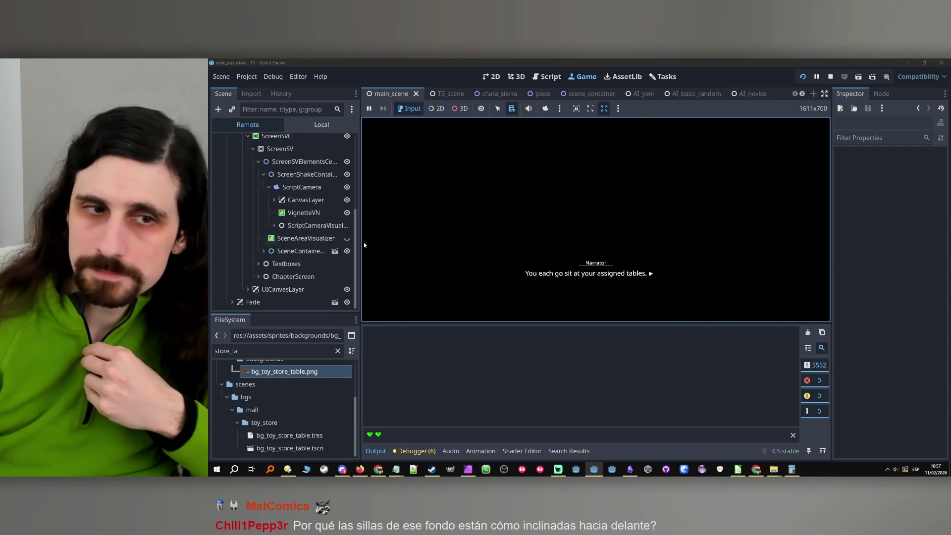
pyautogui.click(501, 219)
pyautogui.click(263, 251)
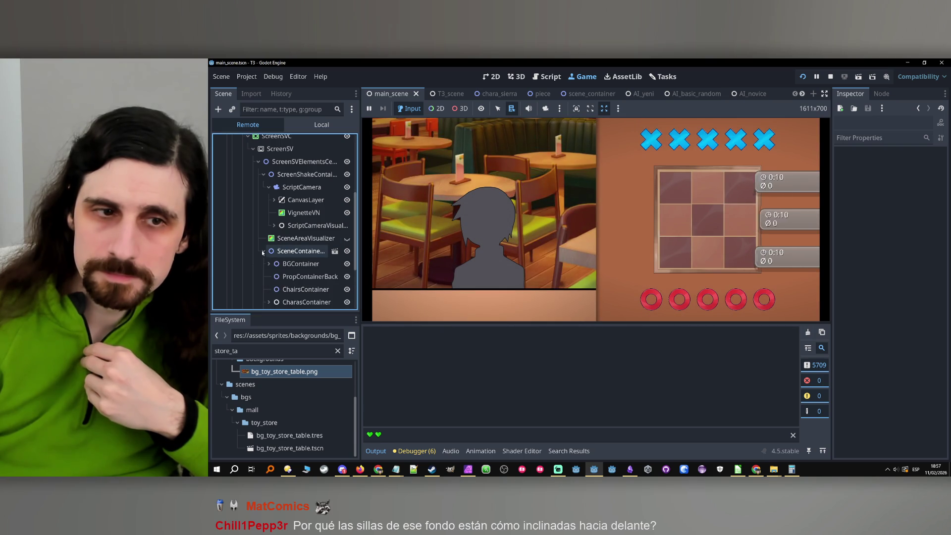
# - Set the live toy-store CanvasGroup's Position x to 0, then nudge it slightly left
pyautogui.click(268, 264)
pyautogui.click(274, 276)
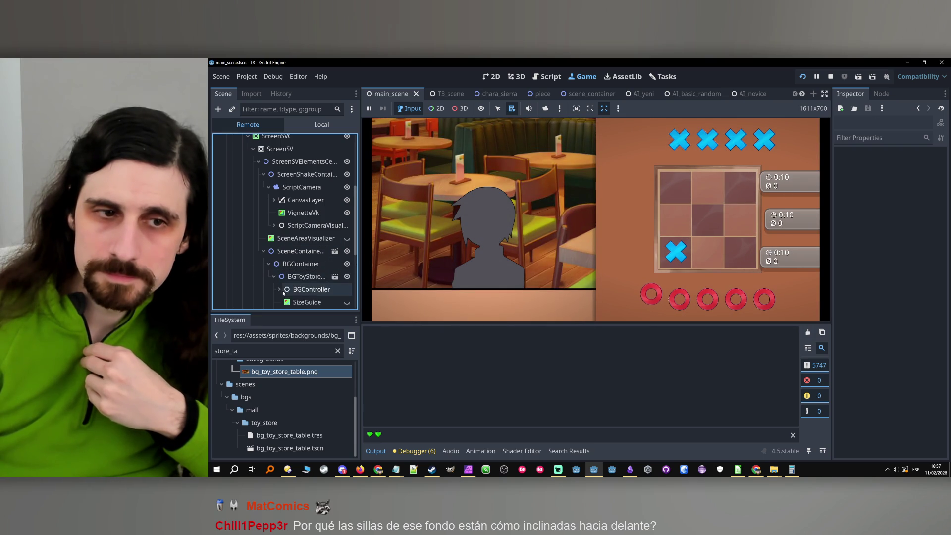
pyautogui.scroll(-2, 282, 291)
pyautogui.click(312, 272)
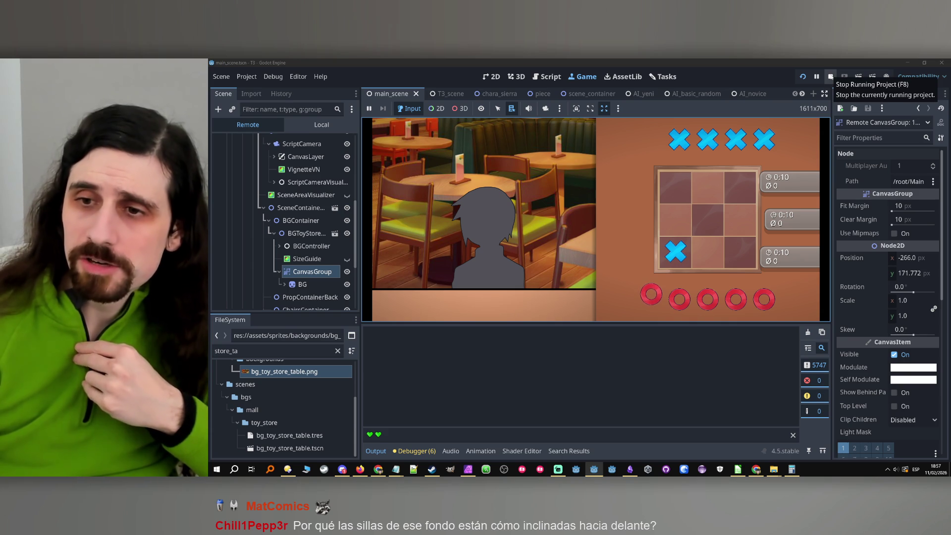
pyautogui.click(920, 260)
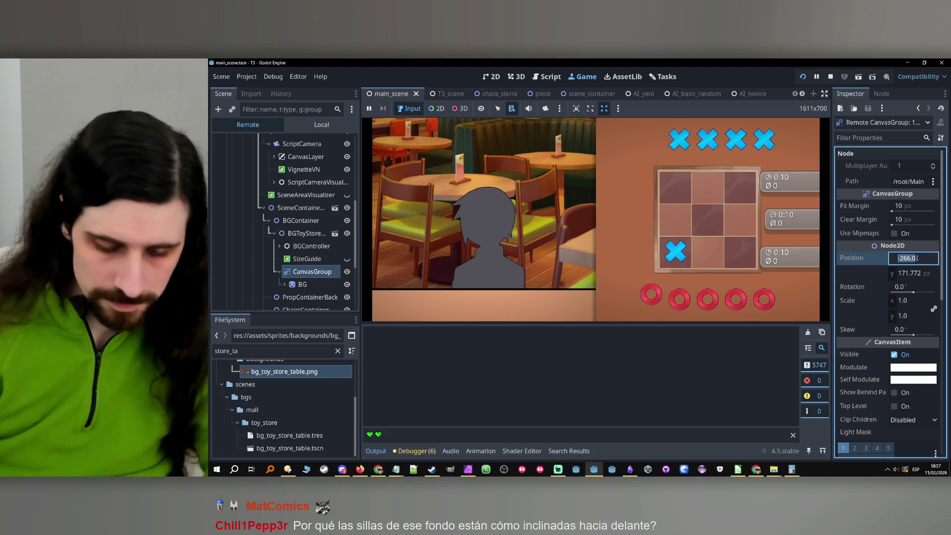
pyautogui.write('0')
pyautogui.press('Return')
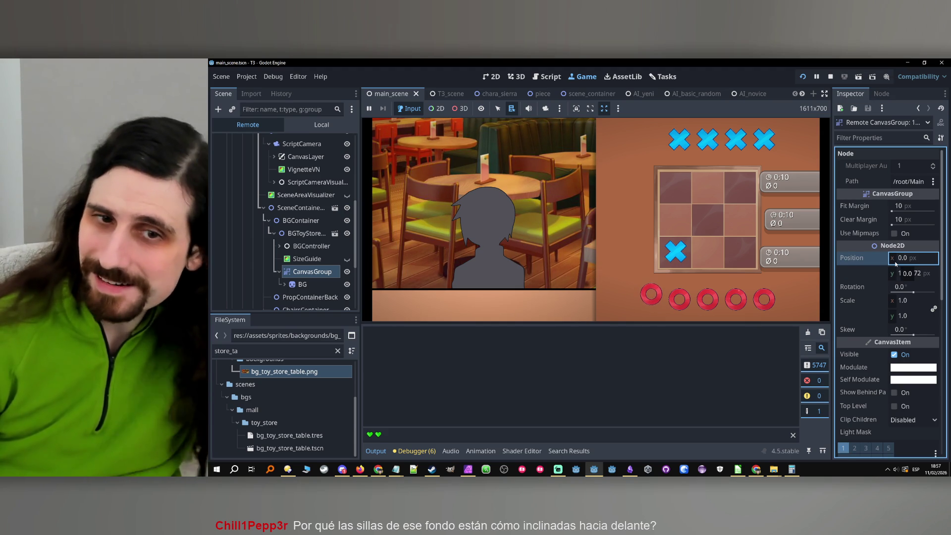
pyautogui.click(577, 207)
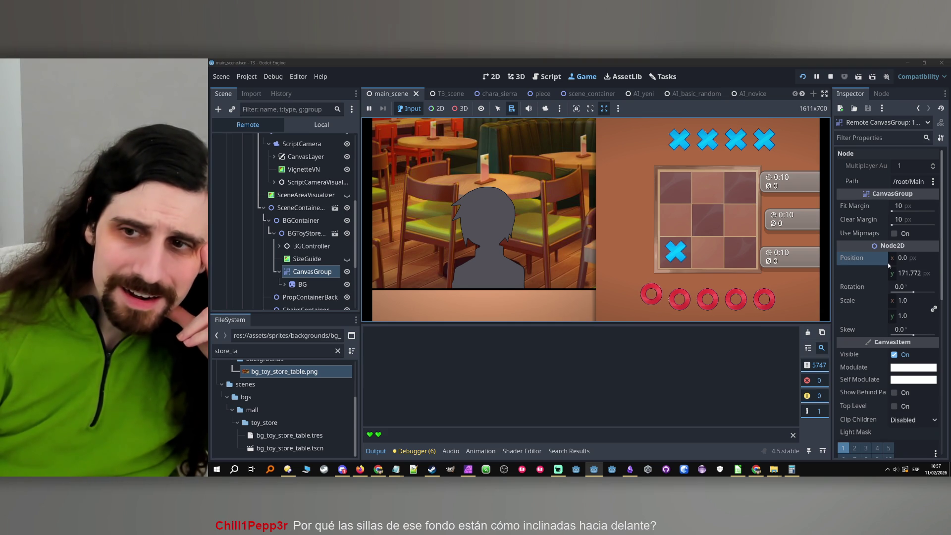
pyautogui.moveTo(891, 259); pyautogui.dragTo(701, 257)
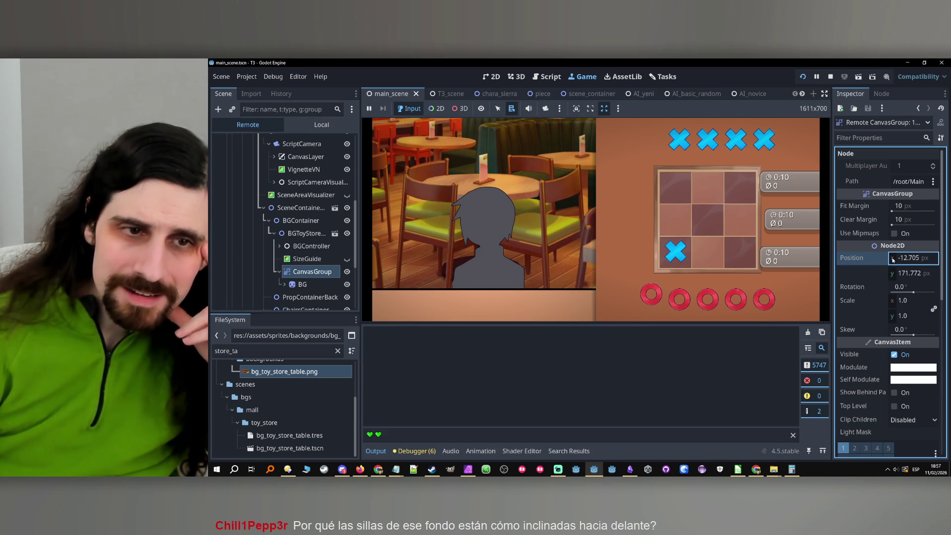
# - Check the live ScriptCamera's position values, then stop the game
pyautogui.scroll(2, 323, 213)
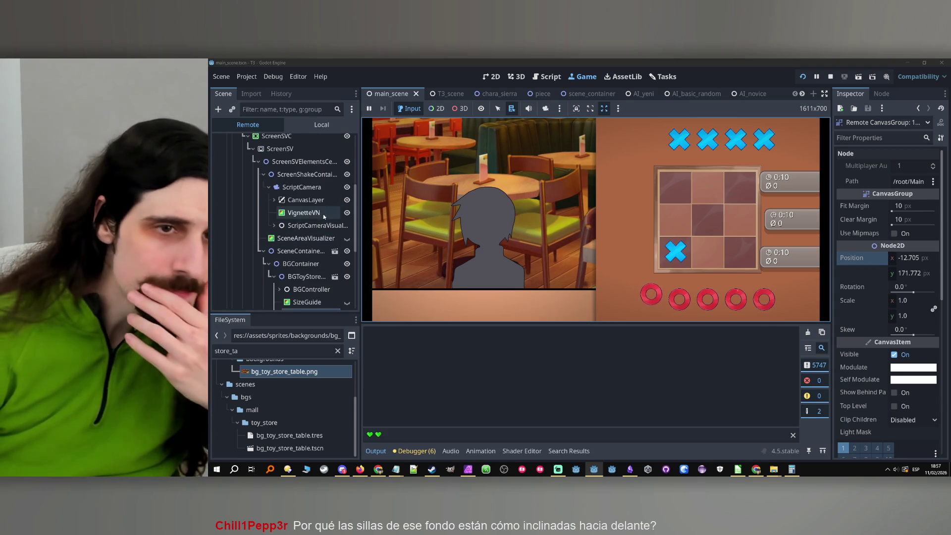
pyautogui.click(303, 187)
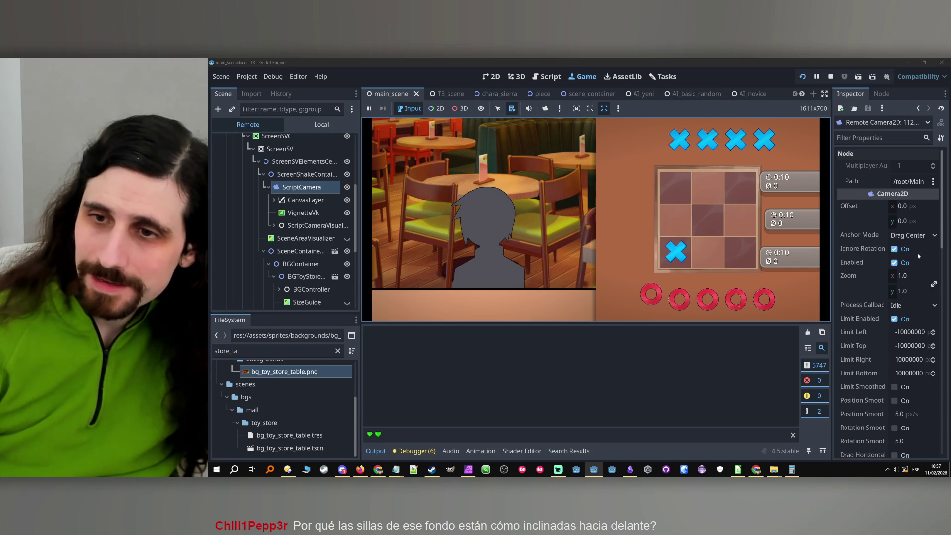
pyautogui.scroll(-5, 911, 252)
pyautogui.scroll(-3, 910, 253)
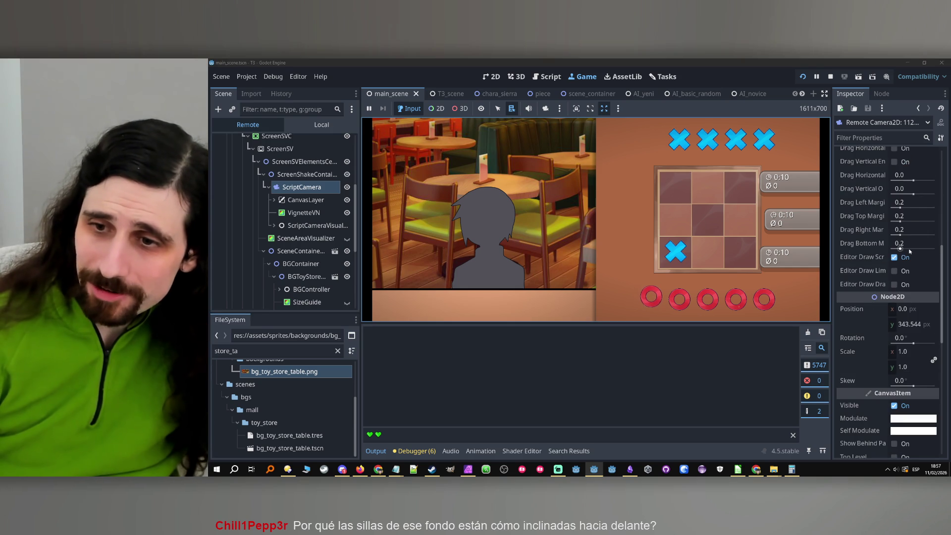
pyautogui.click(912, 312)
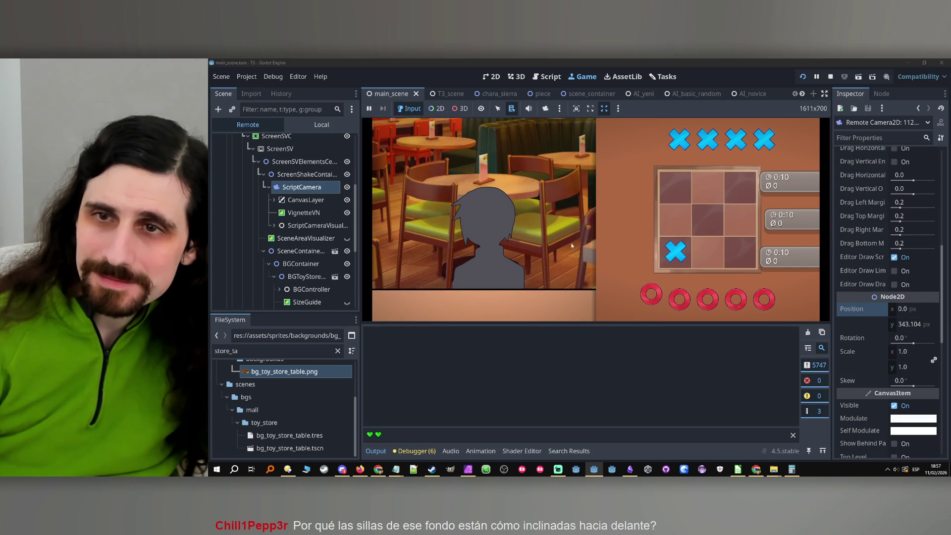
pyautogui.click(831, 77)
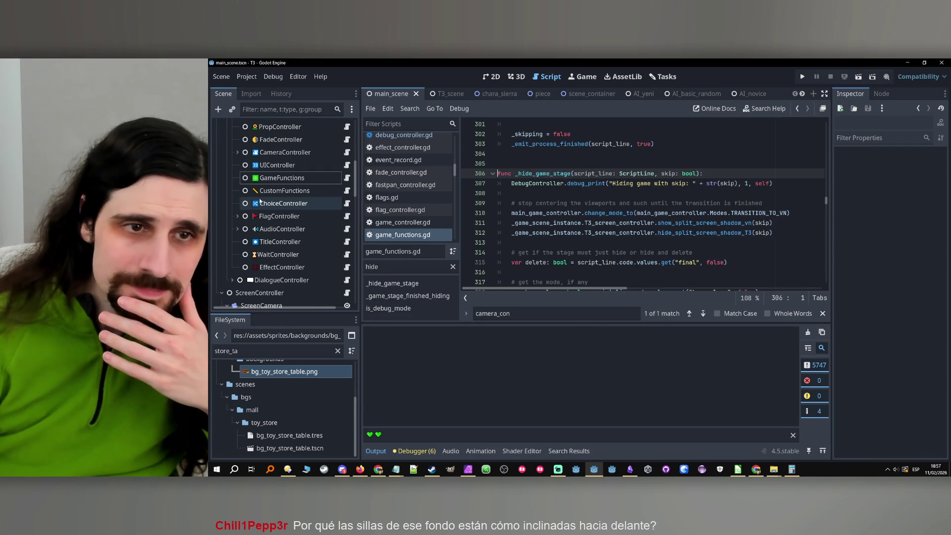
# - Open background_container.gd and move to line 34, just after the early return, for the breakpoint
pyautogui.scroll(-10, 320, 181)
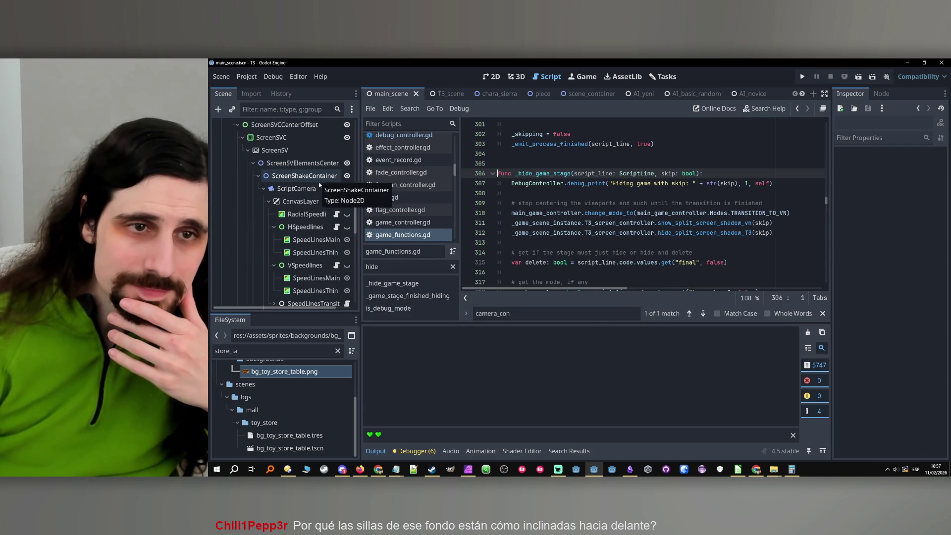
pyautogui.scroll(3, 320, 182)
pyautogui.scroll(-10, 310, 226)
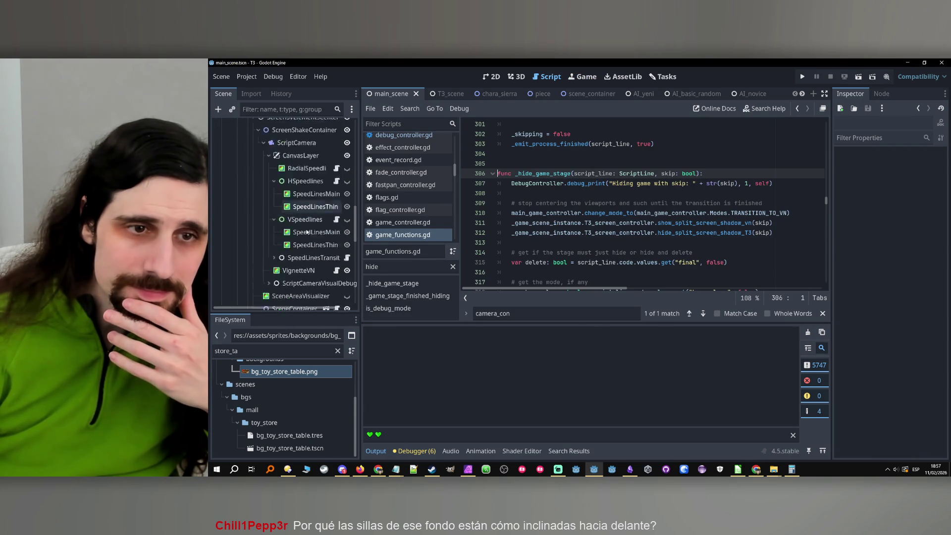
pyautogui.scroll(3, 422, 189)
pyautogui.scroll(8, 422, 189)
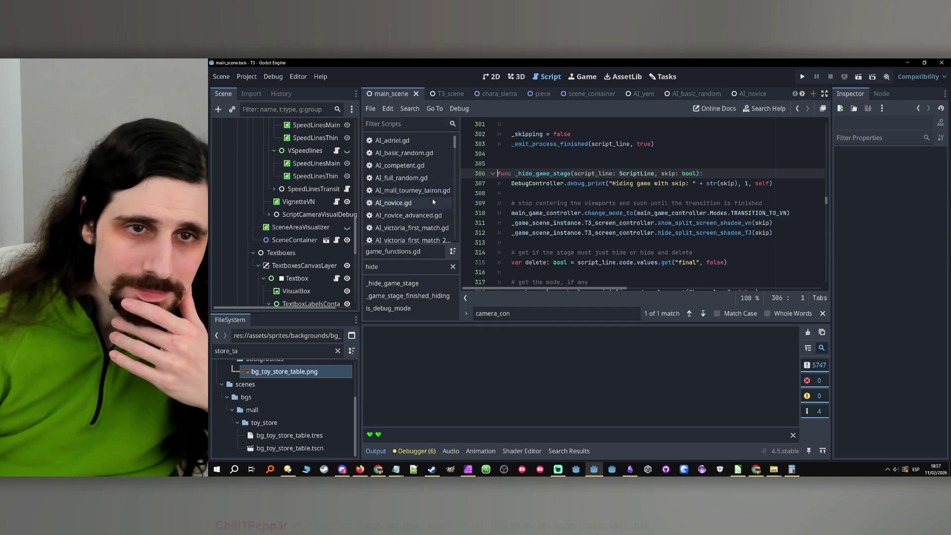
pyautogui.click(427, 173)
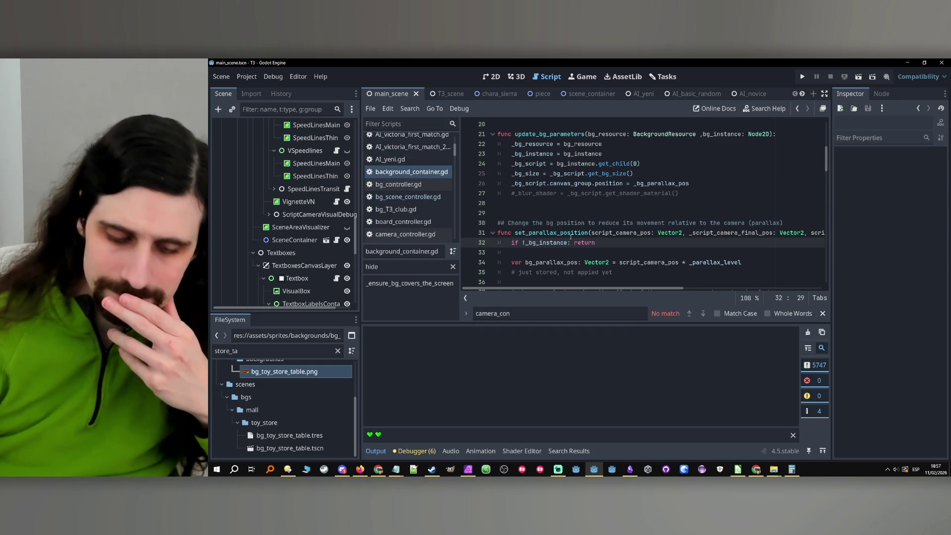
pyautogui.scroll(-1, 571, 237)
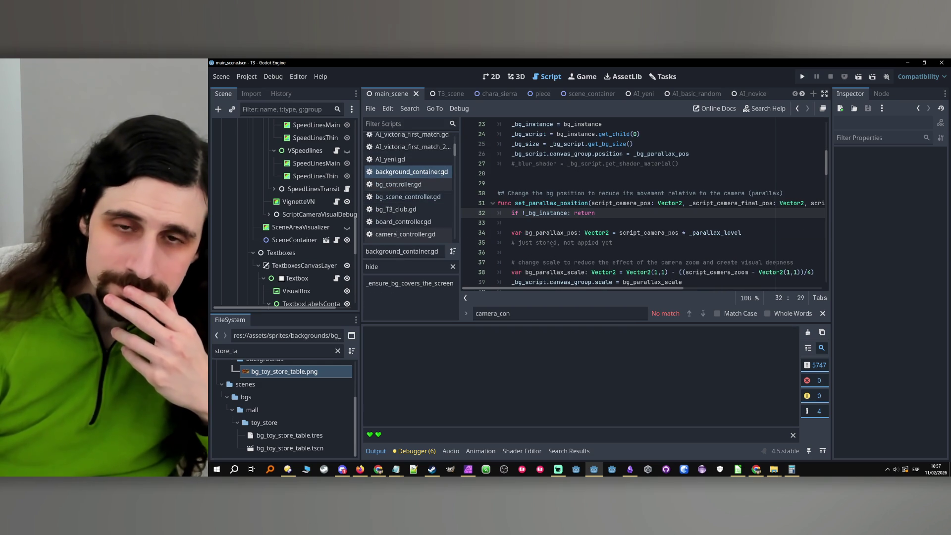
pyautogui.scroll(-2, 556, 212)
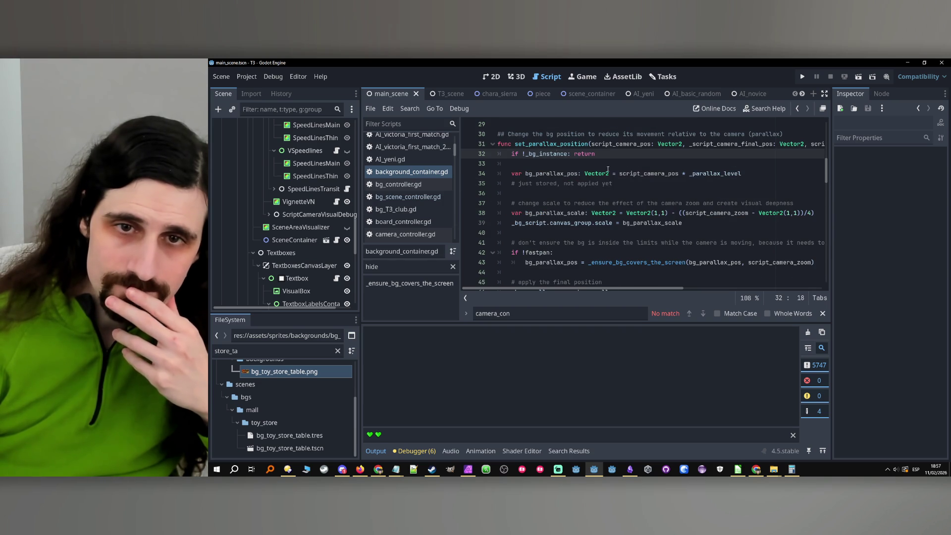
pyautogui.press('Down')
pyautogui.scroll(1, 649, 189)
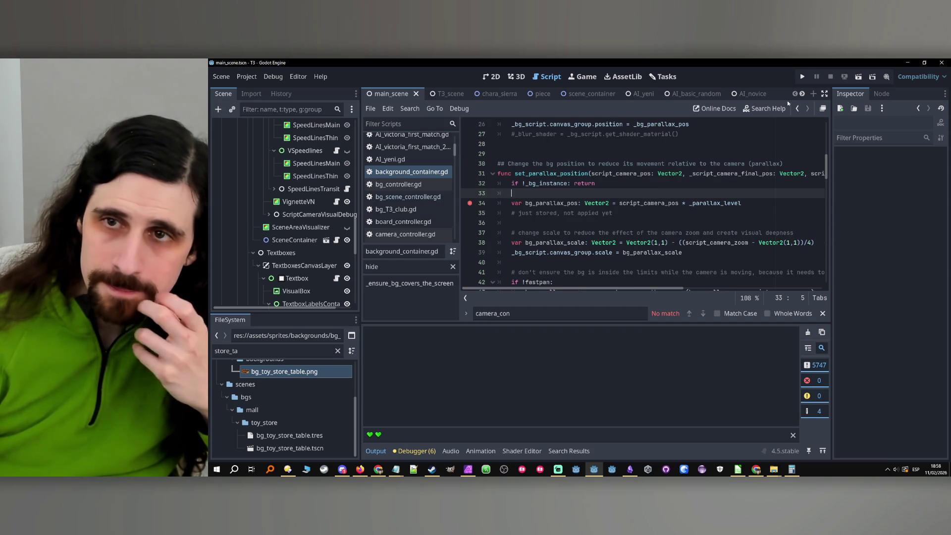
# - Run the game, answer No, pick the mall choice, and continue past each breakpoint hit
pyautogui.click(804, 75)
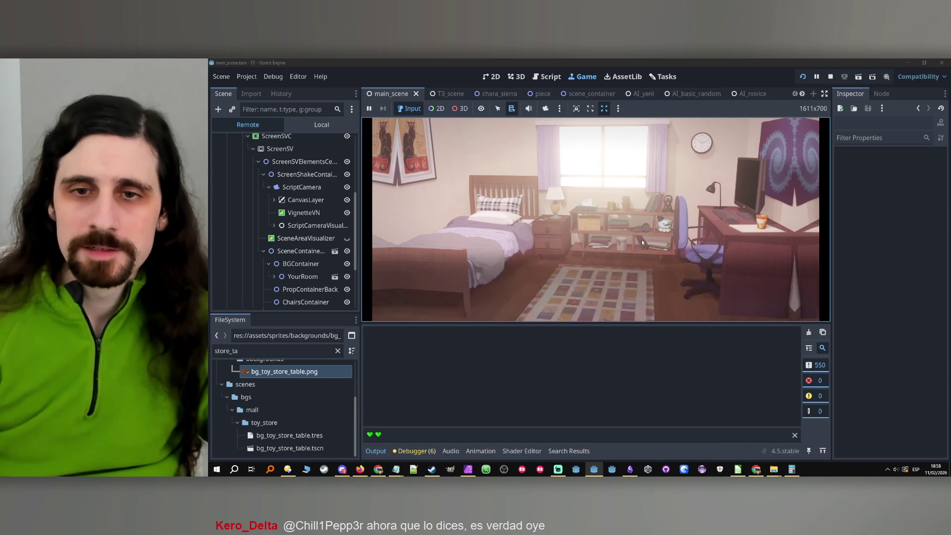
pyautogui.click(643, 242)
pyautogui.click(644, 218)
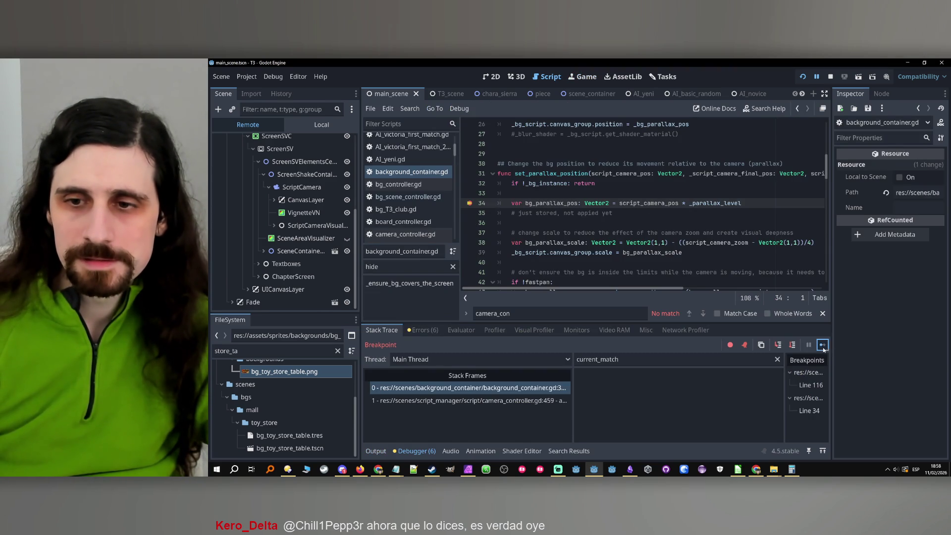
pyautogui.click(822, 345)
pyautogui.click(823, 345)
pyautogui.click(823, 345)
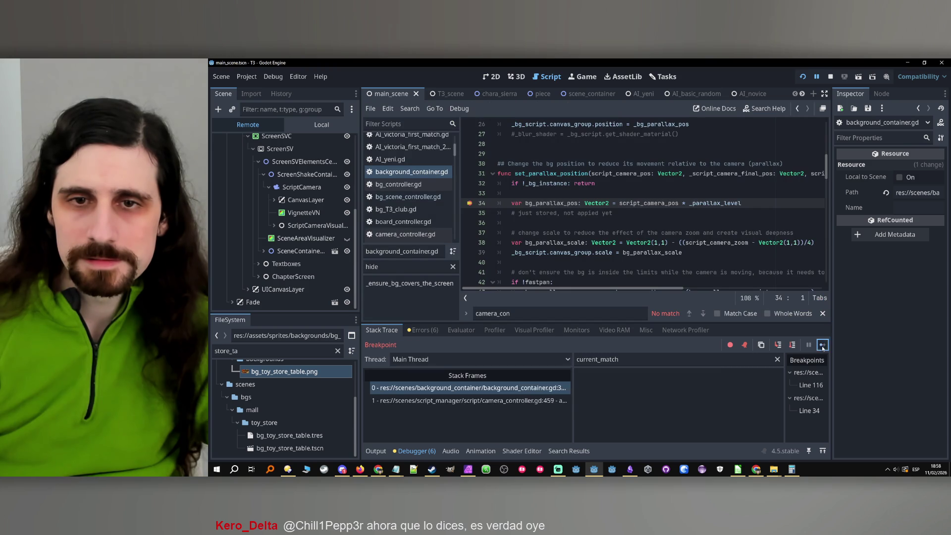
pyautogui.click(822, 345)
pyautogui.click(823, 346)
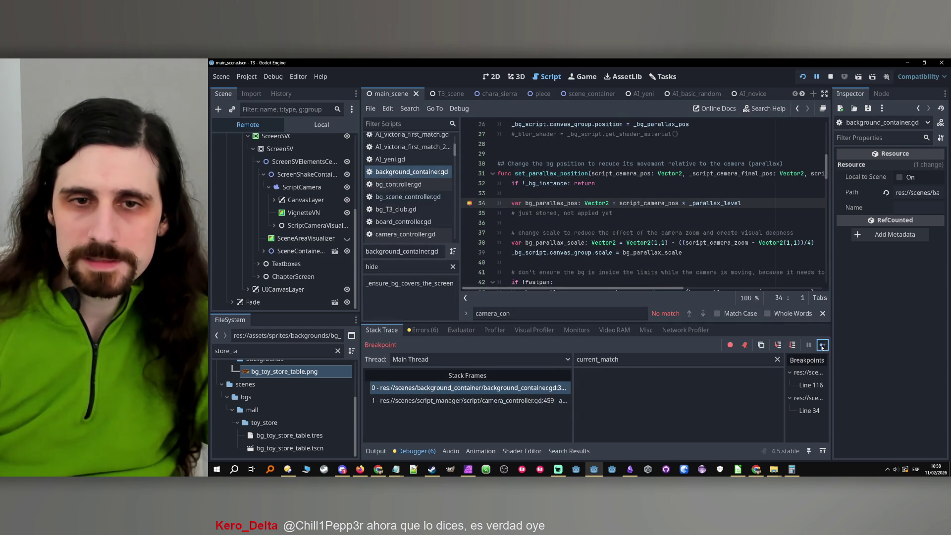
pyautogui.click(822, 345)
pyautogui.click(822, 346)
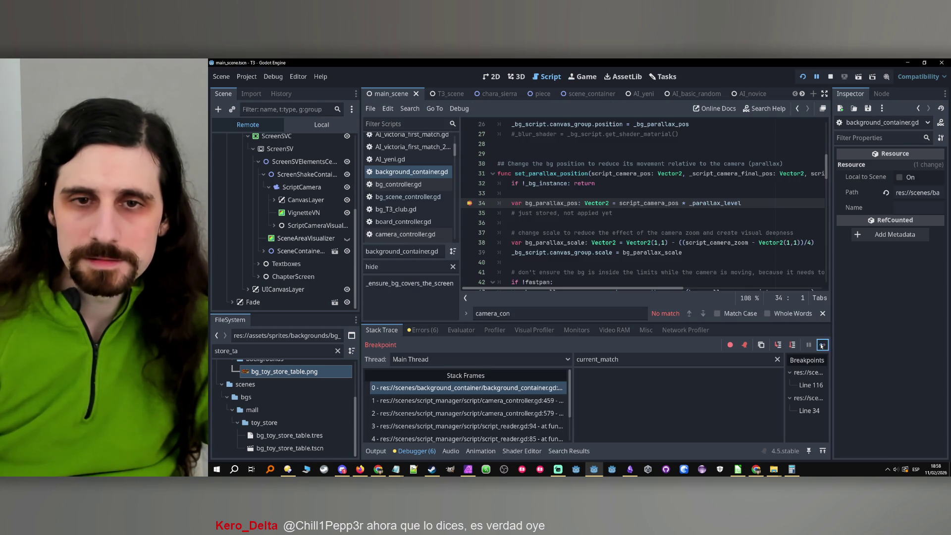
pyautogui.click(822, 345)
# - Advance the dialogue through the restaurant scene until the breakpoint triggers again
pyautogui.click(725, 238)
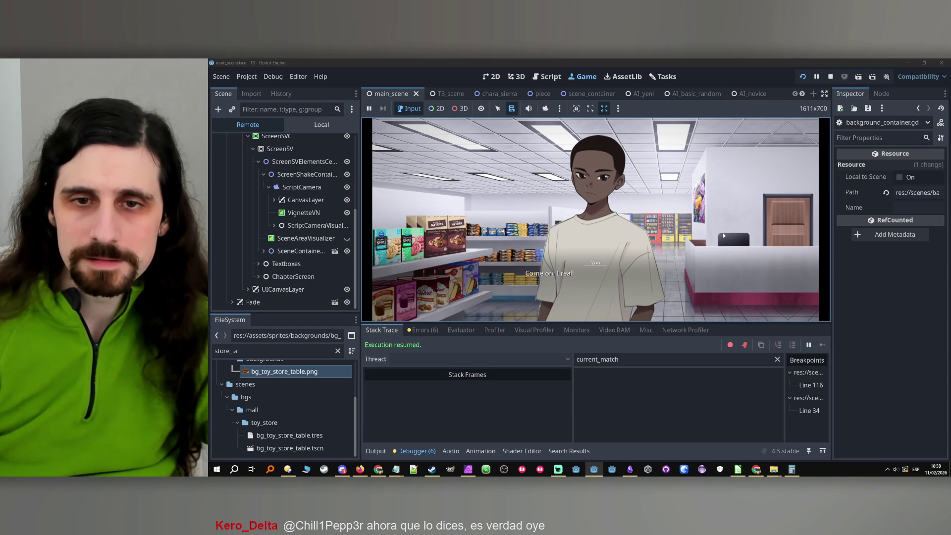
pyautogui.click(723, 233)
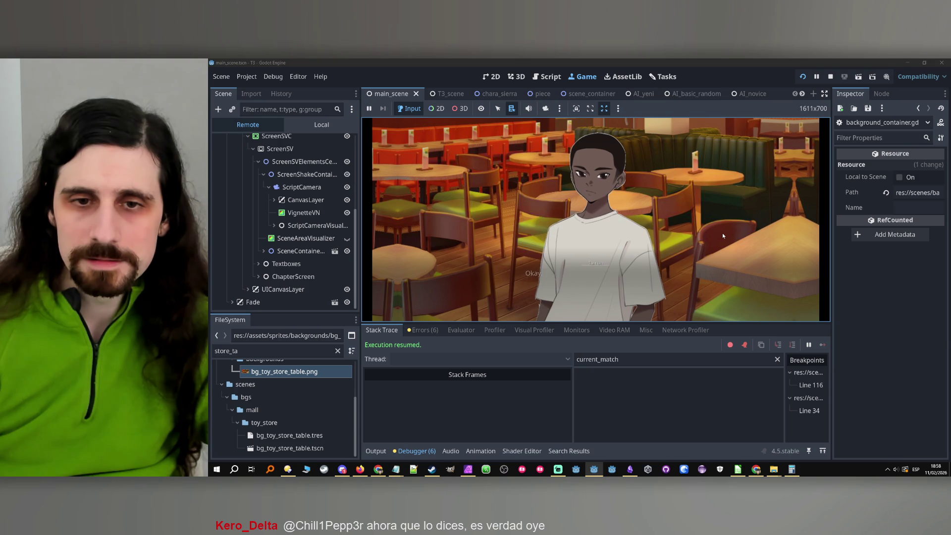
pyautogui.click(722, 233)
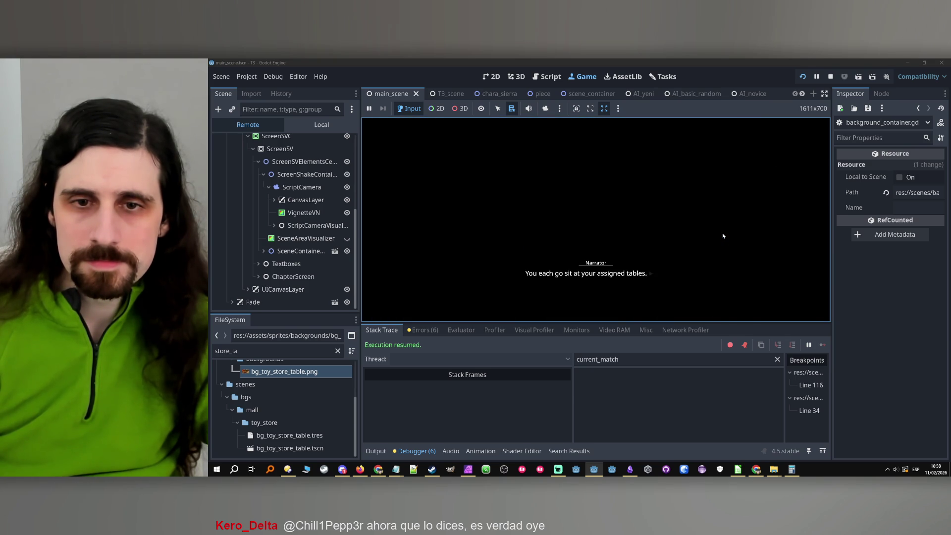
pyautogui.click(722, 233)
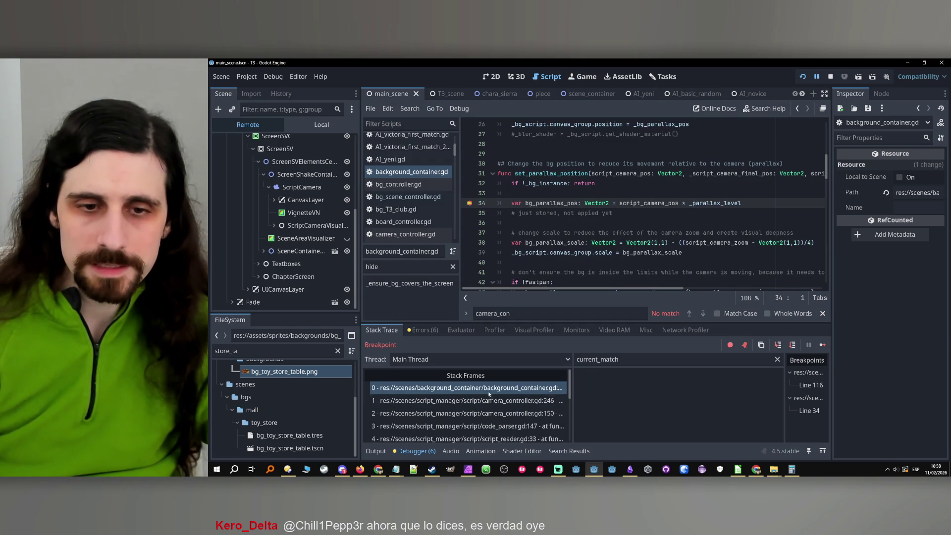
# - Inspect the caller in camera_controller.gd, then return to the paused line in background_container.gd
pyautogui.click(490, 402)
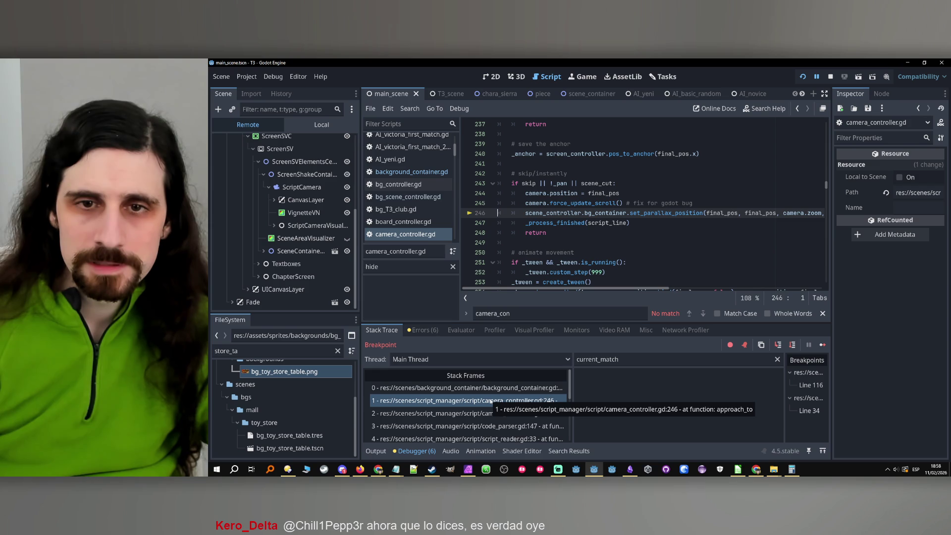
pyautogui.scroll(10, 589, 237)
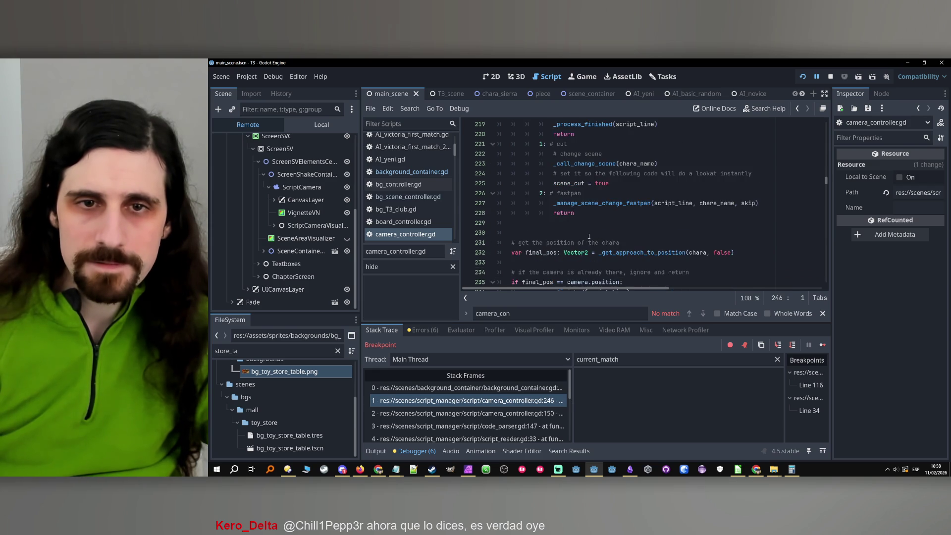
pyautogui.scroll(5, 558, 268)
pyautogui.moveTo(564, 262)
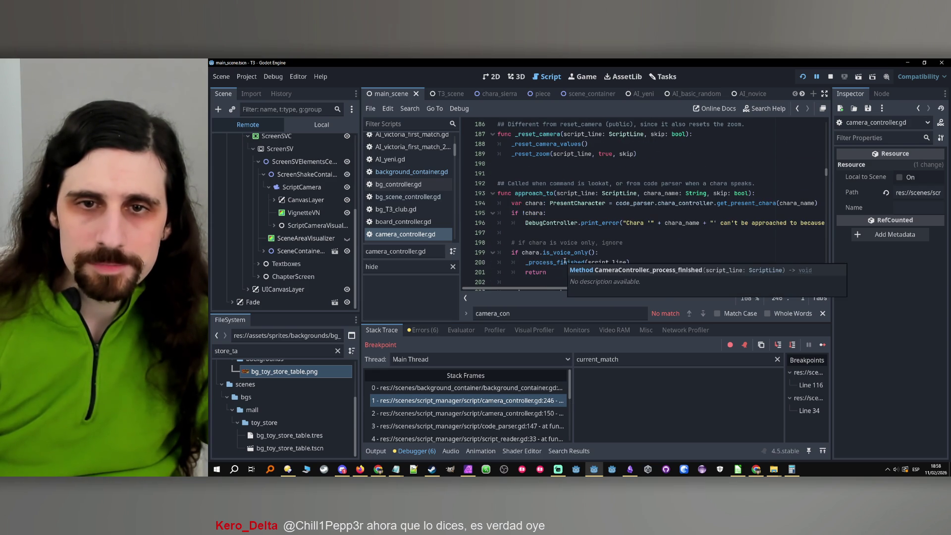
pyautogui.scroll(-4, 564, 261)
pyautogui.click(375, 450)
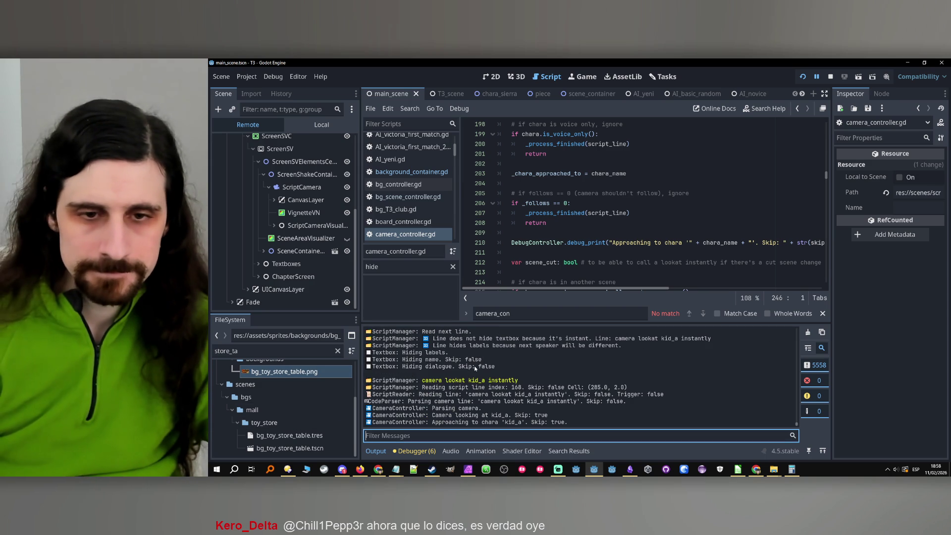
pyautogui.click(415, 452)
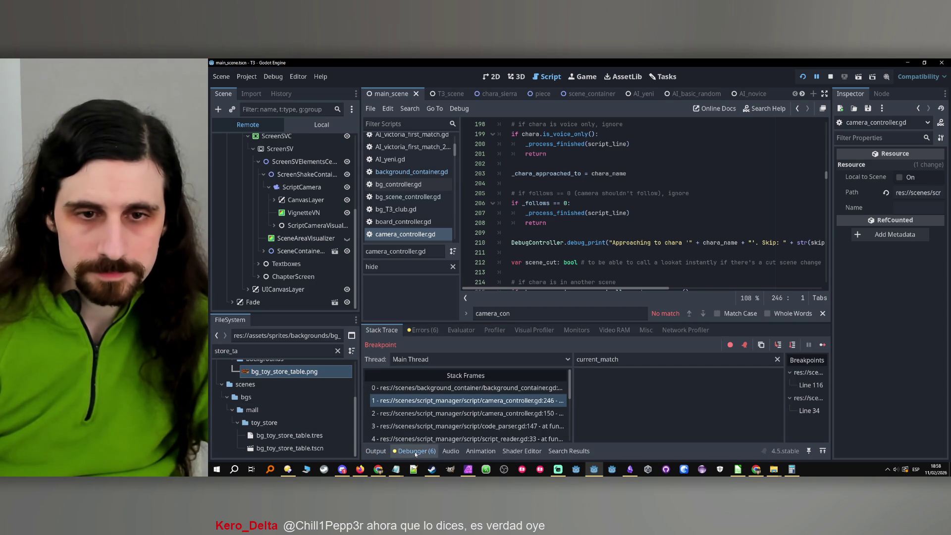
pyautogui.click(376, 452)
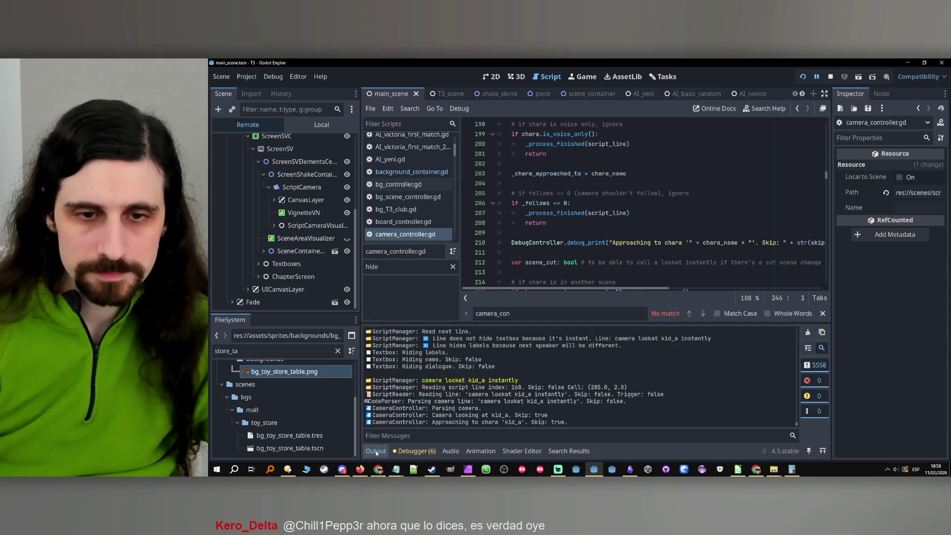
pyautogui.click(415, 451)
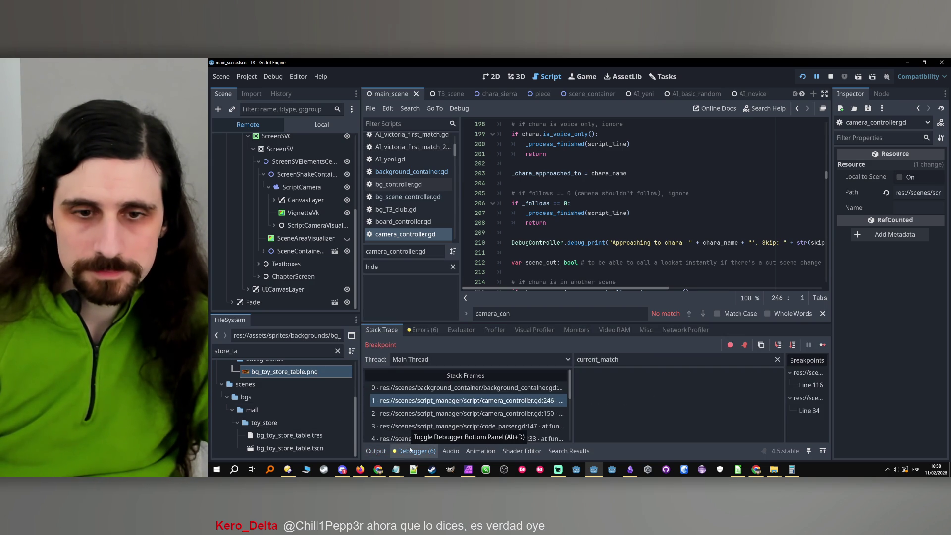
pyautogui.click(457, 392)
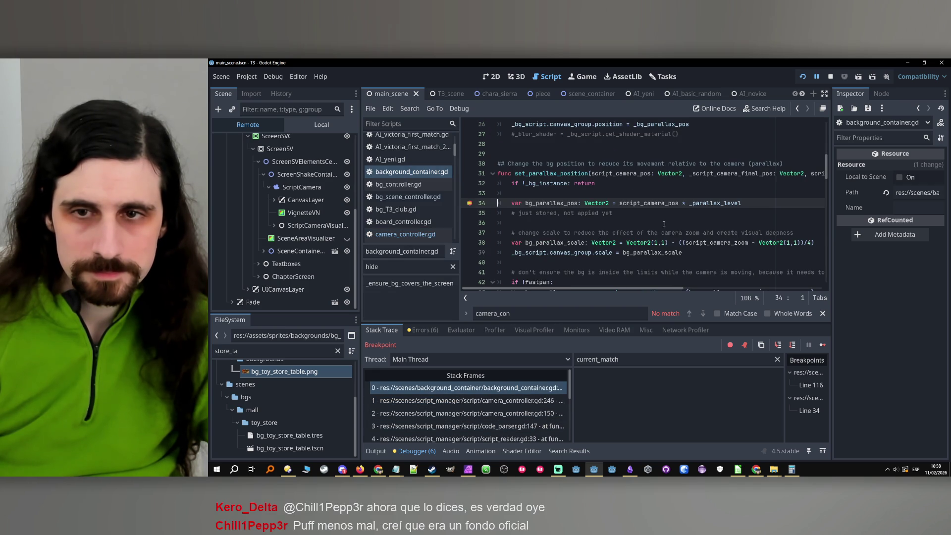
# - Filter Locals to script_camera_pos and step from line 34 through to line 43
pyautogui.doubleClick(552, 203)
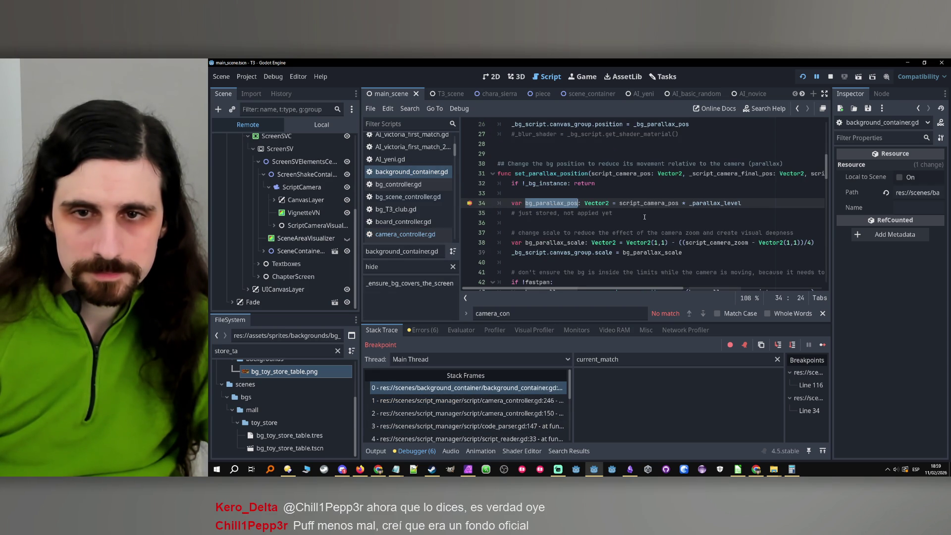
pyautogui.doubleClick(658, 203)
pyautogui.hotkey('ctrl', 'c')
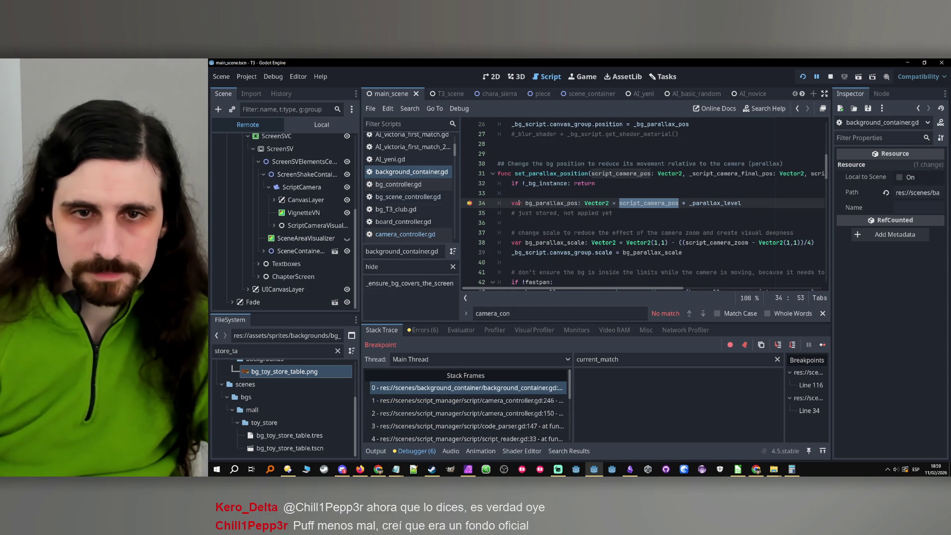
pyautogui.click(792, 345)
pyautogui.doubleClick(598, 359)
pyautogui.hotkey('ctrl', 'v')
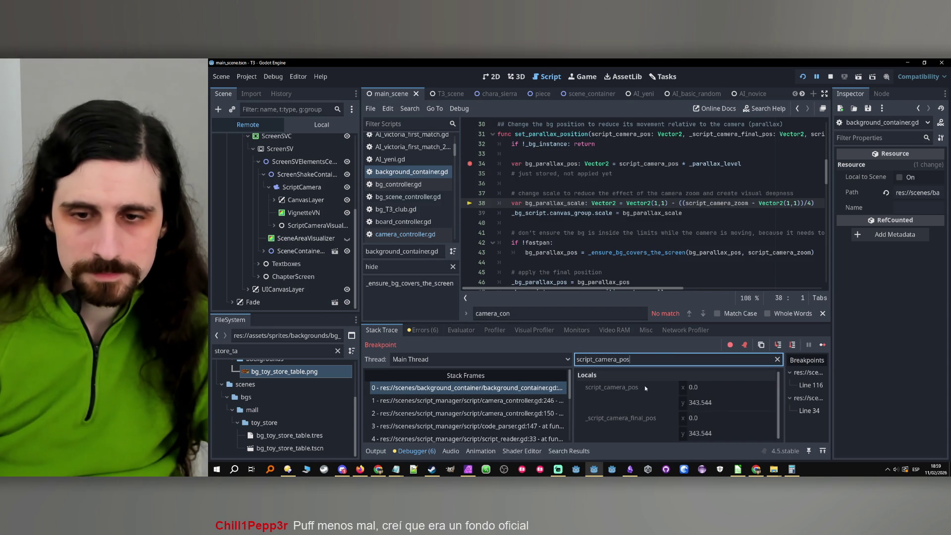
pyautogui.scroll(1, 691, 212)
pyautogui.scroll(-1, 692, 212)
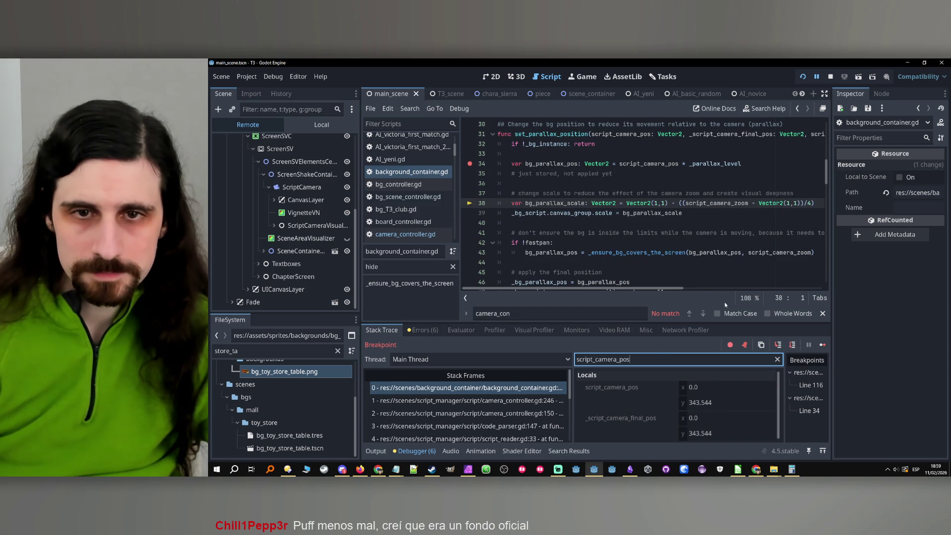
pyautogui.click(792, 347)
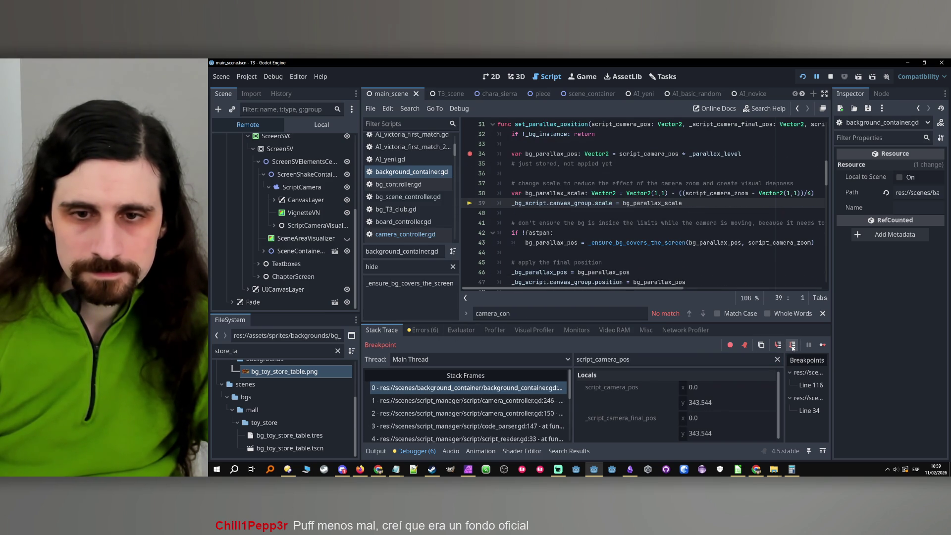
pyautogui.click(793, 346)
pyautogui.click(792, 345)
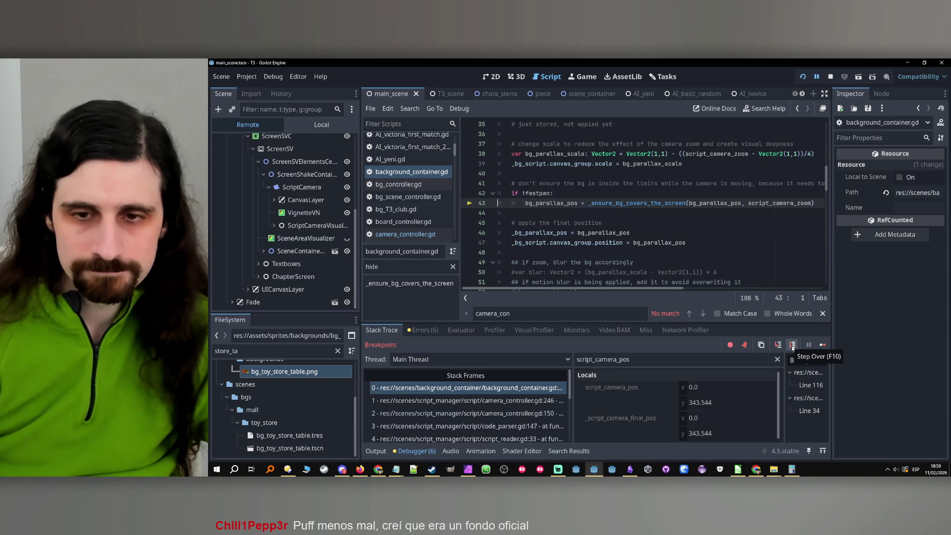
# - Filter Locals to bg_parallax_pos and step over line 43 to see its new value (-266, 171.772)
pyautogui.doubleClick(567, 204)
pyautogui.hotkey('ctrl', 'c')
pyautogui.click(624, 359)
pyautogui.hotkey('ctrl', 'a')
pyautogui.hotkey('ctrl', 'v')
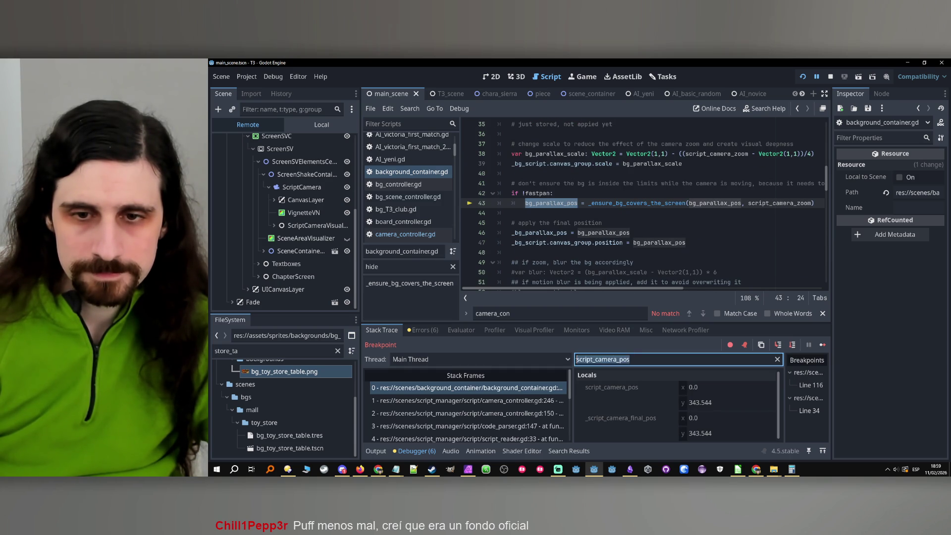
pyautogui.click(793, 345)
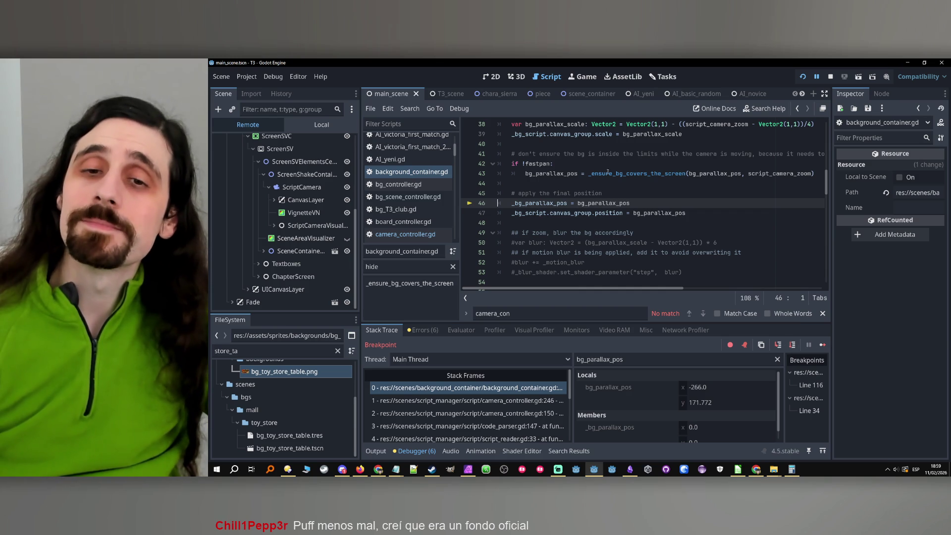
# - Review the parallax code around line 43, then stop the debug run
pyautogui.click(641, 178)
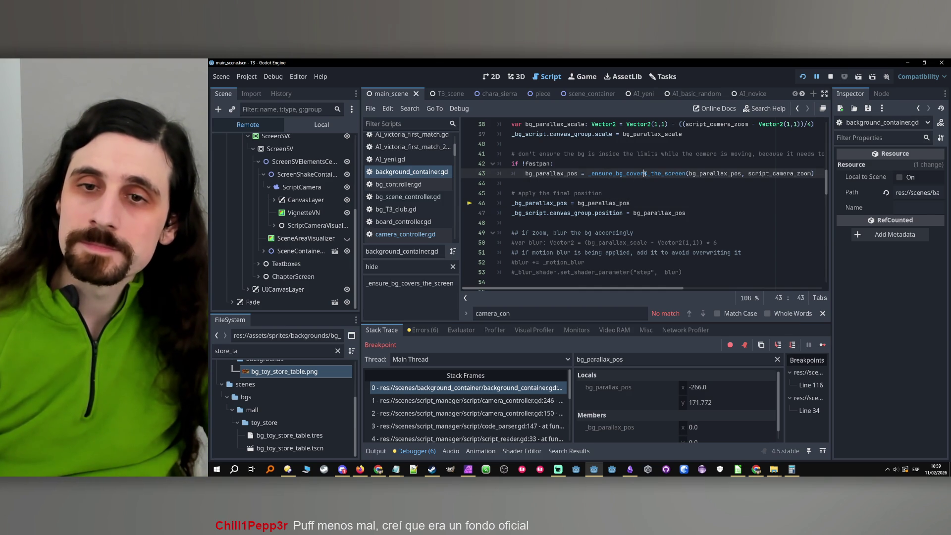
pyautogui.scroll(2, 656, 163)
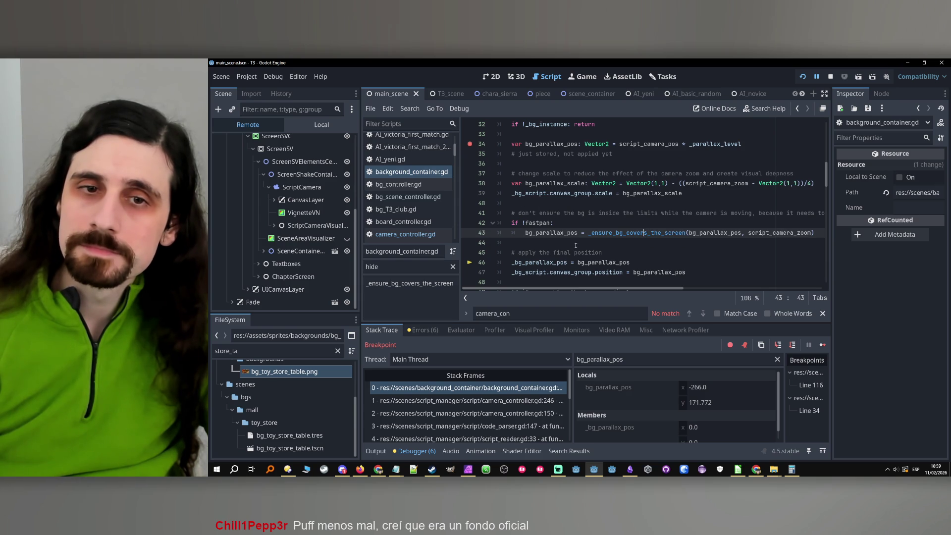
pyautogui.scroll(1, 575, 245)
pyautogui.scroll(-1, 576, 245)
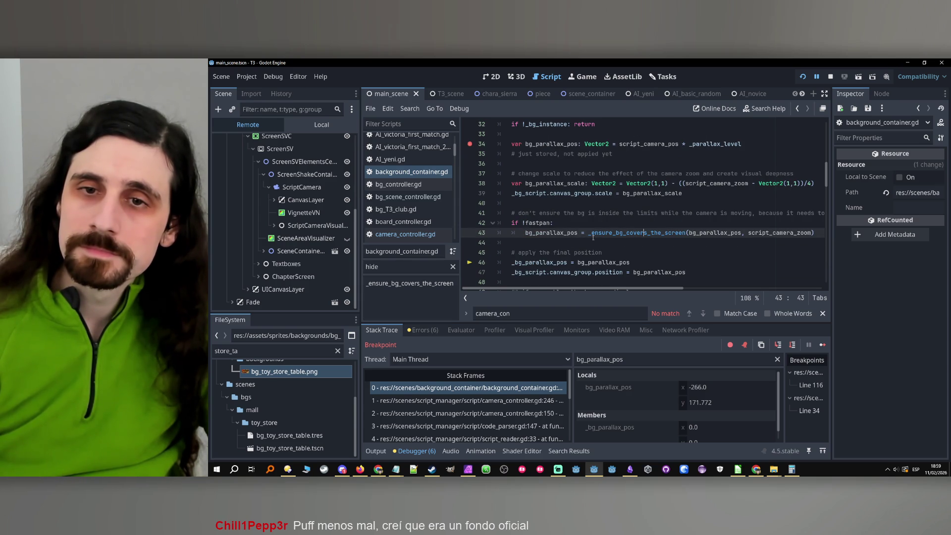
pyautogui.moveTo(593, 237)
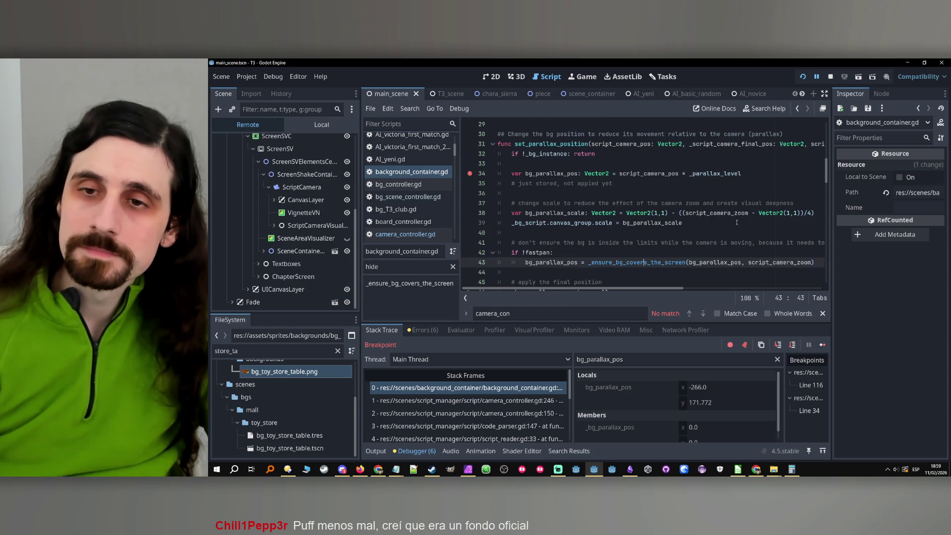
pyautogui.scroll(-1, 731, 223)
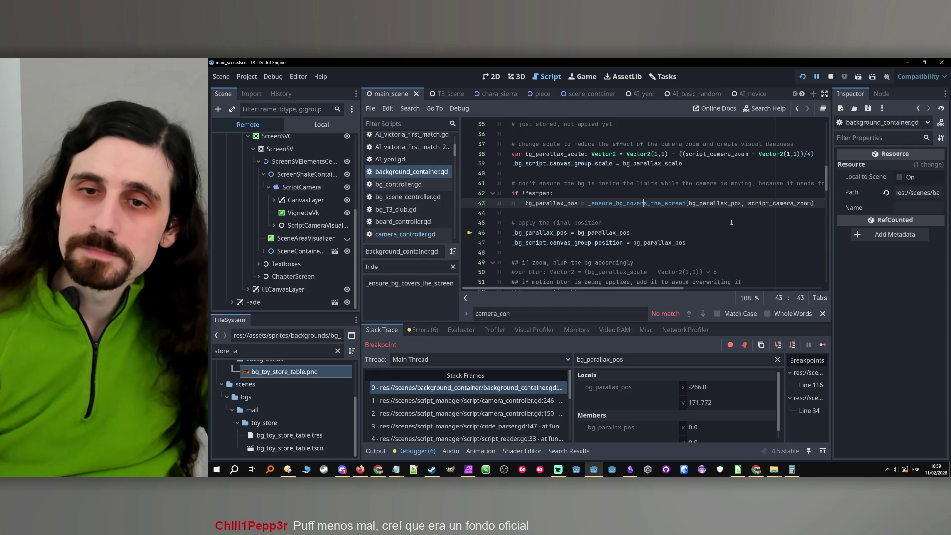
pyautogui.click(834, 73)
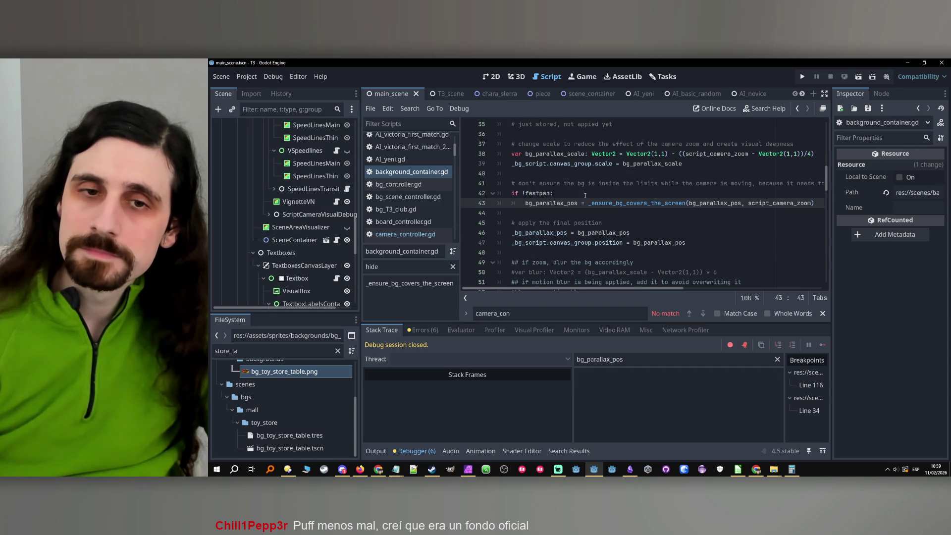
# - Remove the line 34 breakpoint and jump to the _ensure_bg_covers_the_screen definition
pyautogui.click(471, 203)
pyautogui.scroll(-2, 598, 215)
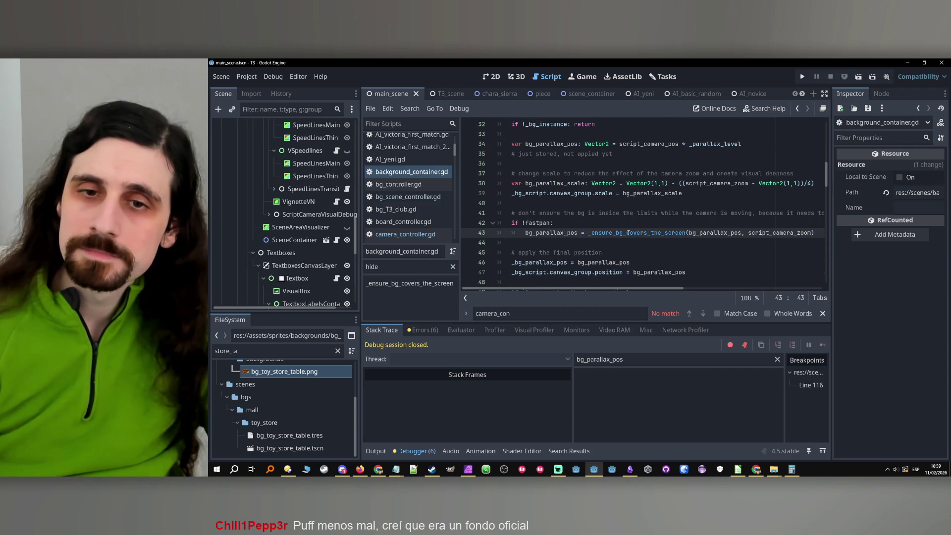
pyautogui.click(636, 233)
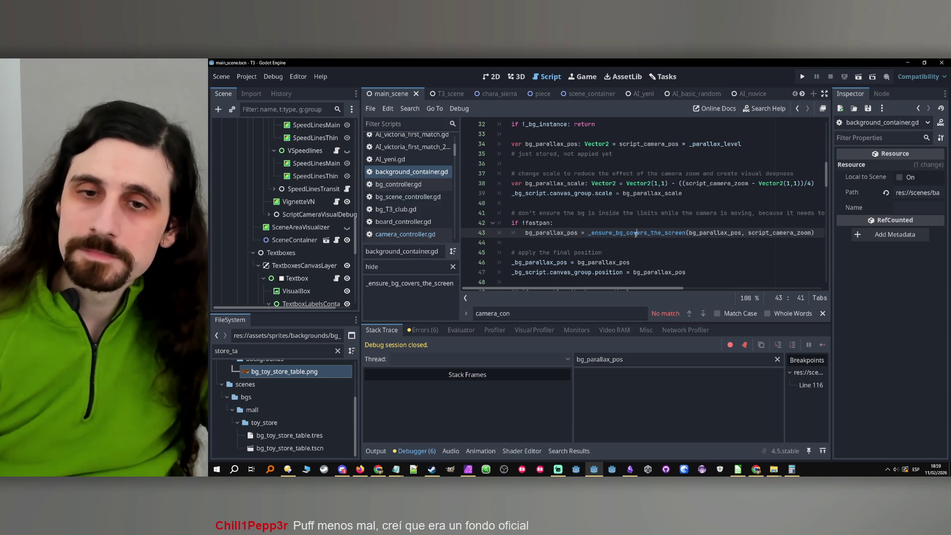
pyautogui.keyDown('ctrl'); pyautogui.click(636, 233); pyautogui.keyUp('ctrl')
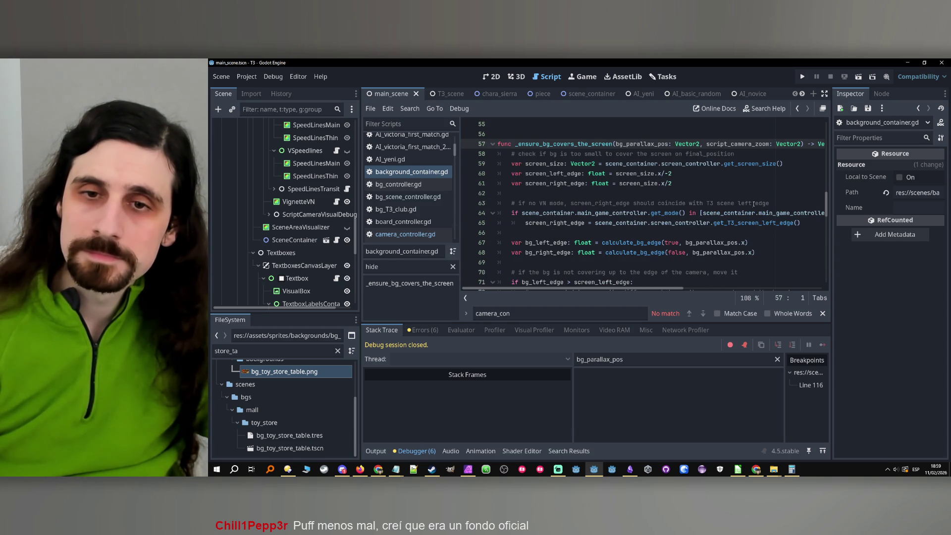
pyautogui.scroll(-5, 669, 95)
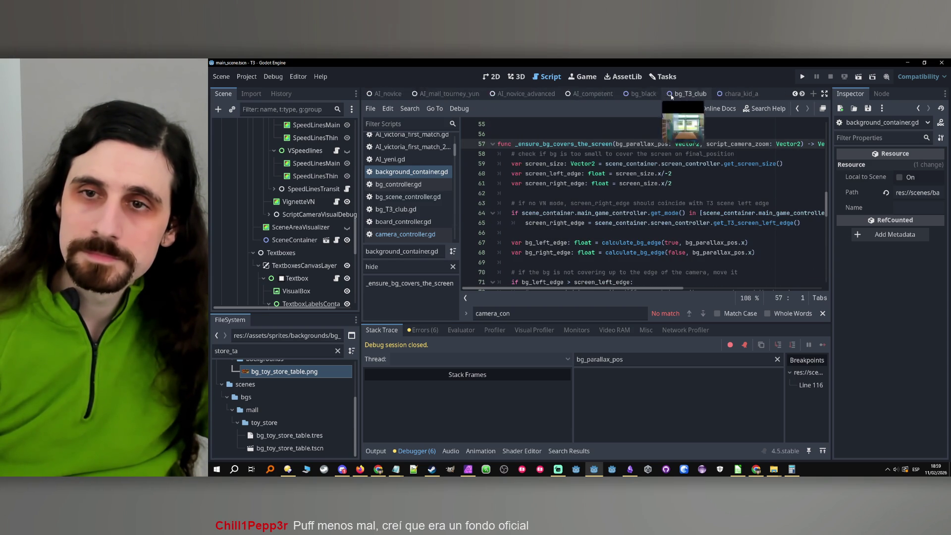
pyautogui.scroll(3, 686, 240)
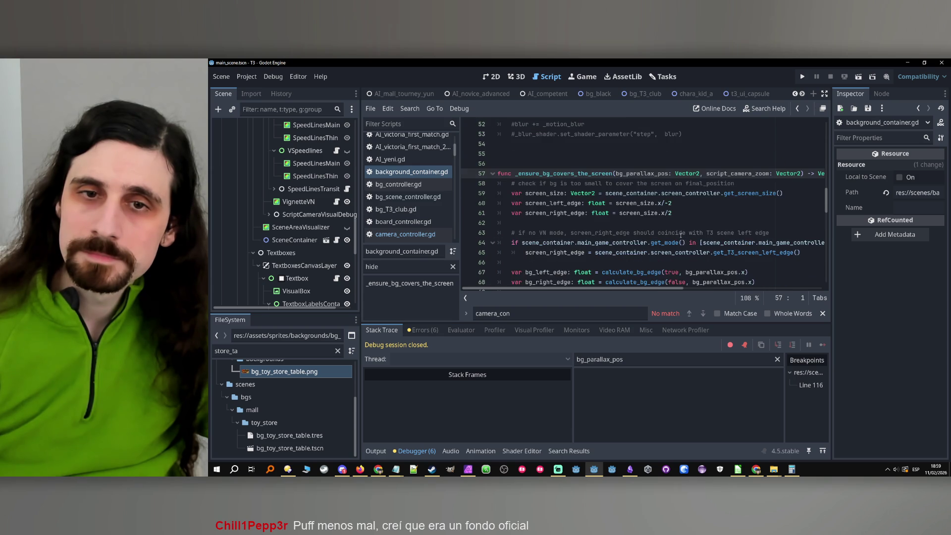
pyautogui.scroll(-1, 719, 93)
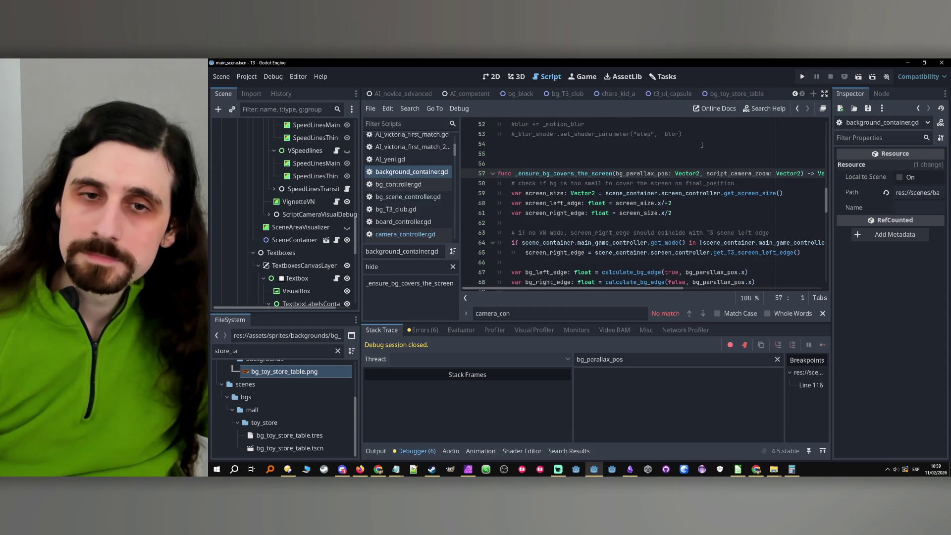
# - Bring up the bg_toy_store_table scene and select bg_toy_store_table.tscn in FileSystem
pyautogui.click(733, 94)
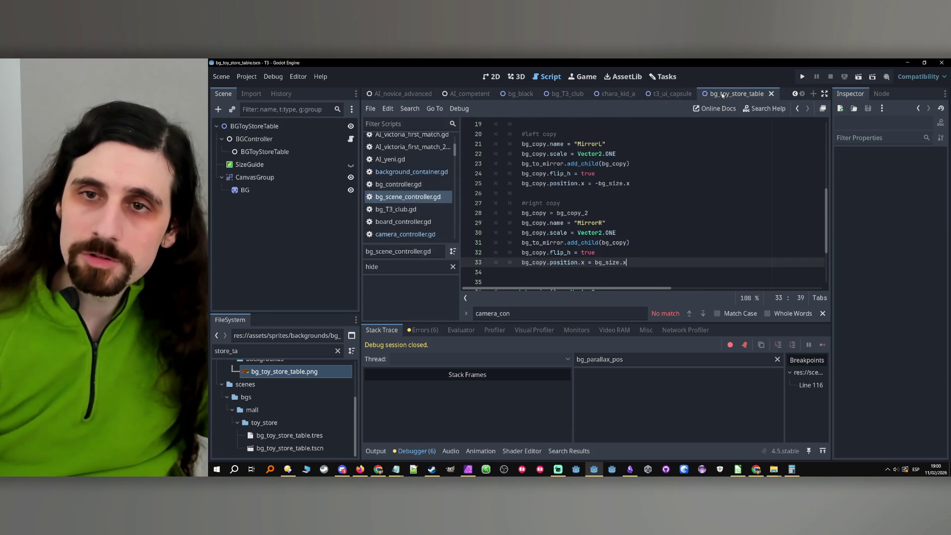
pyautogui.click(658, 94)
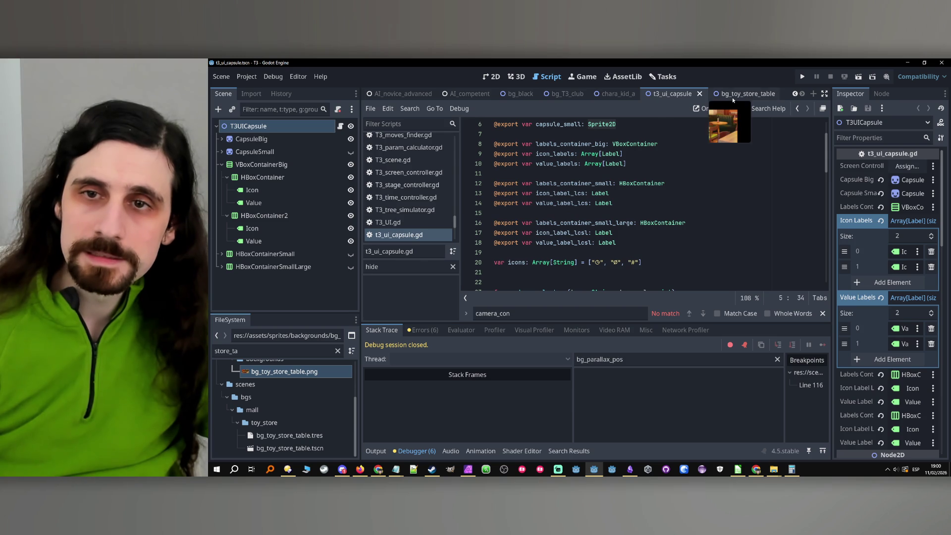
pyautogui.click(736, 94)
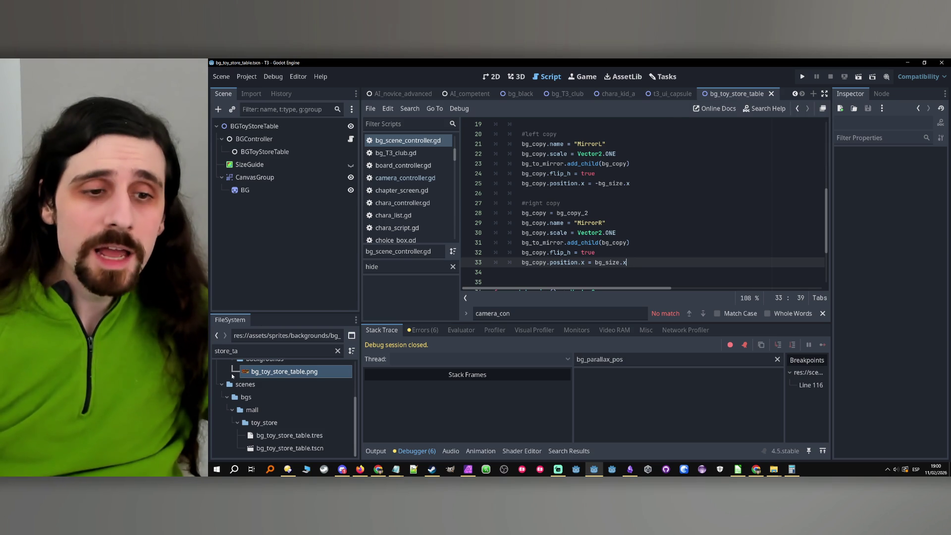
pyautogui.click(262, 351)
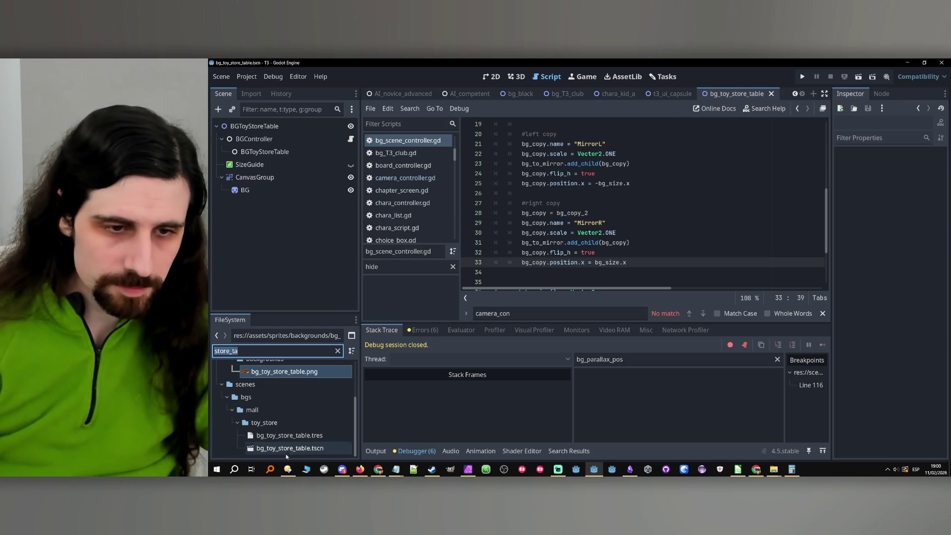
pyautogui.click(287, 449)
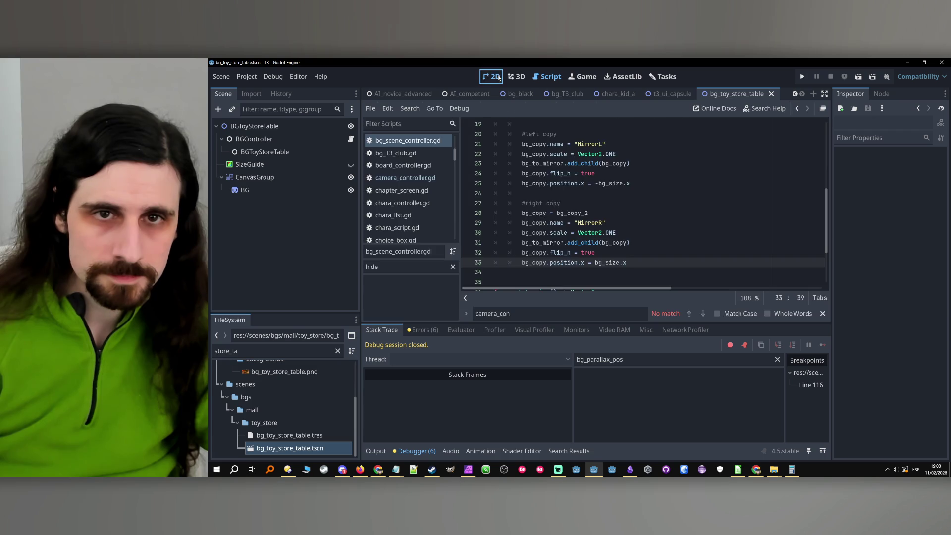
# - Open bg_toy_store_table.tscn and inspect the SizeGuide rectangle, toggling its visibility
pyautogui.doubleClick(291, 448)
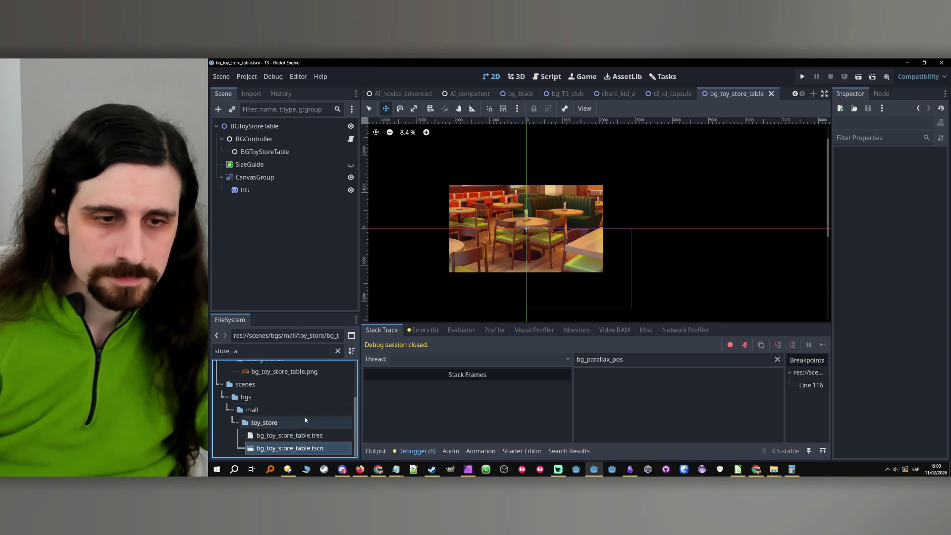
pyautogui.click(323, 167)
pyautogui.click(351, 165)
pyautogui.click(351, 165)
# - Duplicate the BG sprite as BG2 under CanvasGroup and set its scale to 1
pyautogui.click(261, 194)
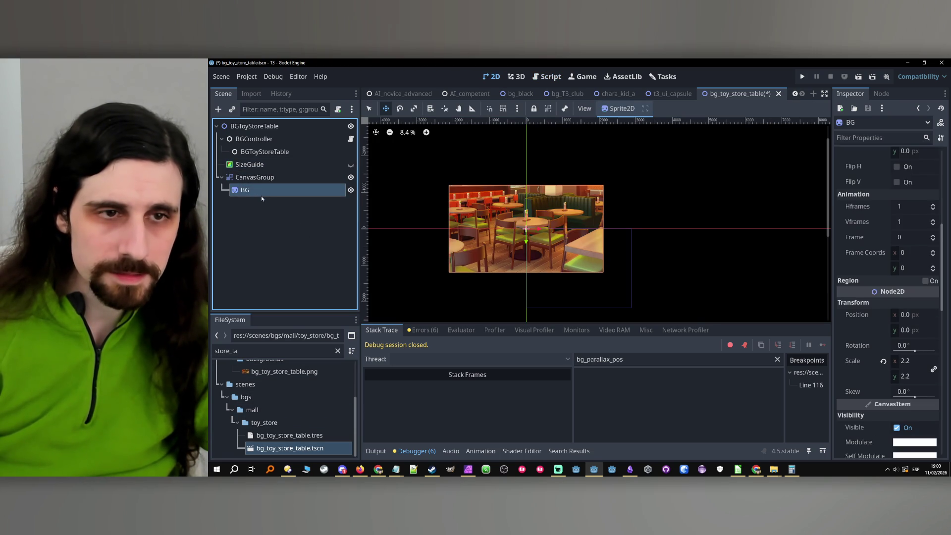
pyautogui.hotkey('ctrl', 'v')
pyautogui.moveTo(256, 186); pyautogui.dragTo(256, 185)
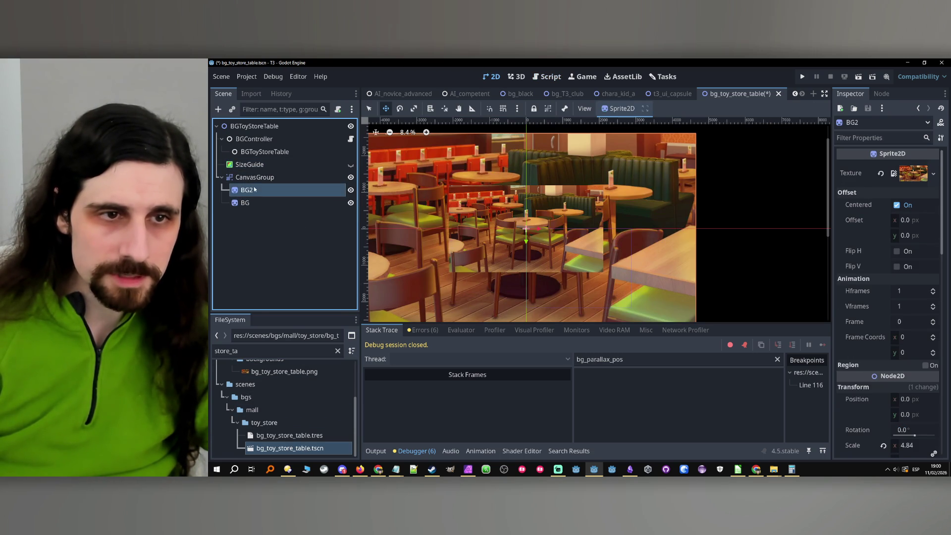
pyautogui.click(255, 177)
pyautogui.click(246, 190)
pyautogui.scroll(-4, 865, 263)
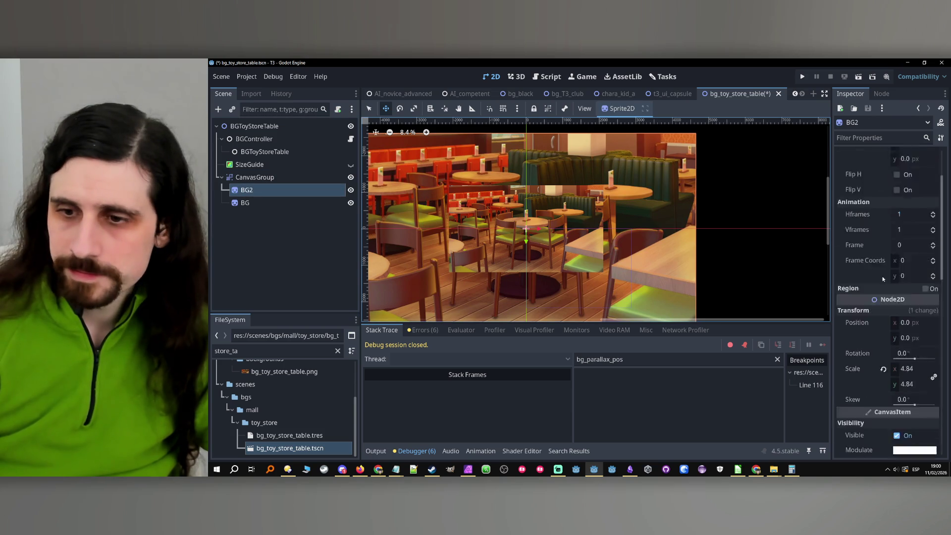
pyautogui.click(907, 291)
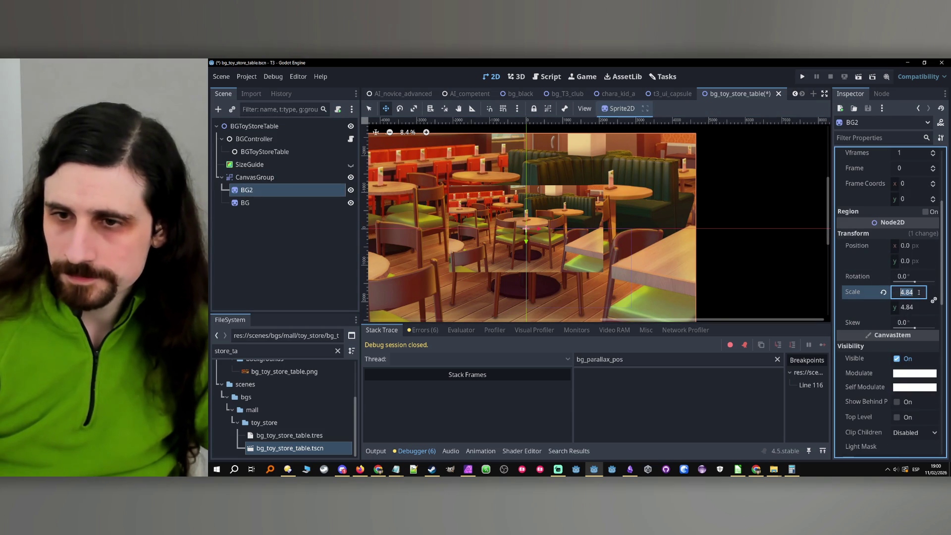
pyautogui.write('1')
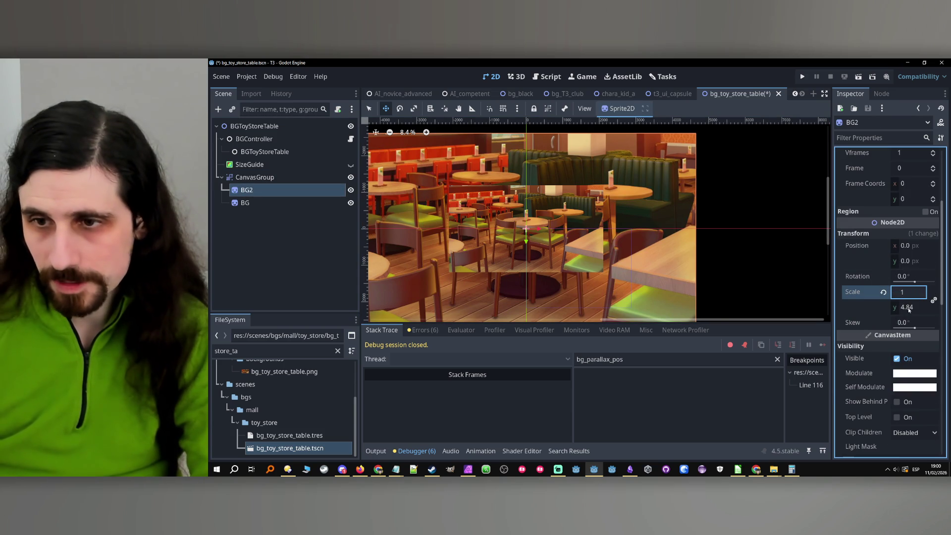
pyautogui.press('Return')
# - Quick Load white.png as BG2's texture
pyautogui.scroll(4, 922, 198)
pyautogui.click(934, 173)
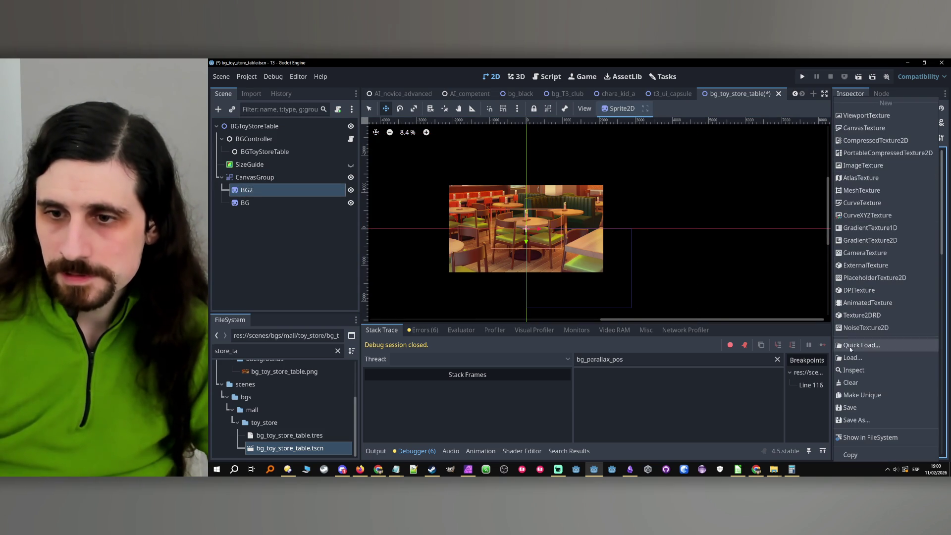
pyautogui.click(855, 355)
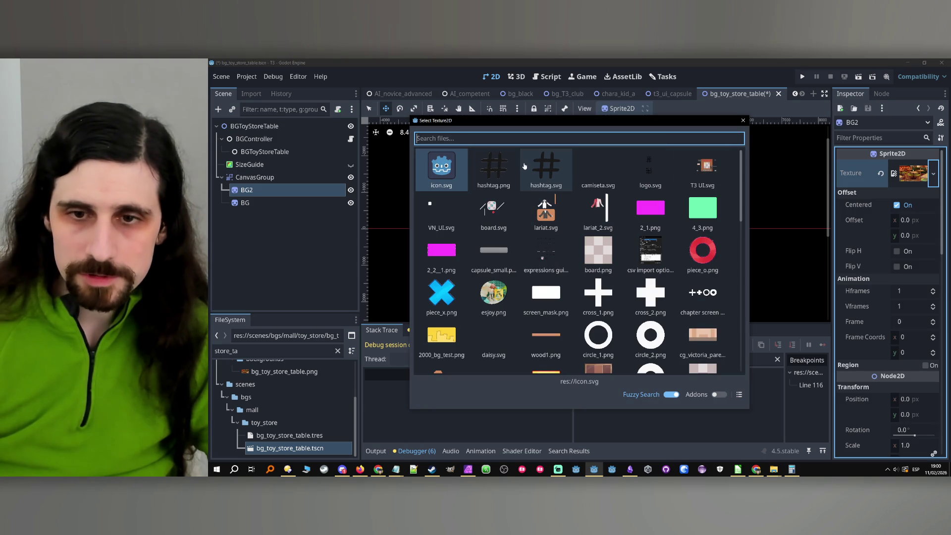
pyautogui.write('whi')
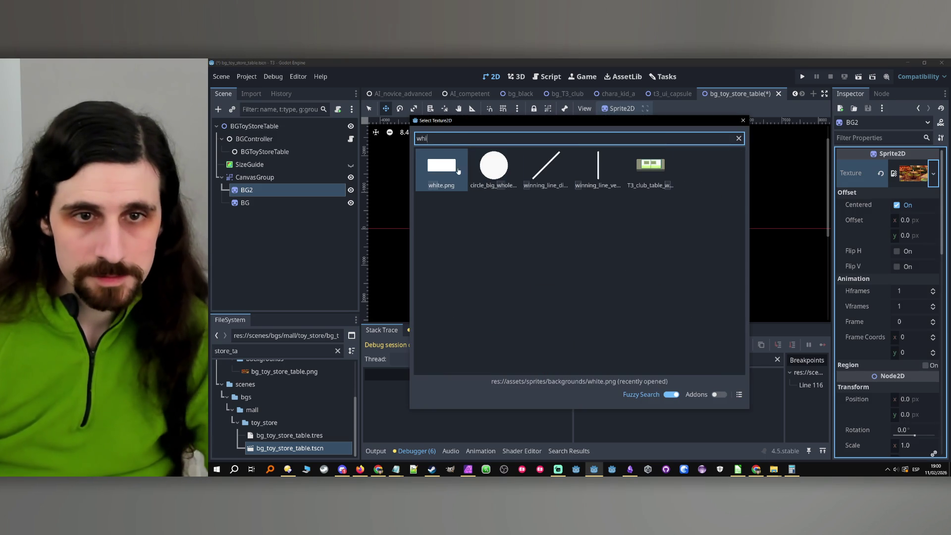
pyautogui.doubleClick(455, 171)
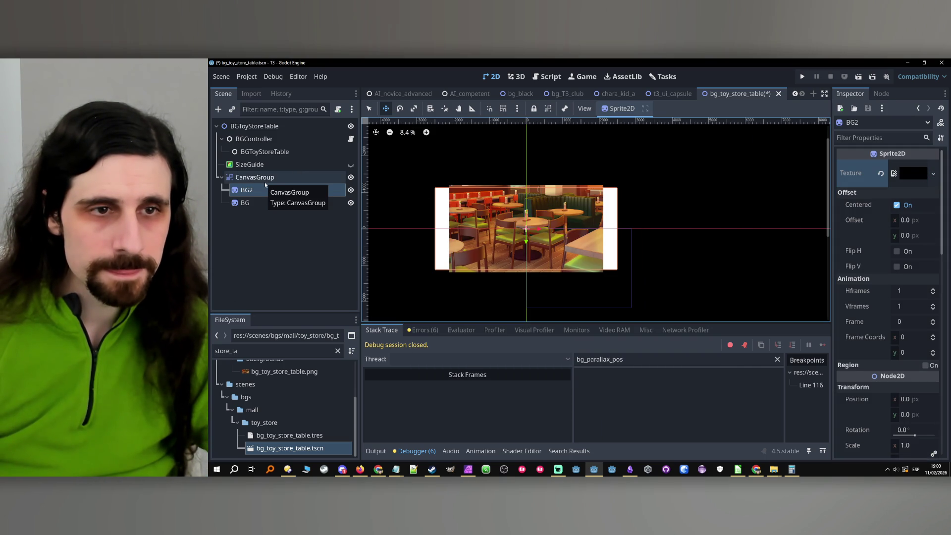
# - Resize SizeGuide to 4975 × 2247 px so it covers the white BG2 rectangle
pyautogui.click(277, 164)
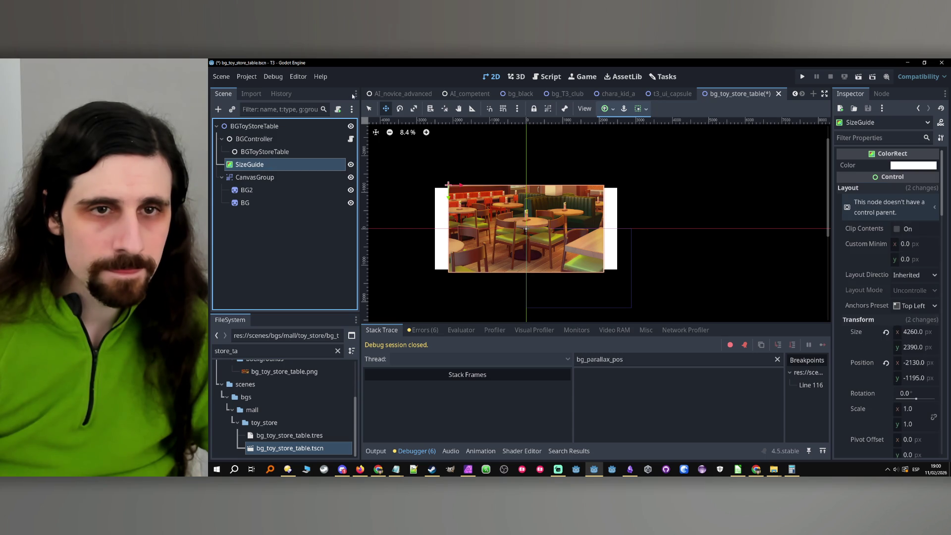
pyautogui.moveTo(452, 186); pyautogui.dragTo(433, 186)
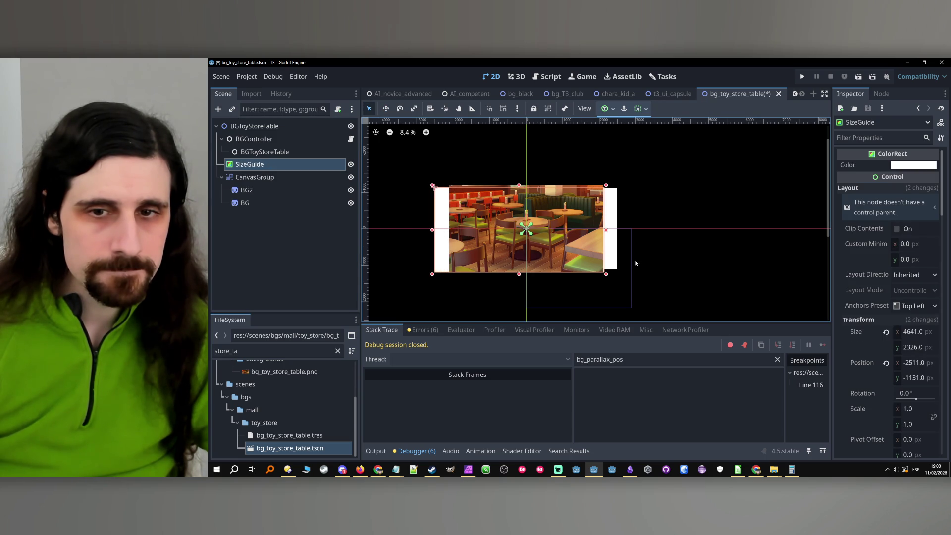
pyautogui.moveTo(608, 278); pyautogui.dragTo(620, 272)
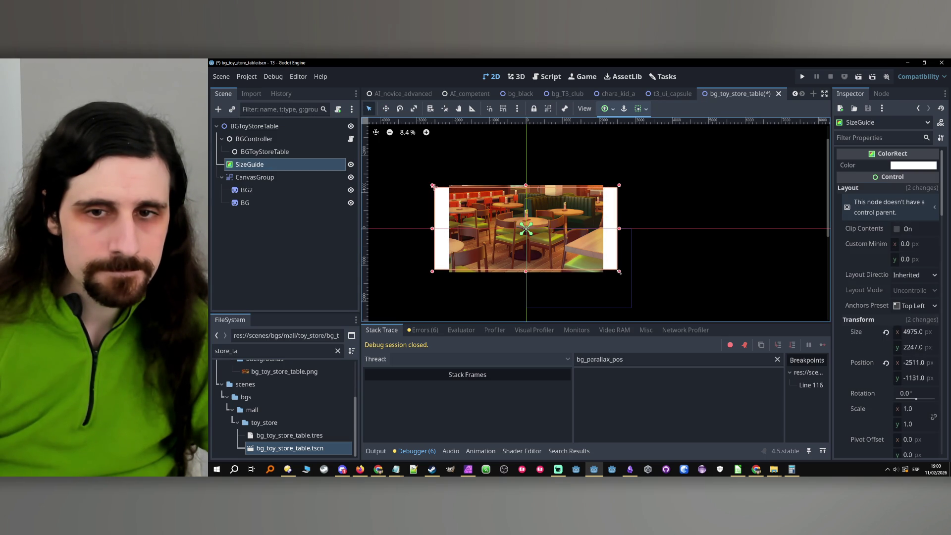
pyautogui.click(302, 191)
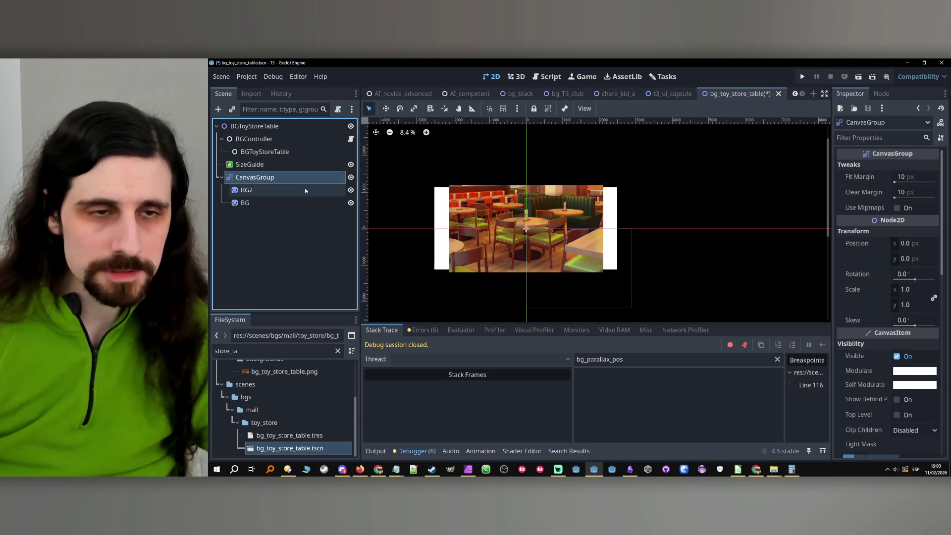
# - Delete the white BG2 sprite
pyautogui.click(245, 203)
pyautogui.click(288, 192)
pyautogui.press('Delete')
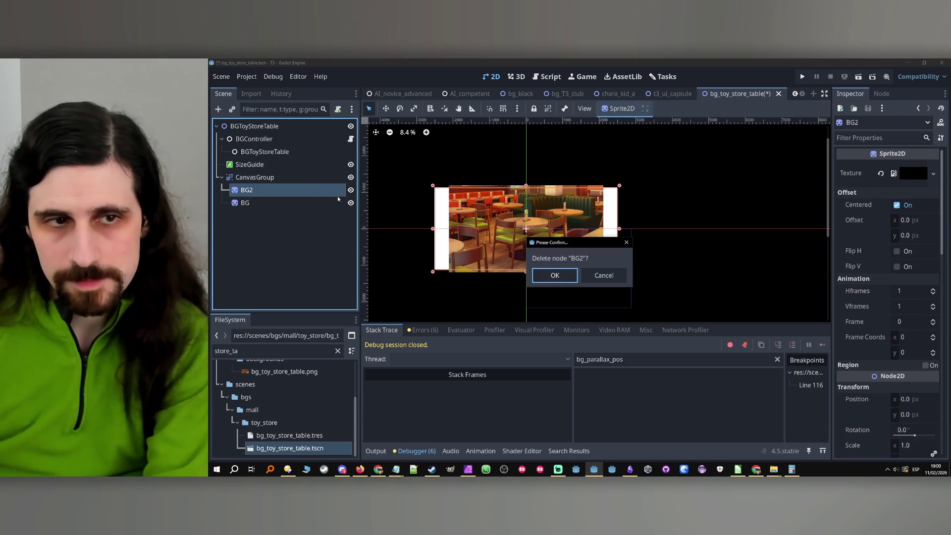
pyautogui.click(539, 274)
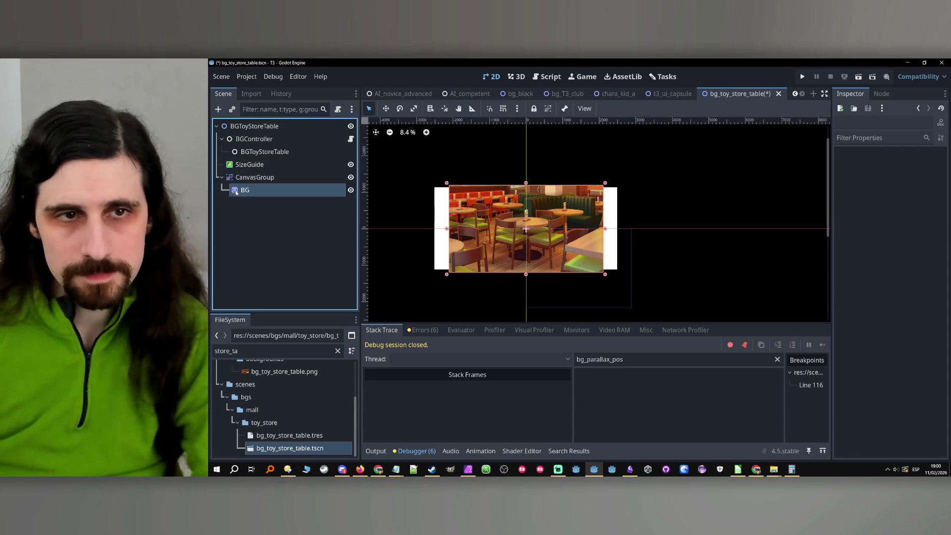
# - Enlarge the BG sprite's scale to 2.62 to fill the SizeGuide bounds
pyautogui.click(386, 110)
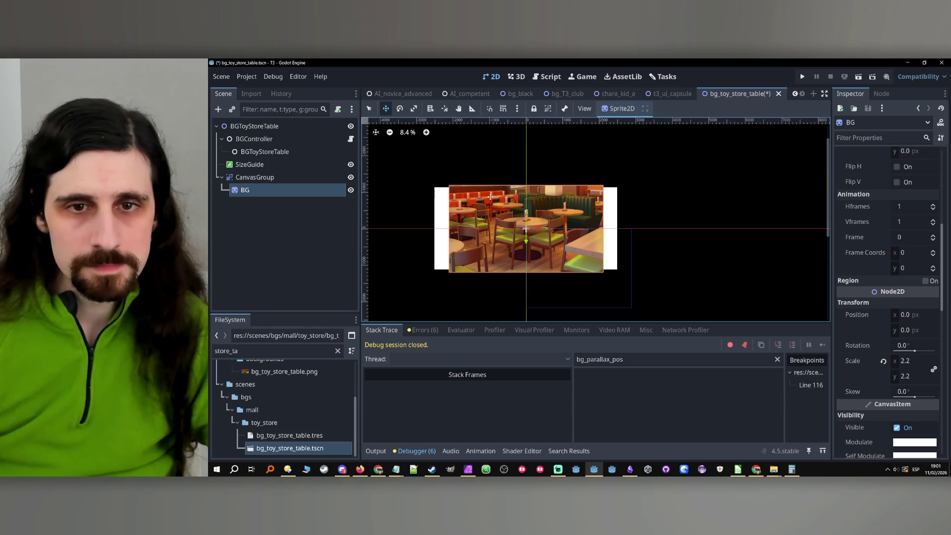
pyautogui.click(369, 108)
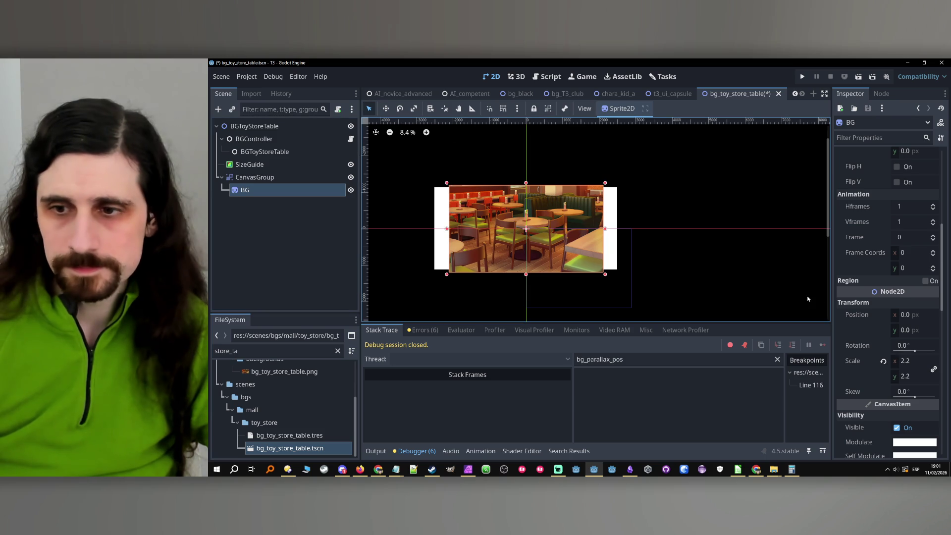
pyautogui.click(898, 362)
pyautogui.moveTo(898, 362); pyautogui.dragTo(915, 362)
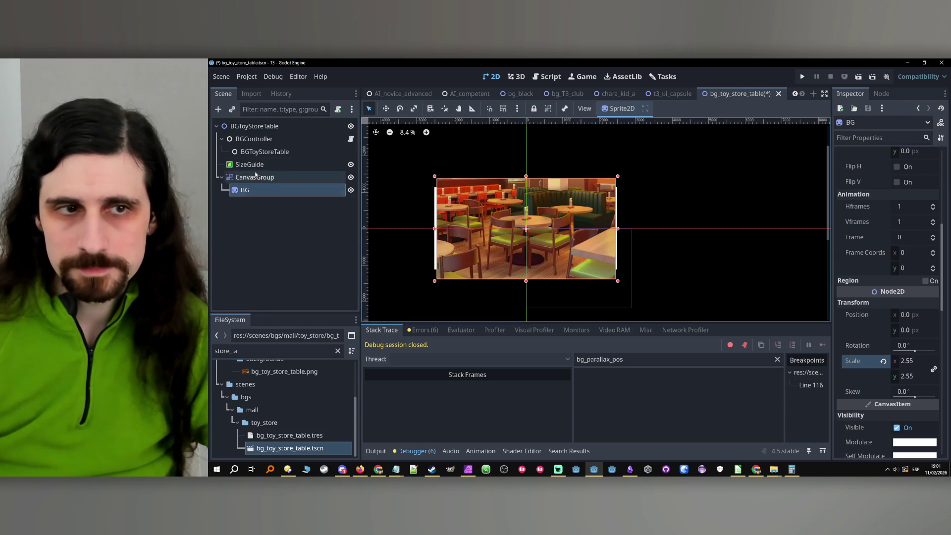
pyautogui.click(277, 167)
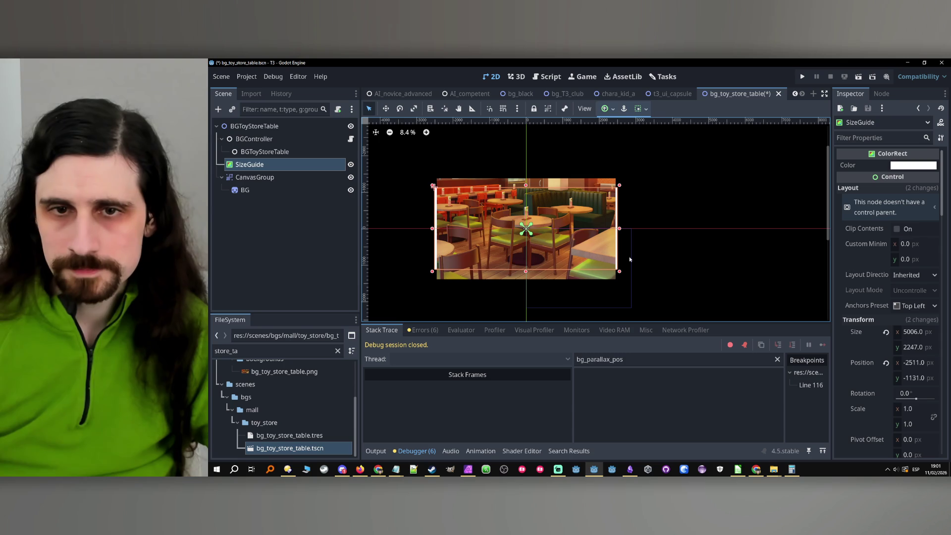
pyautogui.click(258, 190)
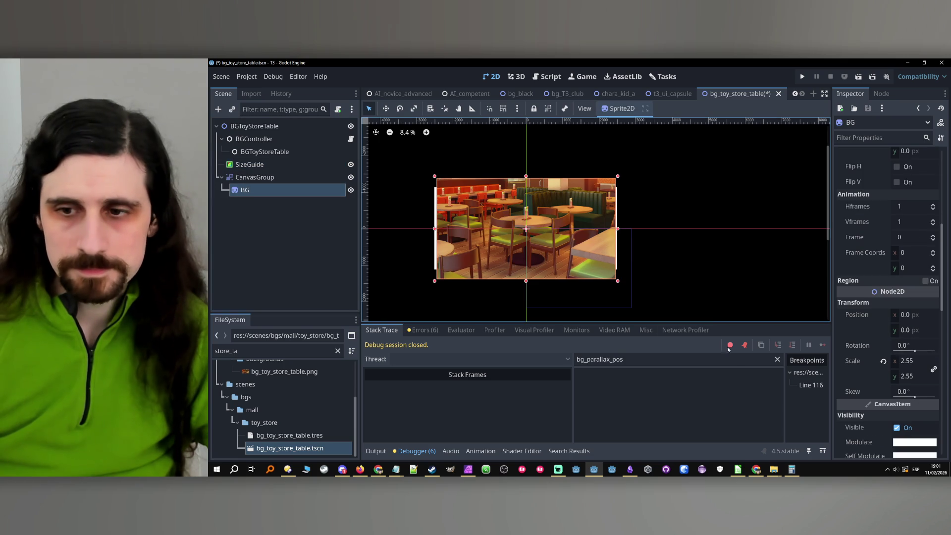
pyautogui.click(898, 363)
pyautogui.moveTo(907, 360); pyautogui.dragTo(922, 361)
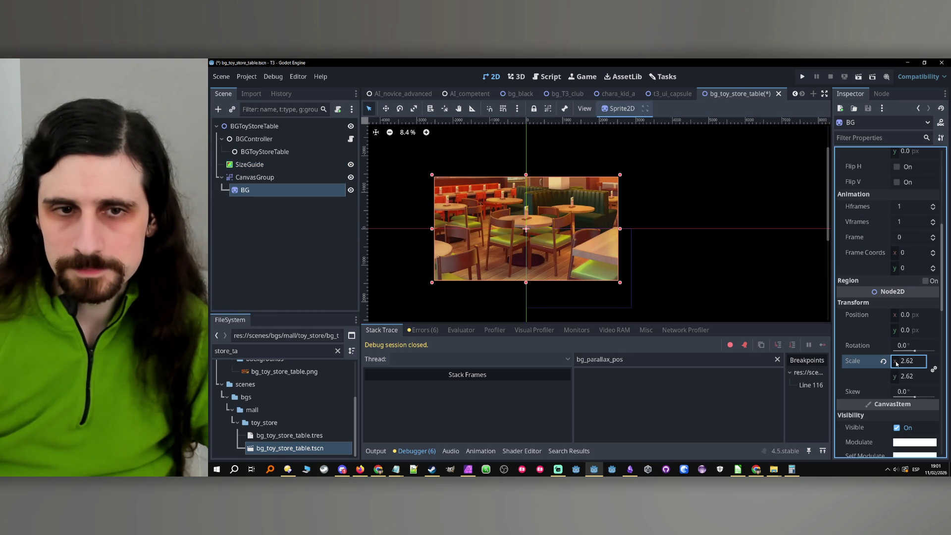
# - Copy the SizeGuide, delete it from the scene, and save bg_toy_store_table
pyautogui.click(271, 165)
pyautogui.press('Down')
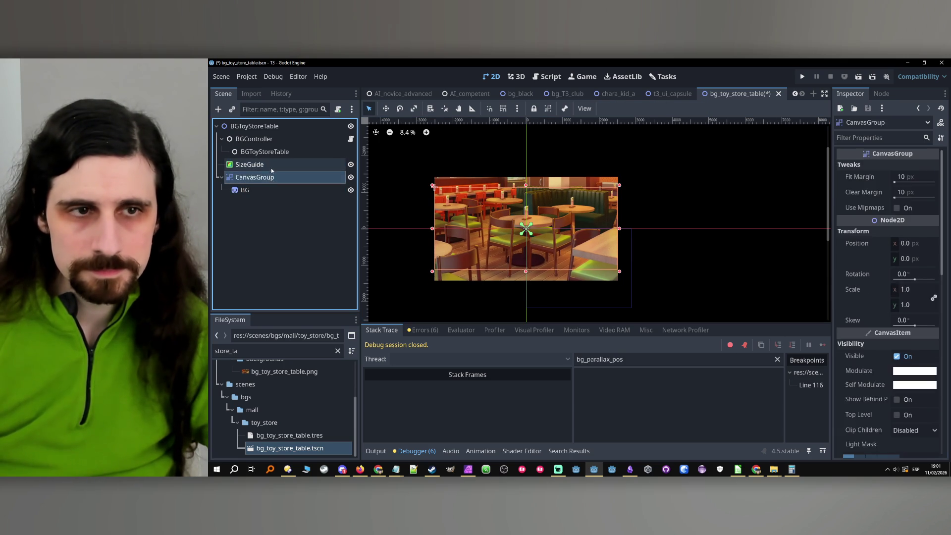
pyautogui.press('Up')
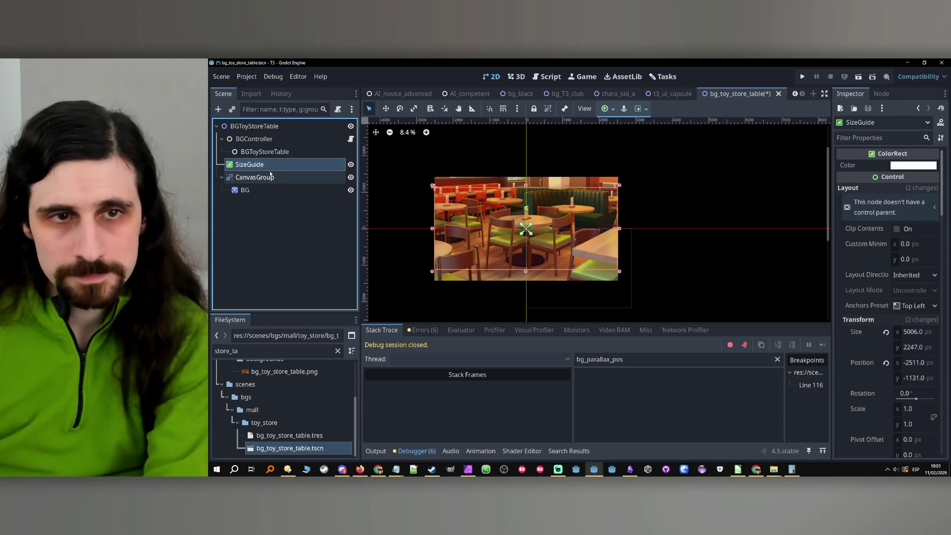
pyautogui.press('Delete')
pyautogui.press('Return')
pyautogui.hotkey('ctrl', 's')
# - Clear the FileSystem filter to list all toy_store files
pyautogui.scroll(3, 278, 395)
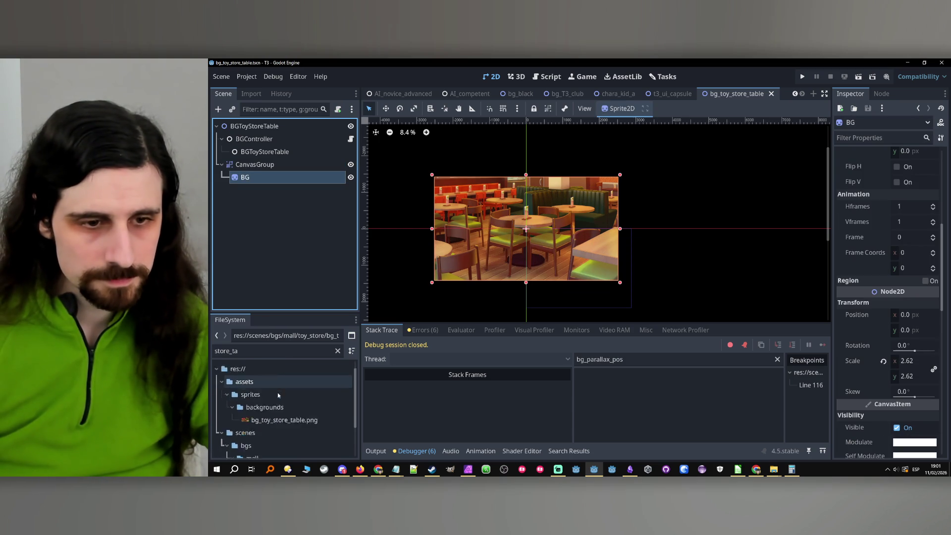
pyautogui.scroll(-3, 278, 397)
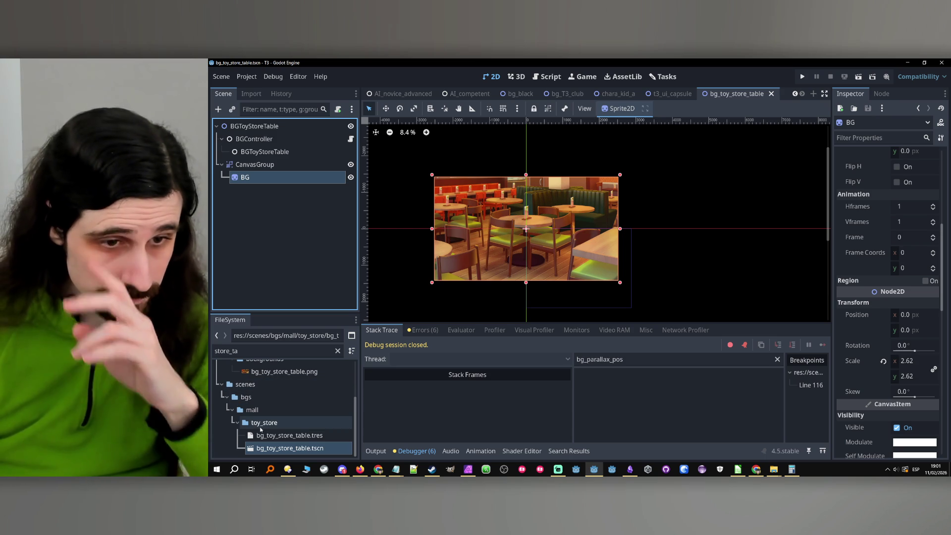
pyautogui.click(338, 351)
pyautogui.scroll(-2, 274, 396)
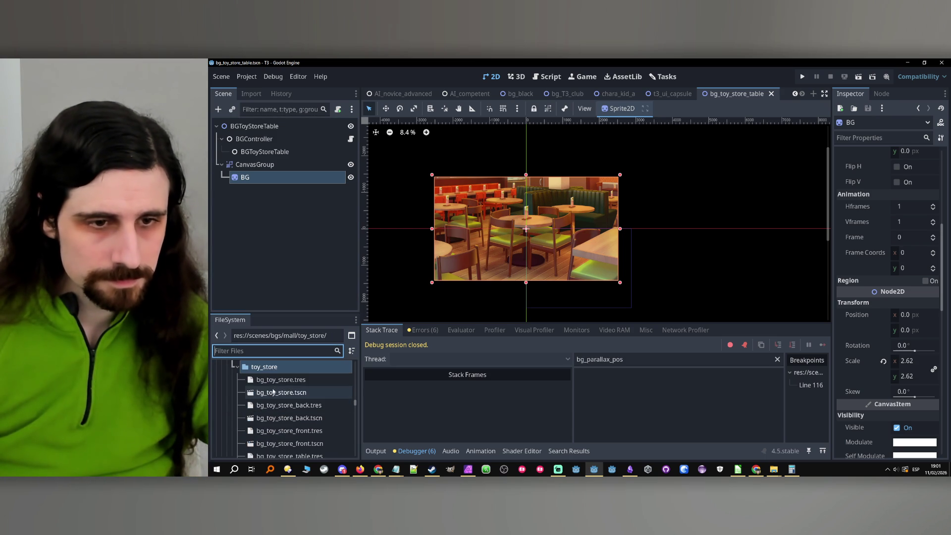
# - Open bg_toy_store and paste the copied size guide as SizeGuide2
pyautogui.doubleClick(274, 392)
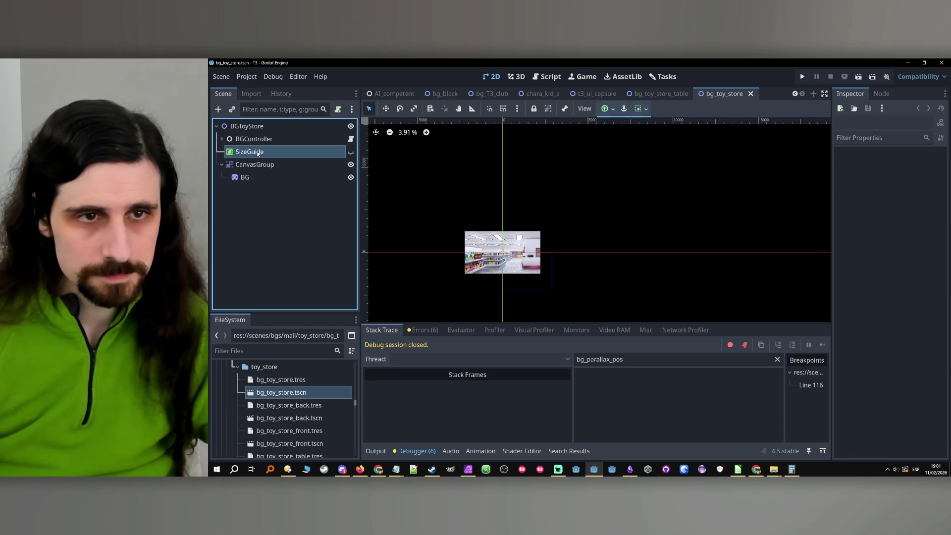
pyautogui.click(258, 153)
pyautogui.hotkey('ctrl', 'v')
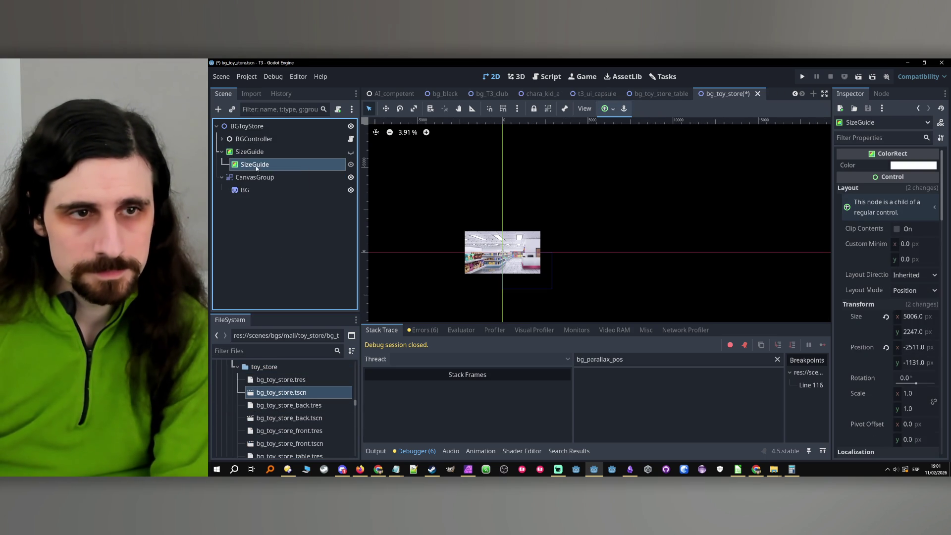
pyautogui.moveTo(254, 150); pyautogui.dragTo(255, 147)
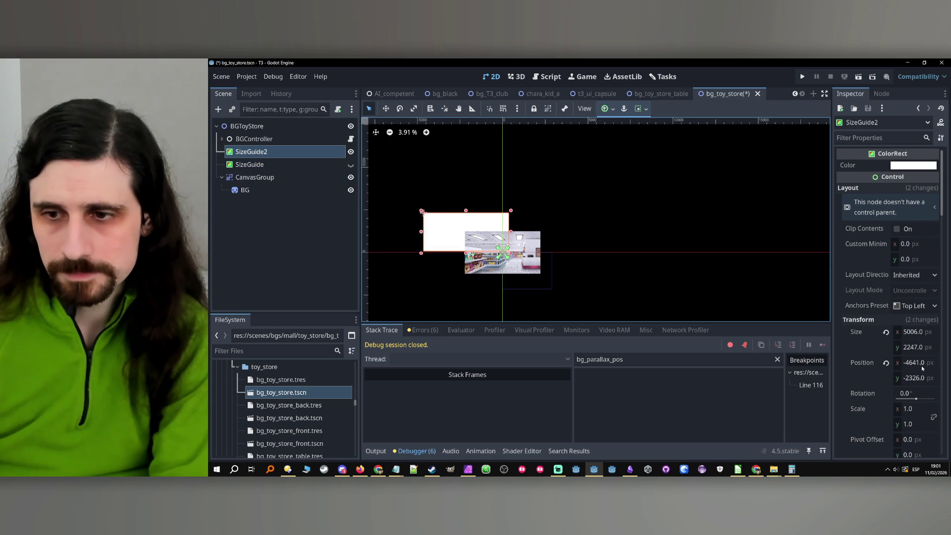
# - Center SizeGuide2 by setting its position to -2503, -1123.5
pyautogui.click(912, 334)
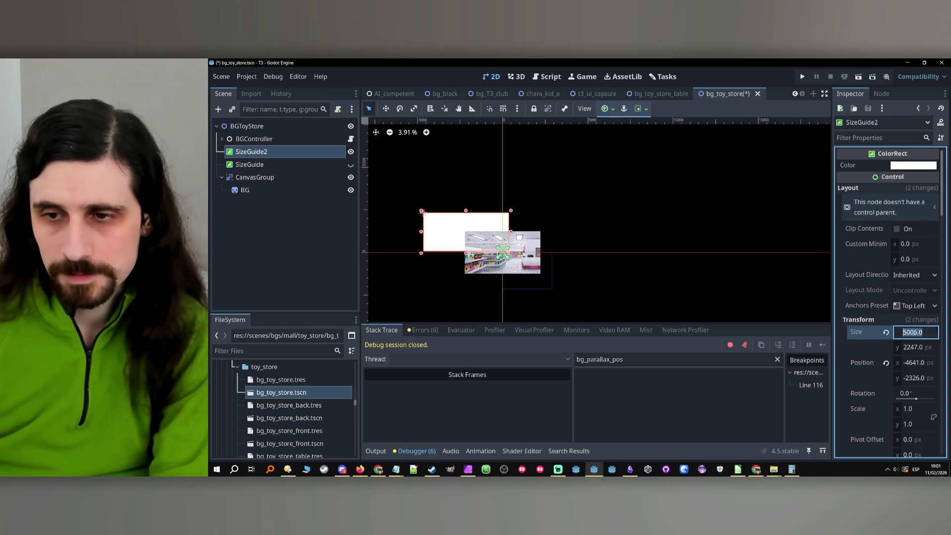
pyautogui.click(917, 363)
pyautogui.write('-2503')
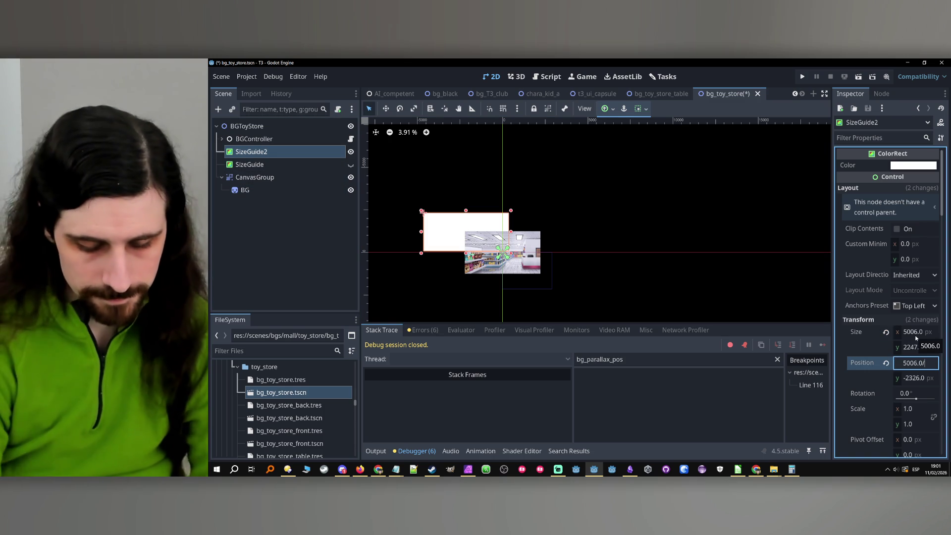
pyautogui.press('Return')
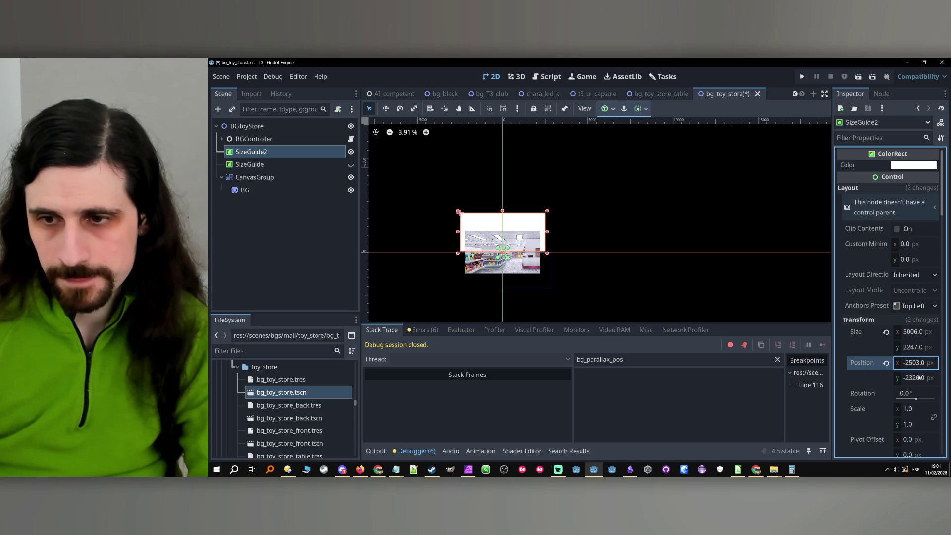
pyautogui.click(919, 379)
pyautogui.write('5006.0')
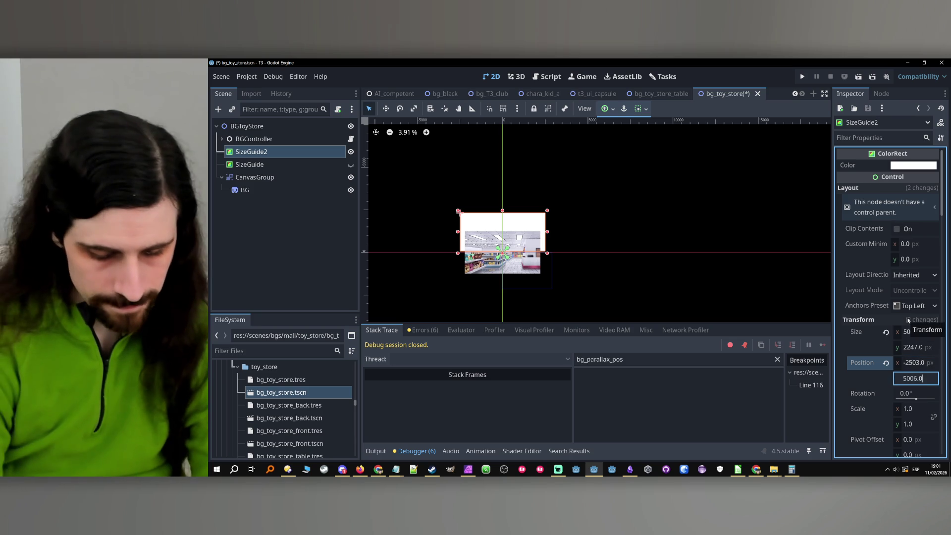
pyautogui.write('-2503')
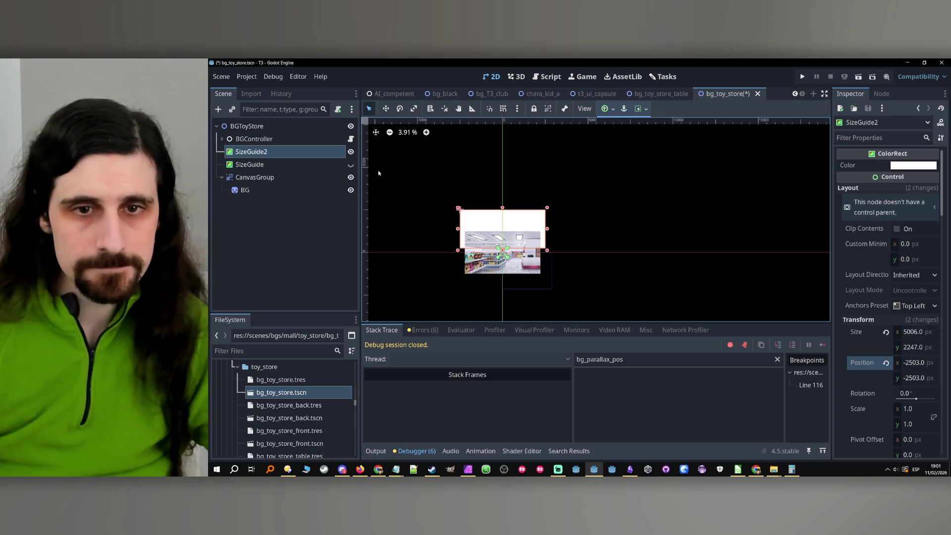
pyautogui.click(912, 379)
pyautogui.write('2503')
pyautogui.press('Return')
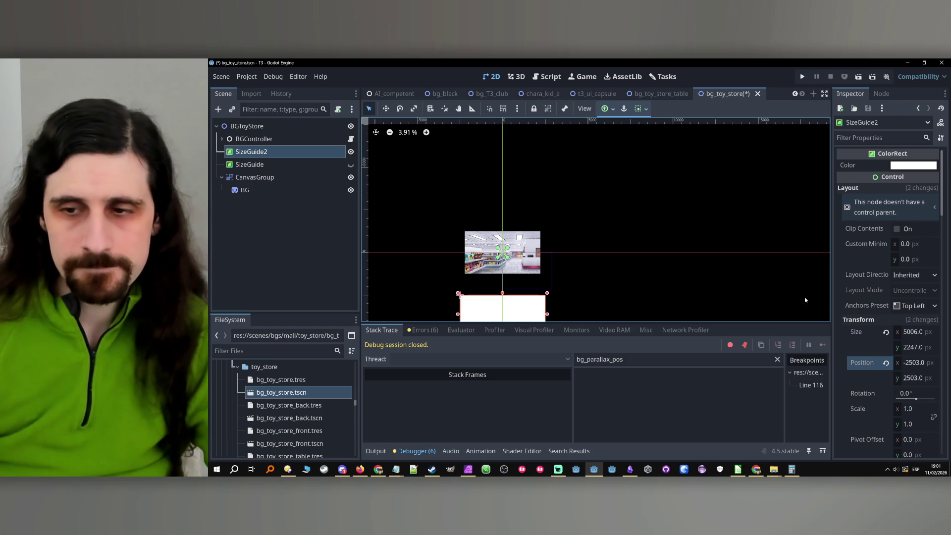
pyautogui.click(926, 349)
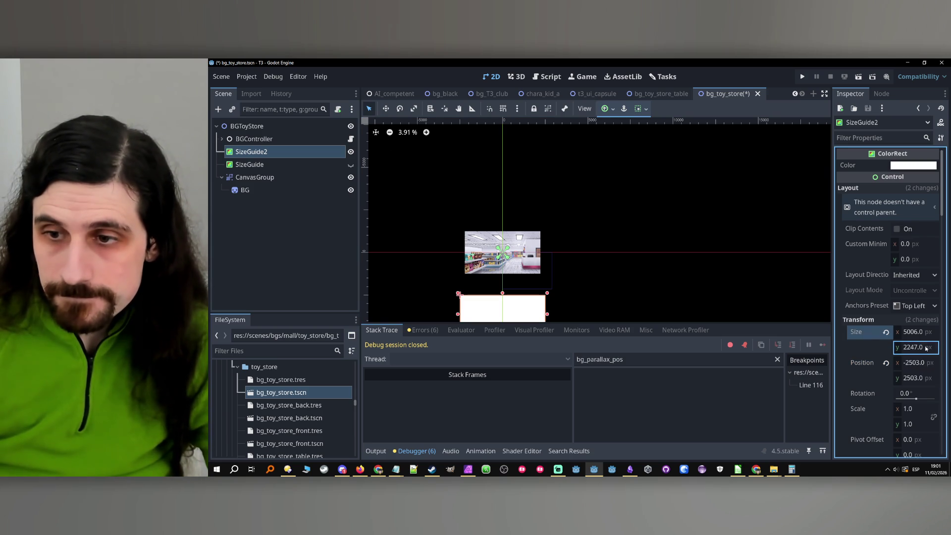
pyautogui.hotkey('ctrl', 'c')
pyautogui.click(922, 372)
pyautogui.hotkey('ctrl', 'v')
pyautogui.write('/-2')
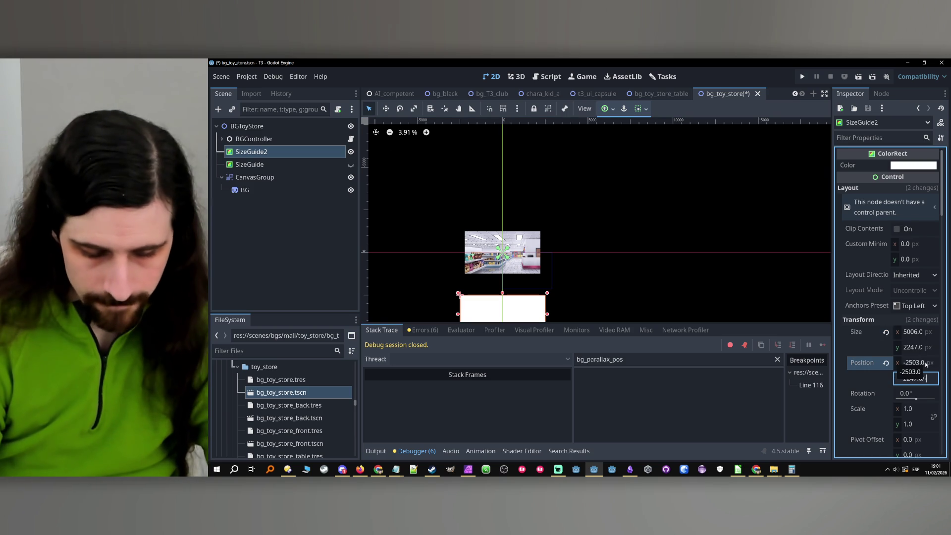
pyautogui.press('Return')
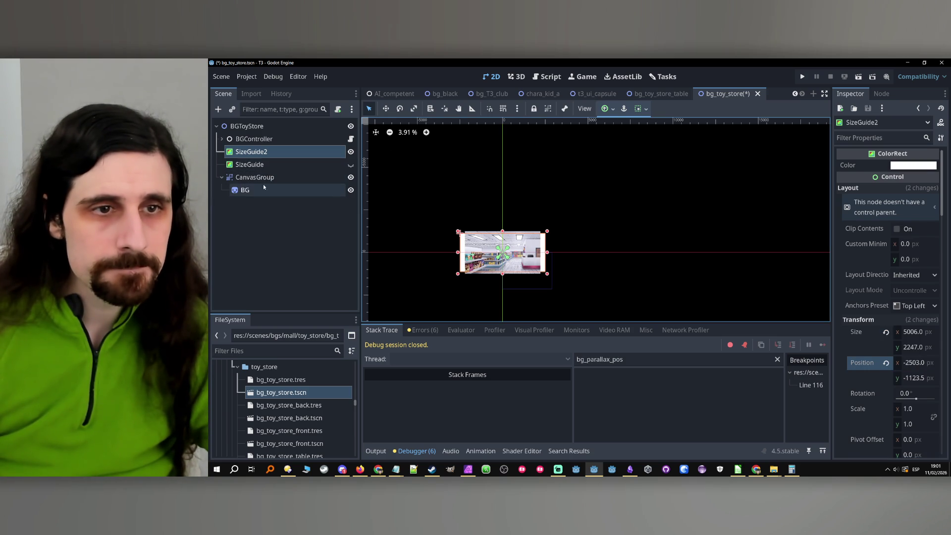
# - Raise the BG sprite's scale to 2.62 to fit the guide
pyautogui.click(247, 190)
pyautogui.scroll(-3, 878, 400)
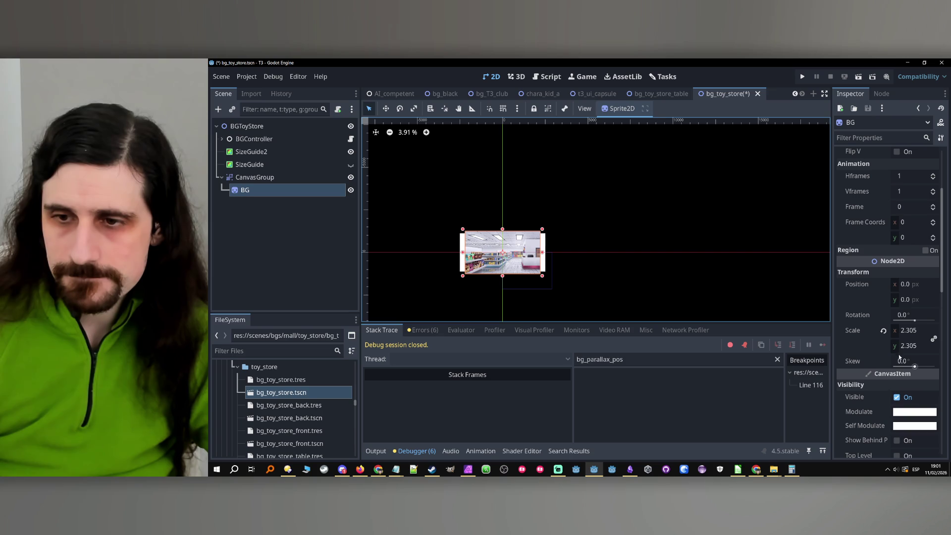
pyautogui.moveTo(898, 351); pyautogui.dragTo(922, 350)
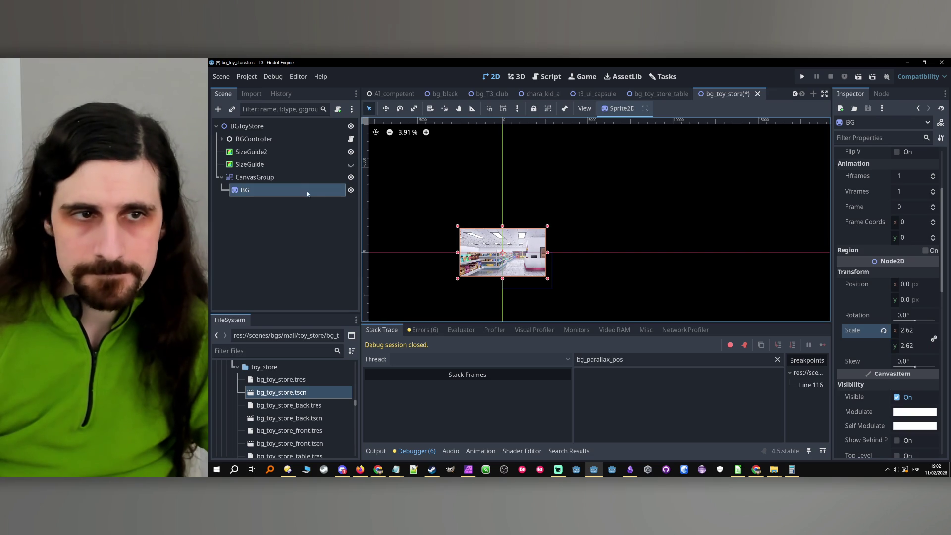
# - Delete both SizeGuide and SizeGuide2 from the scene
pyautogui.click(283, 164)
pyautogui.press('Delete')
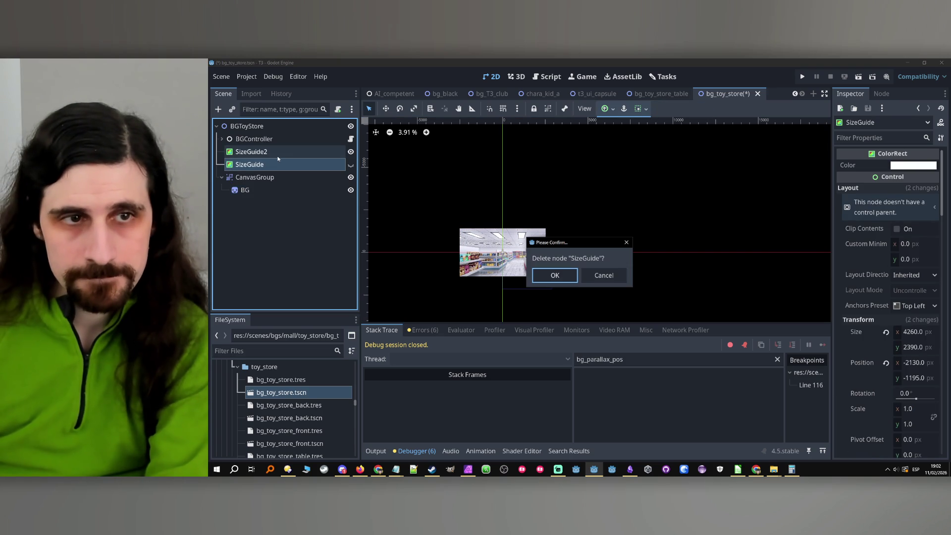
pyautogui.press('Return')
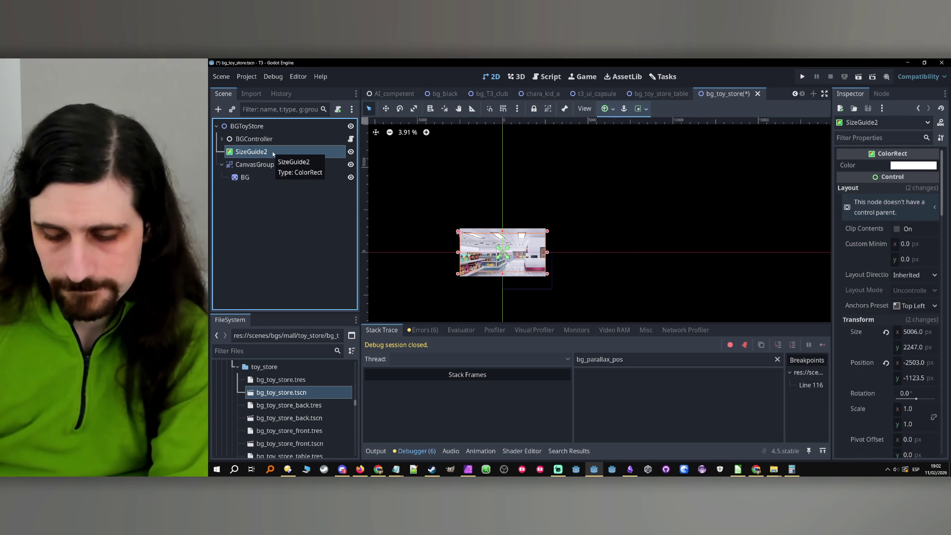
pyautogui.press('Delete')
pyautogui.press('Return')
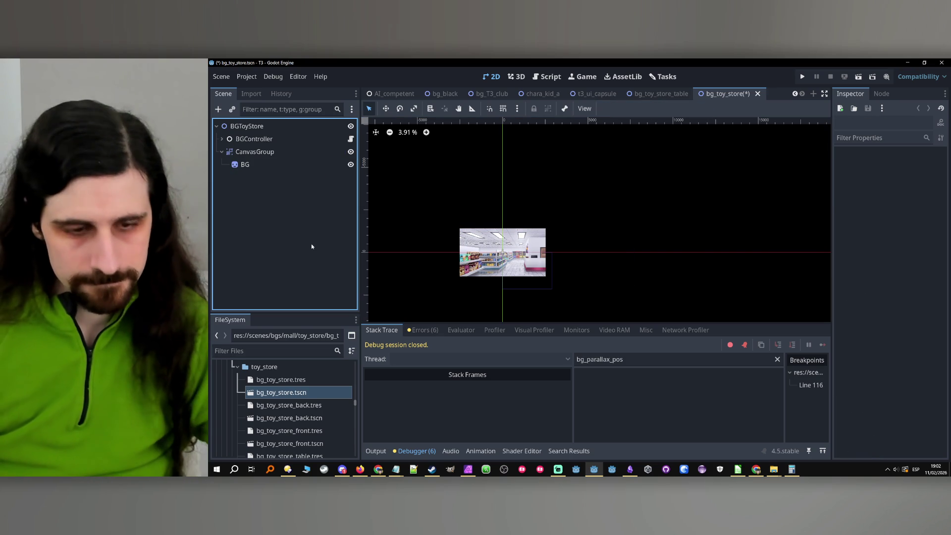
# - Open bg_toy_store_back, paste SizeGuide2, and set BG's scale to about 2.67
pyautogui.doubleClick(290, 418)
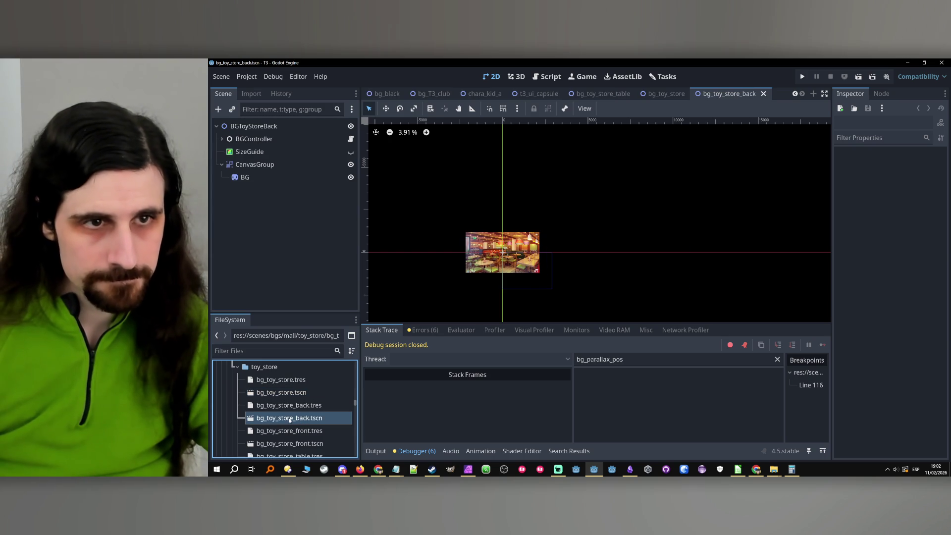
pyautogui.click(286, 255)
pyautogui.hotkey('ctrl', 'v')
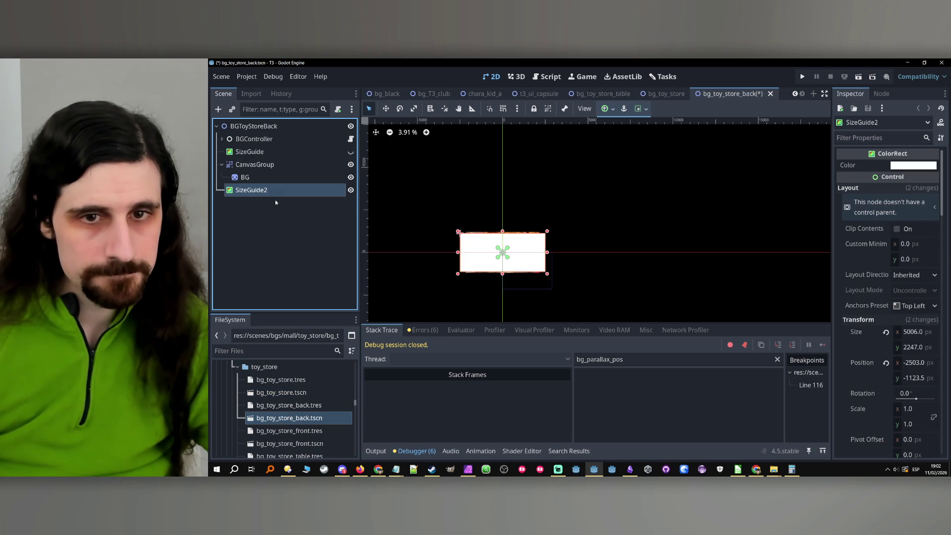
pyautogui.click(265, 178)
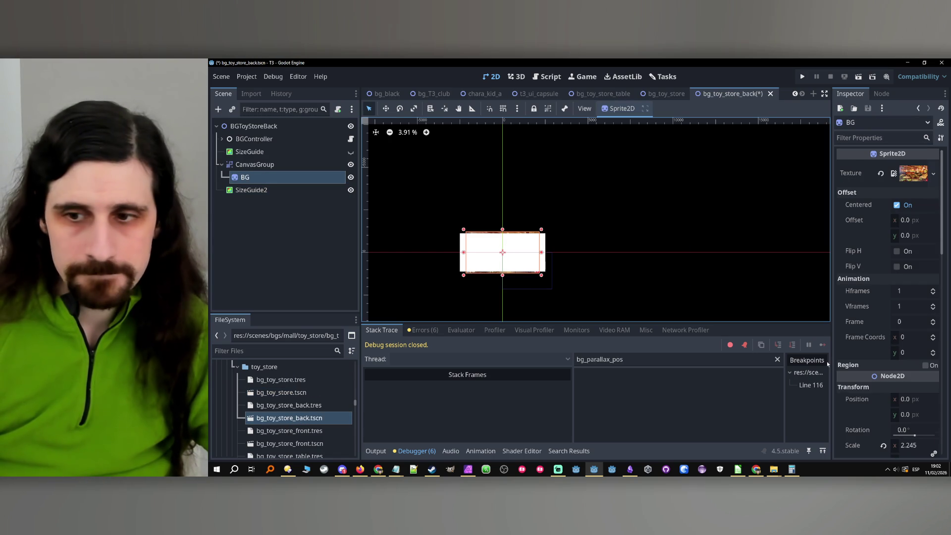
pyautogui.click(897, 446)
pyautogui.write('2.3')
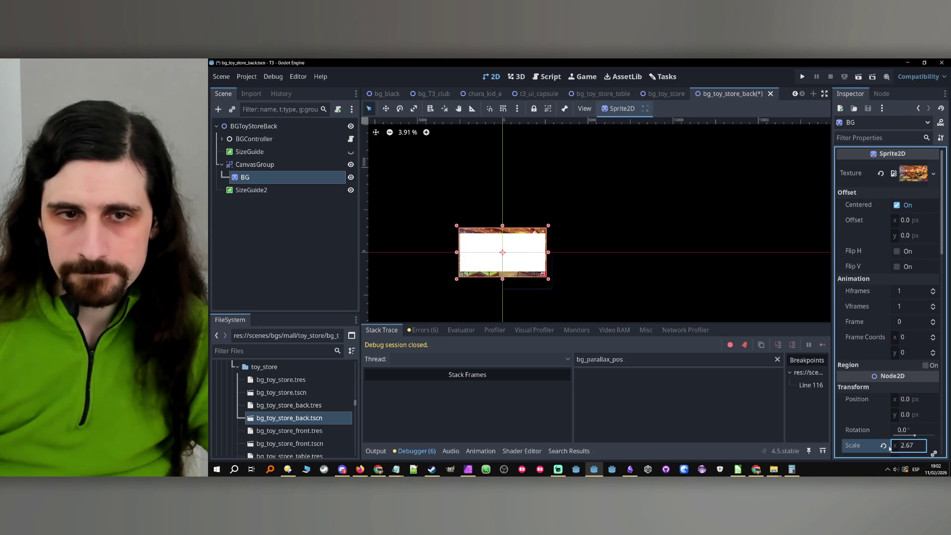
# - Delete SizeGuide2 and SizeGuide, save, and open bg_toy_store_front.tscn
pyautogui.click(252, 189)
pyautogui.press('Delete')
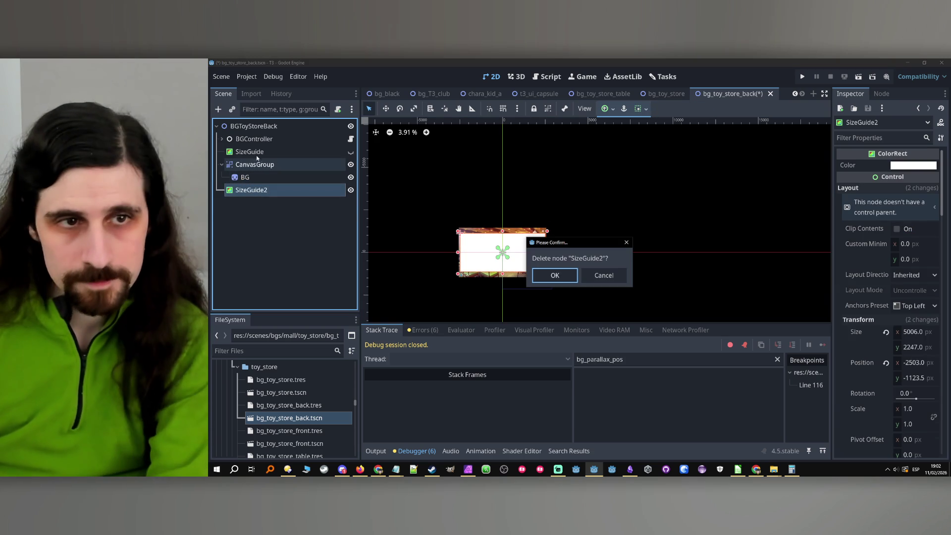
pyautogui.press('Return')
pyautogui.click(245, 151)
pyautogui.press('Delete')
pyautogui.press('Return')
pyautogui.hotkey('ctrl', 's')
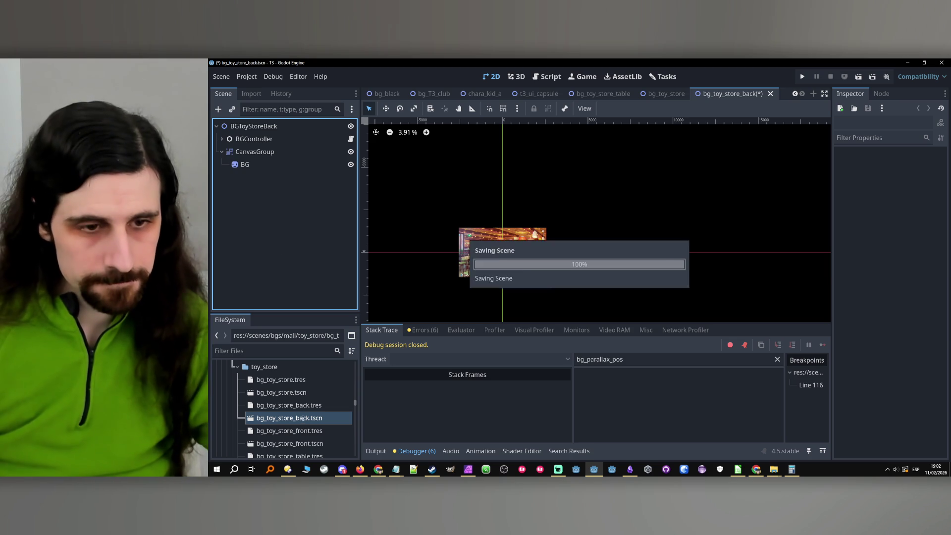
pyautogui.doubleClick(289, 443)
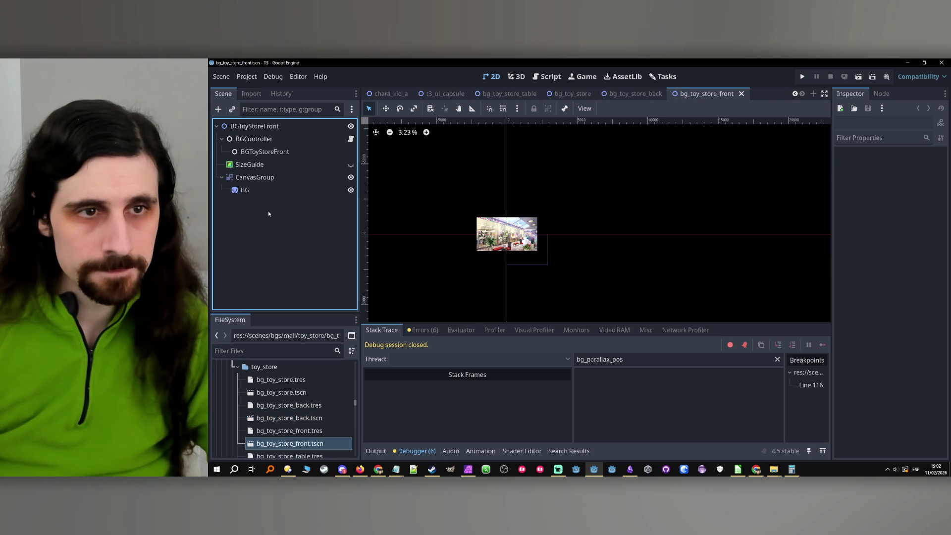
# - Paste SizeGuide2 and scale the BG sprite up to 4.955
pyautogui.hotkey('ctrl', 'v')
pyautogui.click(532, 239)
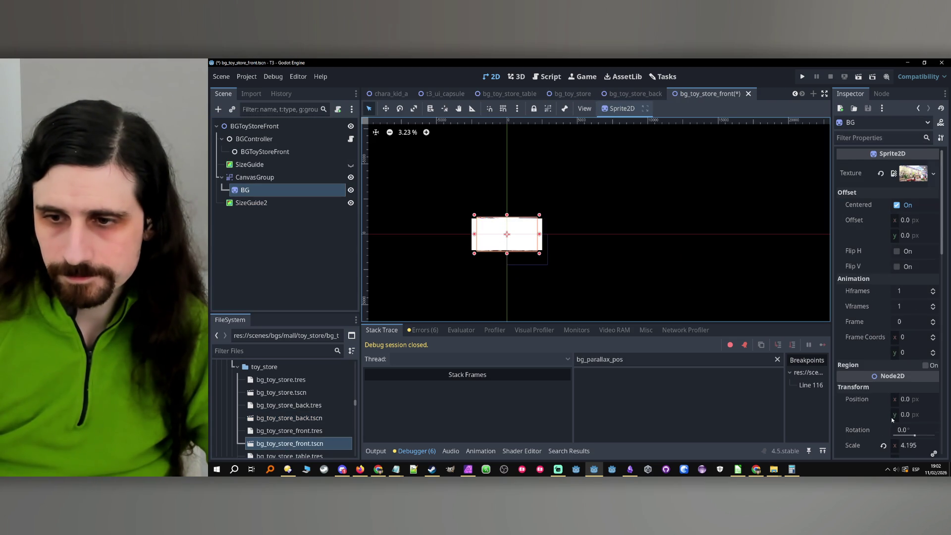
pyautogui.scroll(-2, 894, 412)
pyautogui.moveTo(897, 409); pyautogui.dragTo(922, 409)
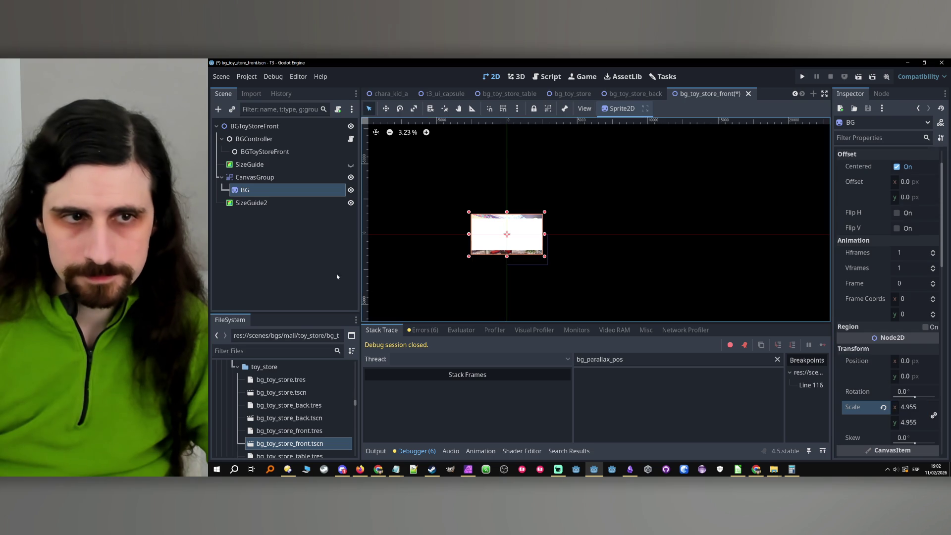
# - Delete SizeGuide2 and SizeGuide and save bg_toy_store_front
pyautogui.click(269, 211)
pyautogui.click(268, 203)
pyautogui.press('Delete')
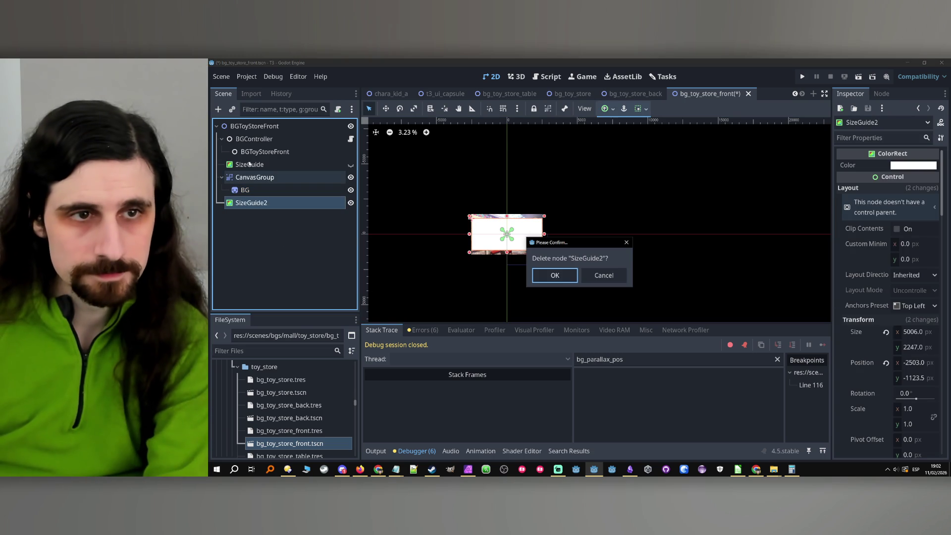
pyautogui.press('Return')
pyautogui.press('Delete')
pyautogui.press('Return')
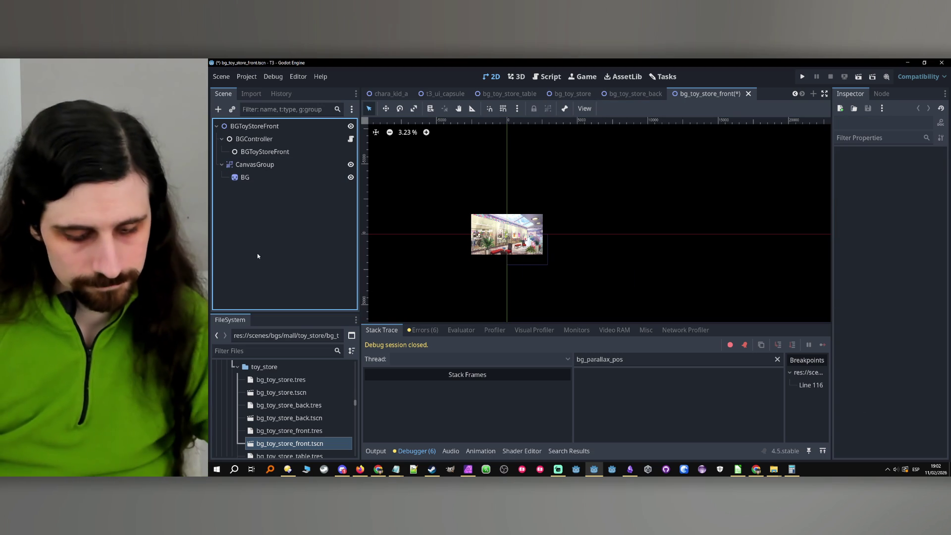
pyautogui.hotkey('ctrl', 's')
# - Reopen bg_toy_store_table.tscn and then open bg_mall.tscn
pyautogui.scroll(-2, 304, 434)
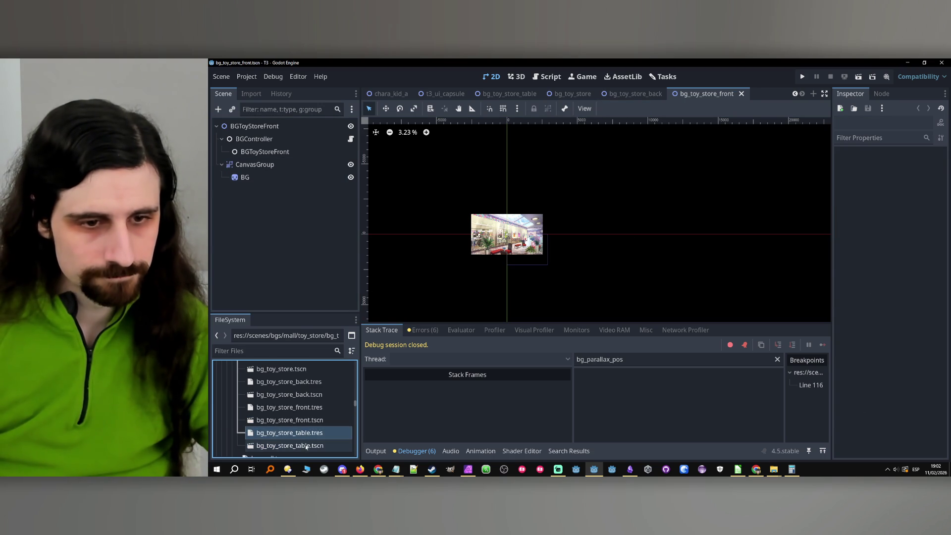
pyautogui.doubleClick(306, 446)
pyautogui.scroll(-3, 294, 394)
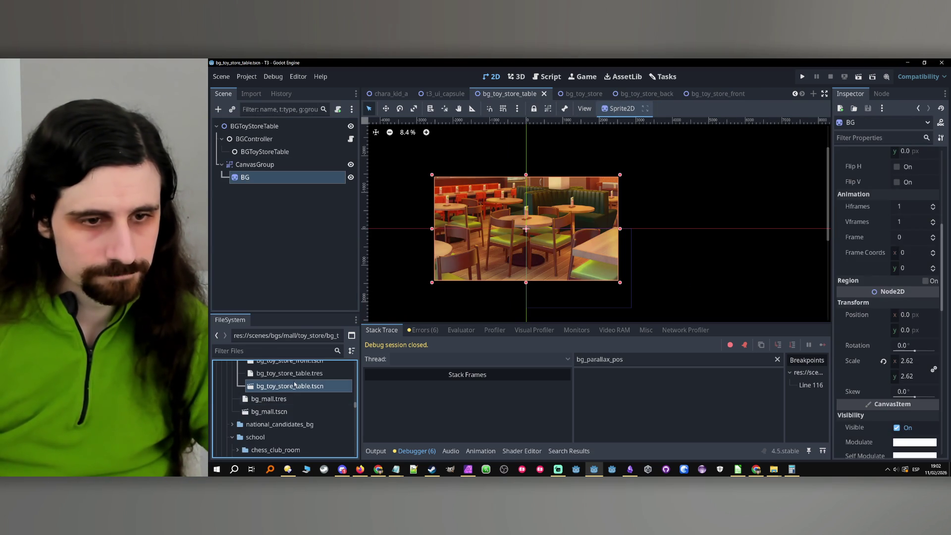
pyautogui.doubleClick(285, 412)
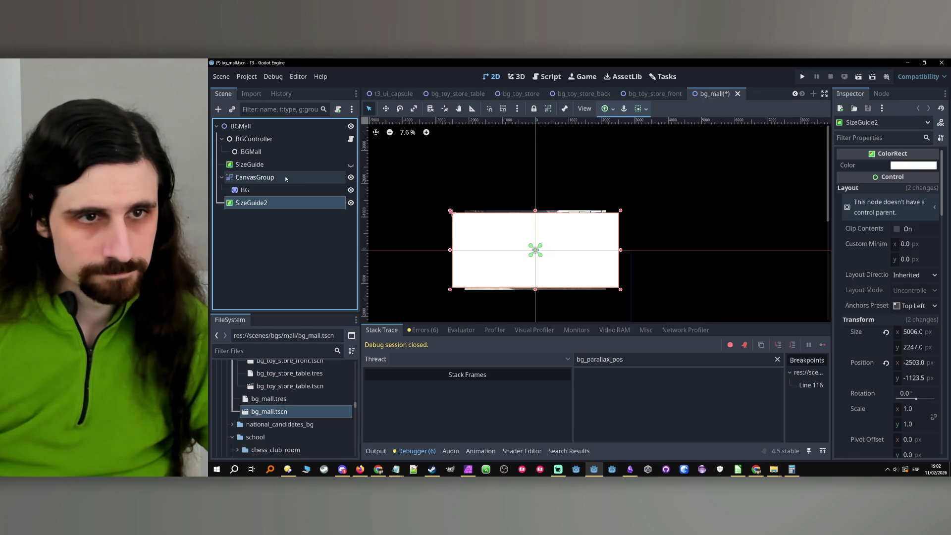
# - Compare with the SizeGuide and set the mall BG sprite's scale to 2.645
pyautogui.click(272, 164)
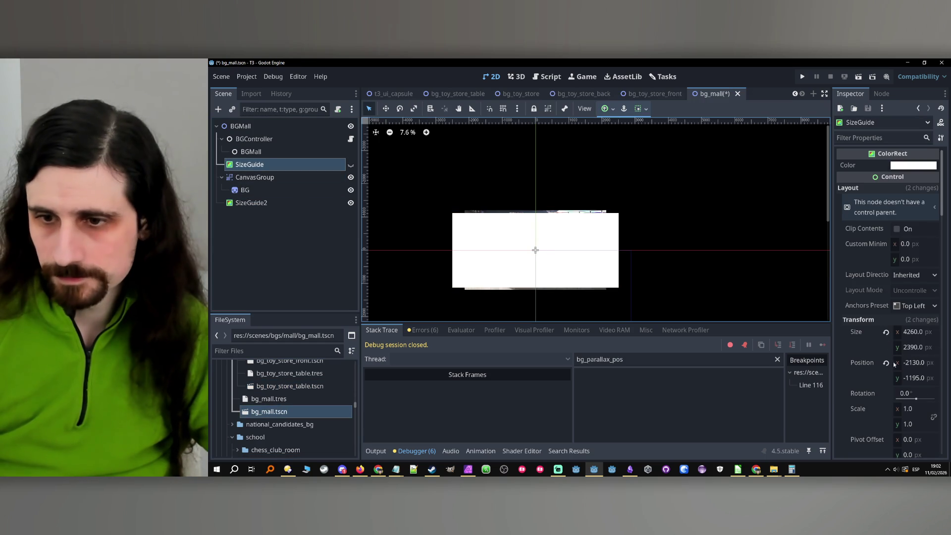
pyautogui.scroll(-4, 893, 363)
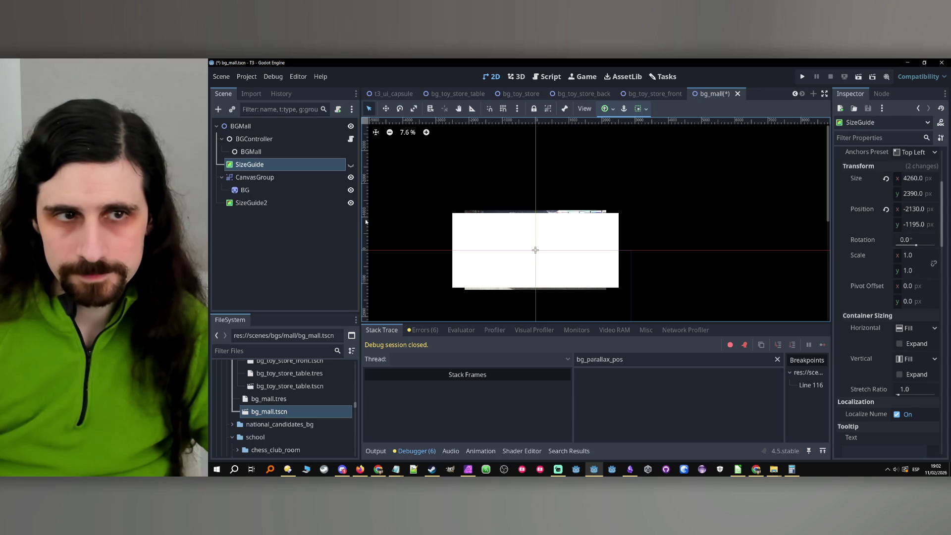
pyautogui.click(245, 190)
pyautogui.scroll(-2, 880, 365)
pyautogui.moveTo(908, 384); pyautogui.dragTo(916, 384)
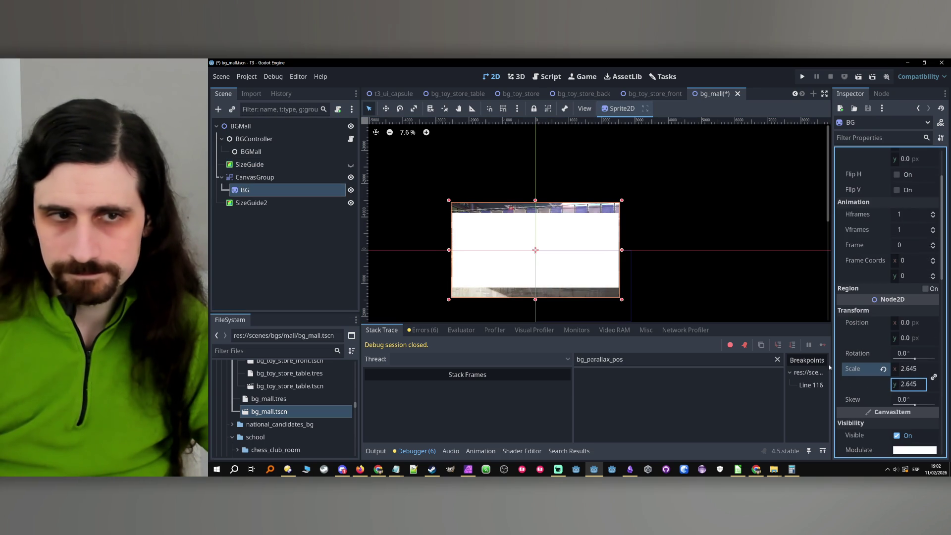
# - Delete SizeGuide2 and save the bg_mall scene
pyautogui.click(276, 203)
pyautogui.press('Delete')
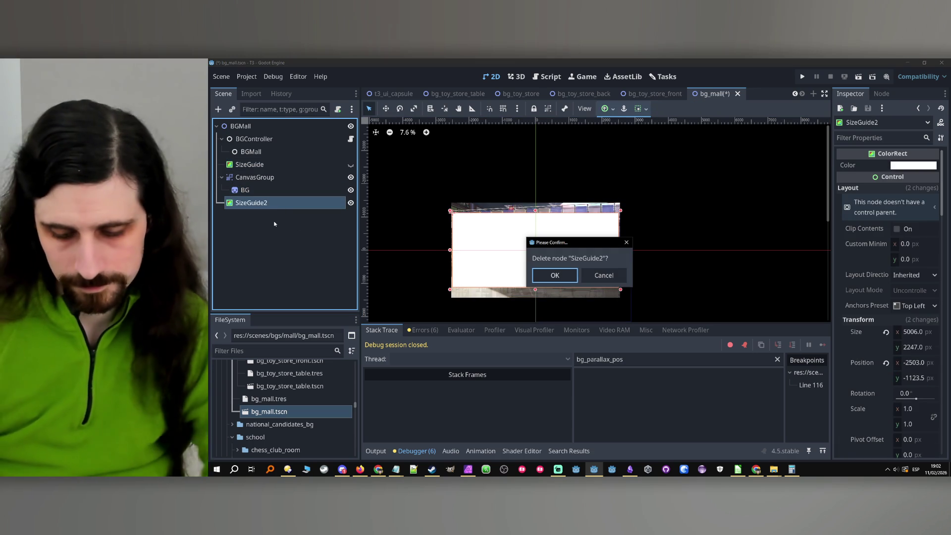
pyautogui.press('Return')
pyautogui.hotkey('ctrl', 's')
# - Collapse the toy_store and mall folders in the FileSystem panel
pyautogui.scroll(-8, 304, 403)
pyautogui.scroll(5, 300, 398)
pyautogui.scroll(6, 300, 395)
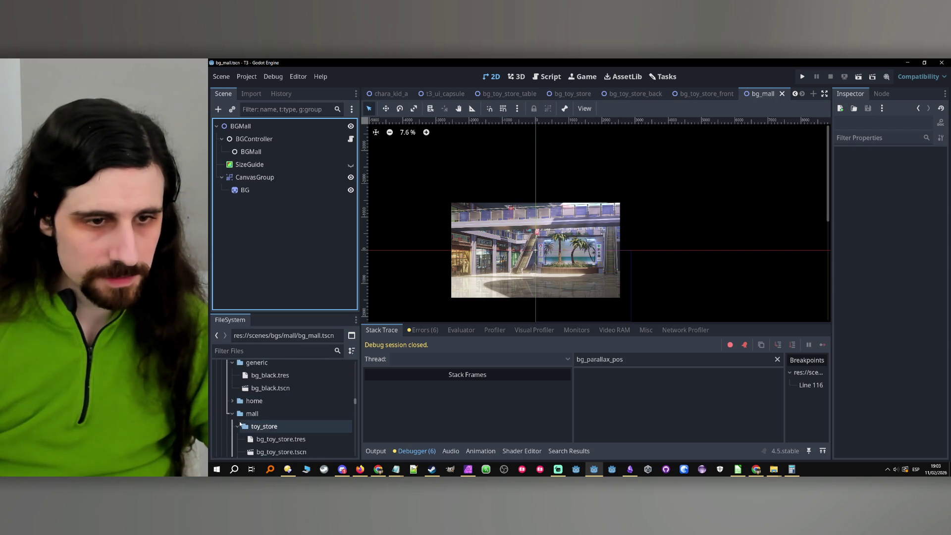
pyautogui.click(243, 427)
pyautogui.click(232, 413)
# - Paste the size guide into bg_your_room and delete the leftover SizeGuide from bg_mall
pyautogui.doubleClick(263, 425)
pyautogui.hotkey('ctrl', 'v')
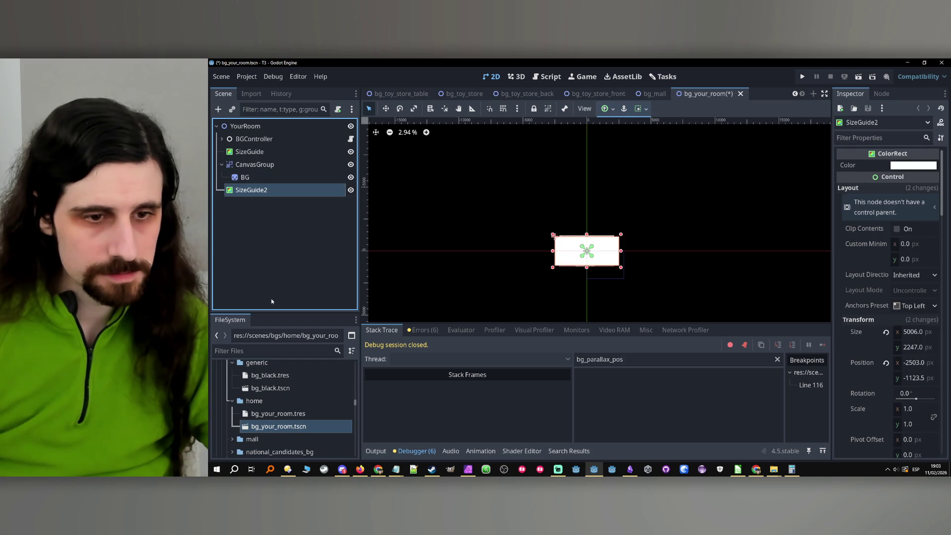
pyautogui.click(653, 93)
pyautogui.click(251, 165)
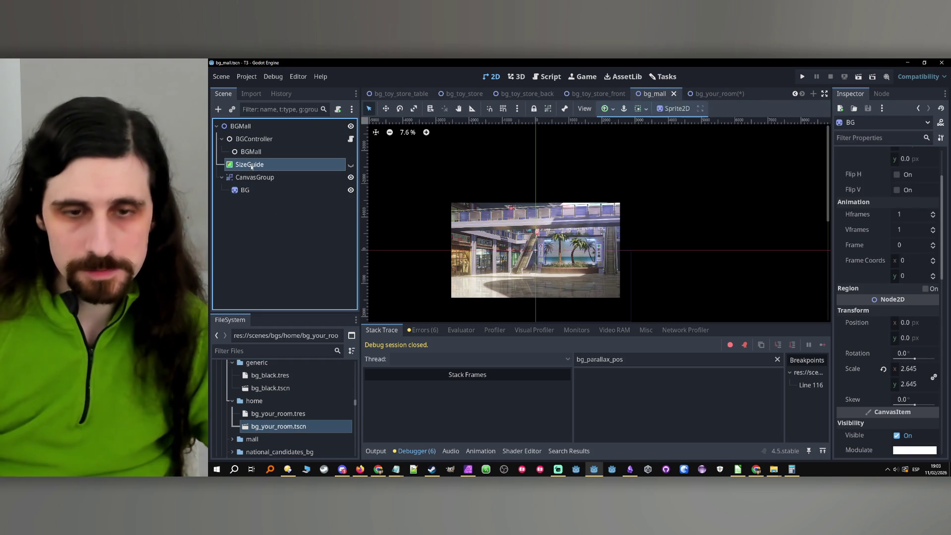
pyautogui.press('Delete')
pyautogui.press('Return')
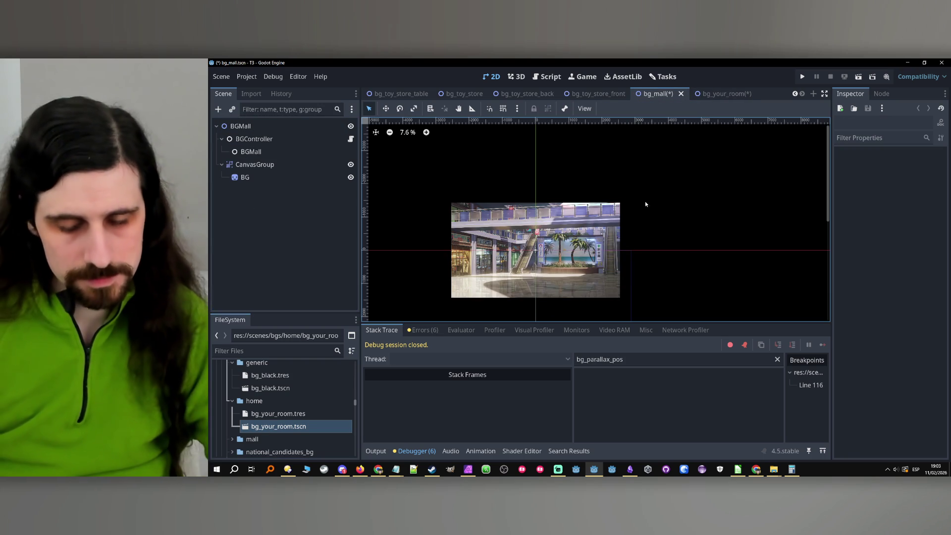
# - Scale the your_room BG sprite to 2.42 and save
pyautogui.click(723, 94)
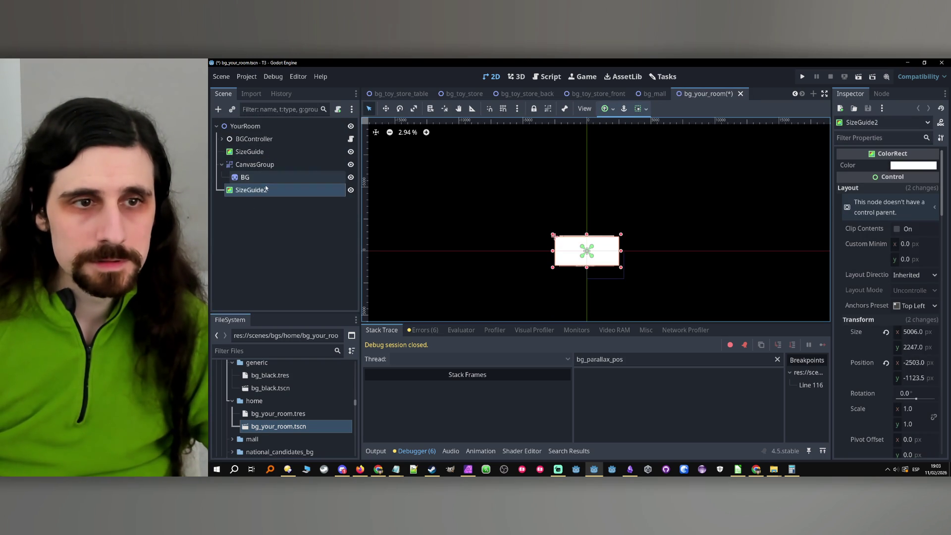
pyautogui.click(267, 177)
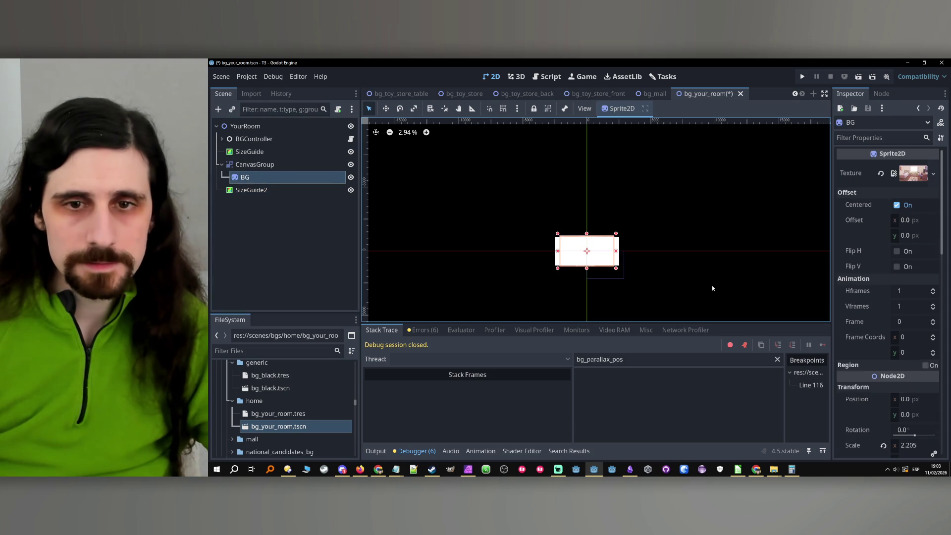
pyautogui.scroll(-5, 892, 322)
pyautogui.moveTo(896, 347); pyautogui.dragTo(911, 347)
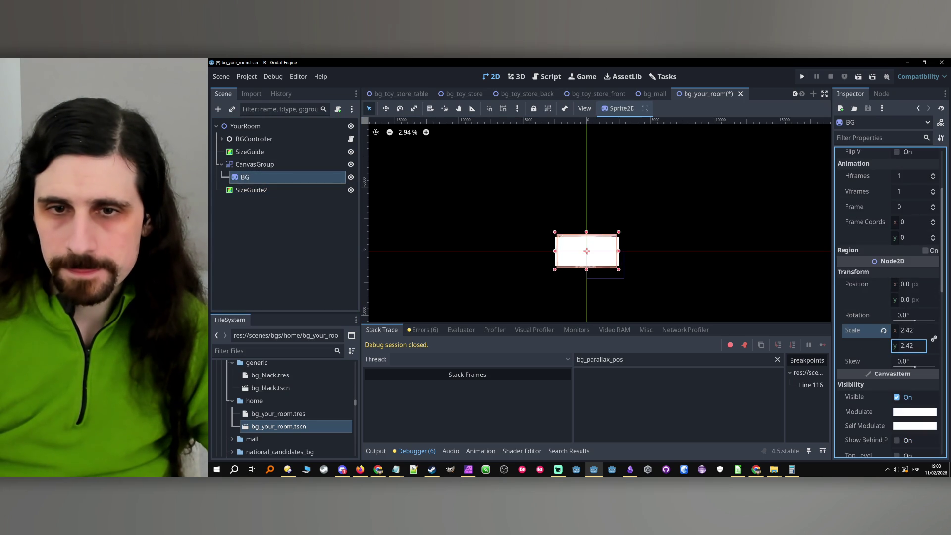
pyautogui.click(319, 259)
pyautogui.hotkey('ctrl', 's')
# - Delete SizeGuide2 and SizeGuide, then save bg_your_room again
pyautogui.click(243, 188)
pyautogui.press('Delete')
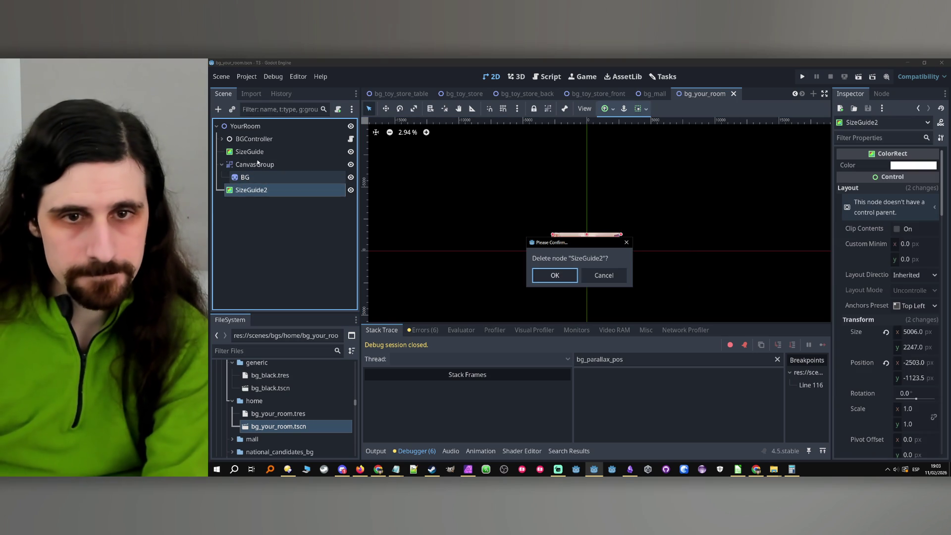
pyautogui.press('Return')
pyautogui.click(257, 152)
pyautogui.press('Delete')
pyautogui.press('Return')
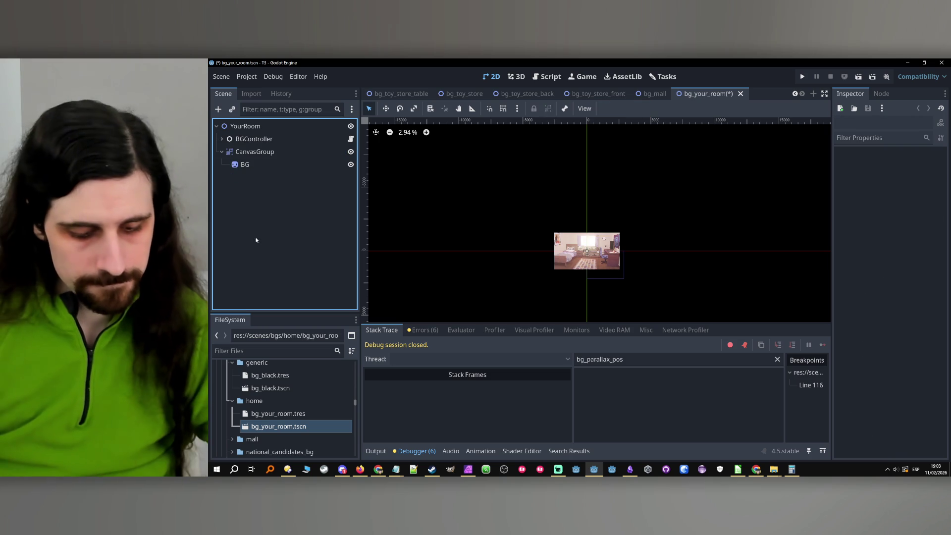
pyautogui.hotkey('ctrl', 's')
pyautogui.scroll(-5, 292, 425)
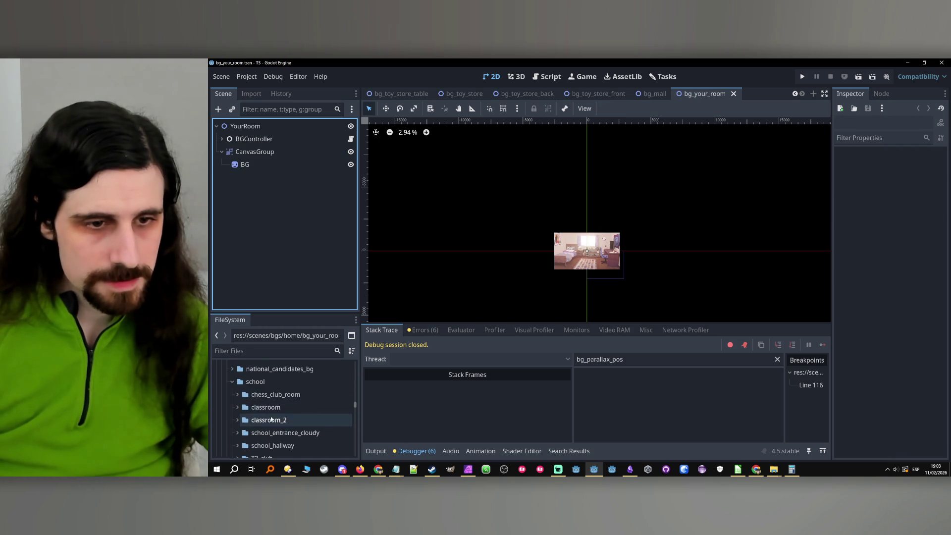
# - Open bg_tram_stop.tscn from the street folder and paste the SizeGuide under BGController
pyautogui.click(229, 369)
pyautogui.click(232, 381)
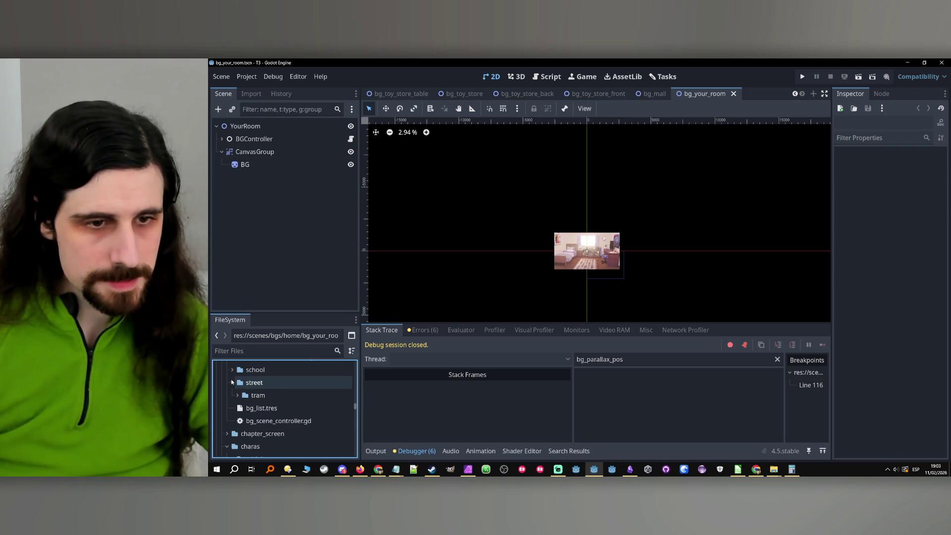
pyautogui.scroll(-1, 265, 423)
pyautogui.doubleClick(268, 411)
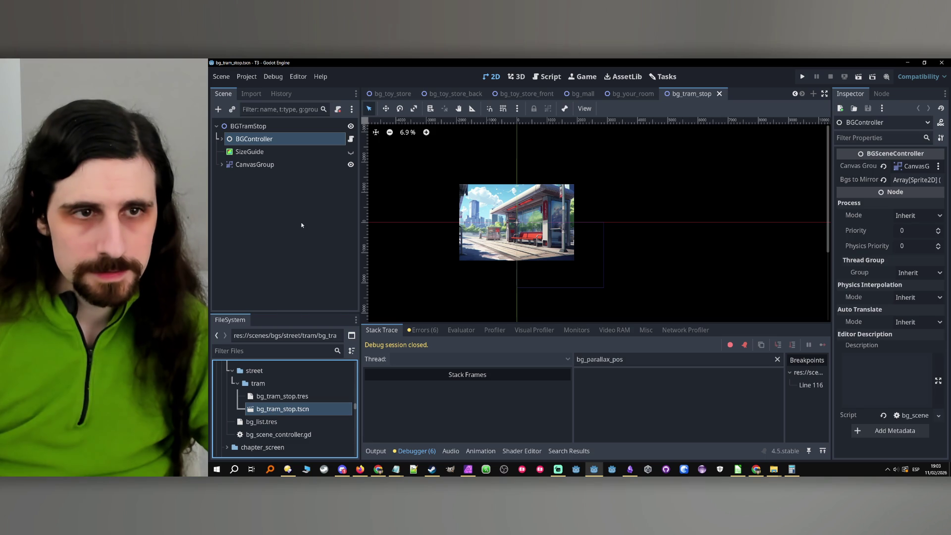
pyautogui.click(285, 208)
pyautogui.hotkey('ctrl', 'v')
# - Enlarge the tram stop BG sprite to scale 6.835
pyautogui.click(273, 165)
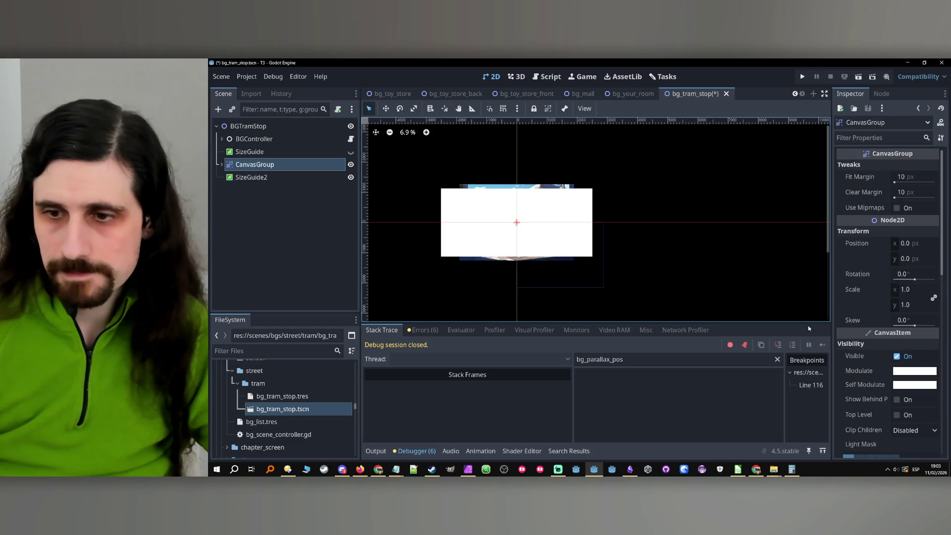
pyautogui.click(221, 165)
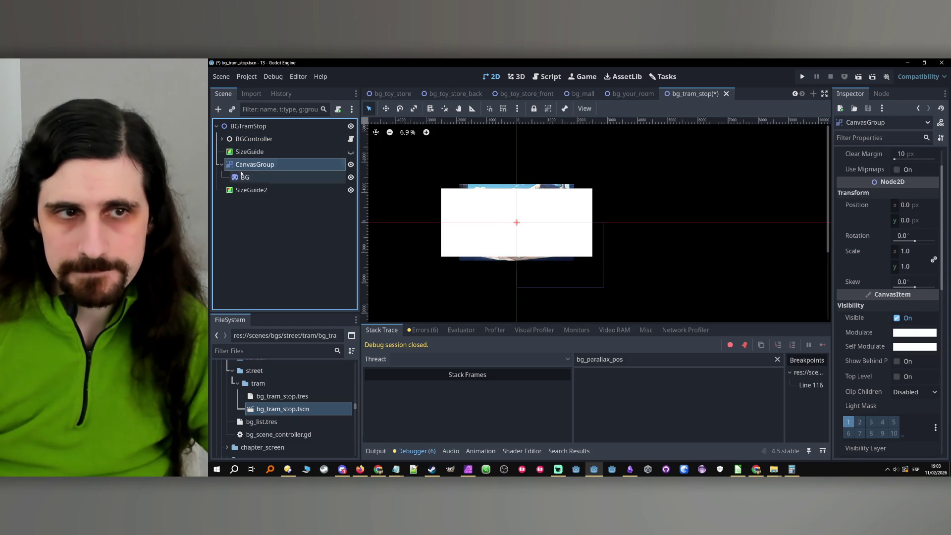
pyautogui.click(244, 177)
pyautogui.scroll(-3, 887, 322)
pyautogui.moveTo(909, 384)
pyautogui.mouseDown()
pyautogui.moveTo(936, 384)
pyautogui.moveTo(923, 384)
pyautogui.mouseUp()
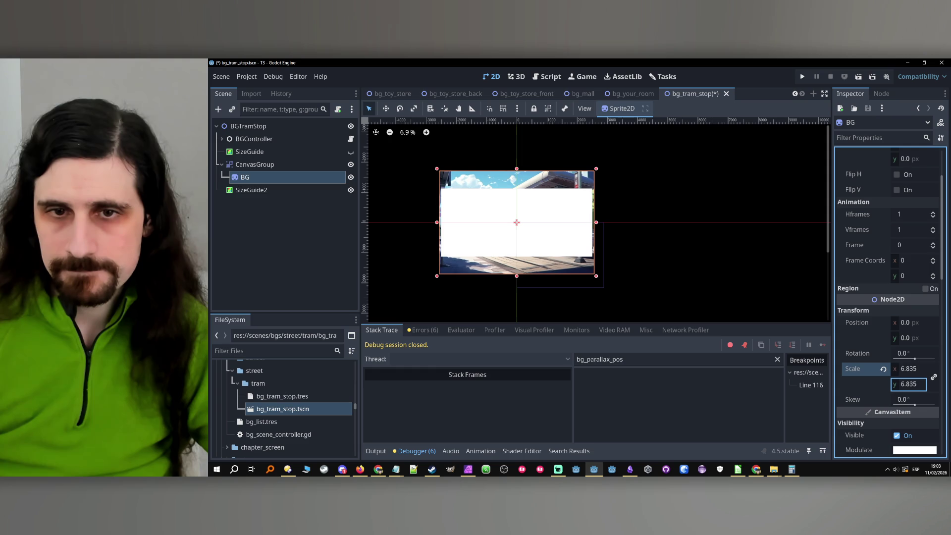
# - Delete both the SizeGuide2 and SizeGuide nodes
pyautogui.click(268, 190)
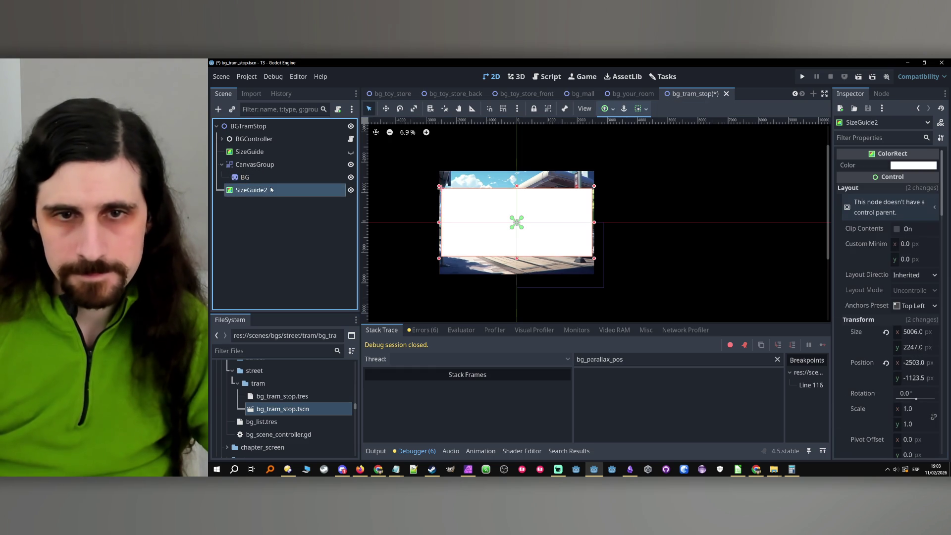
pyautogui.press('Delete')
pyautogui.press('Return')
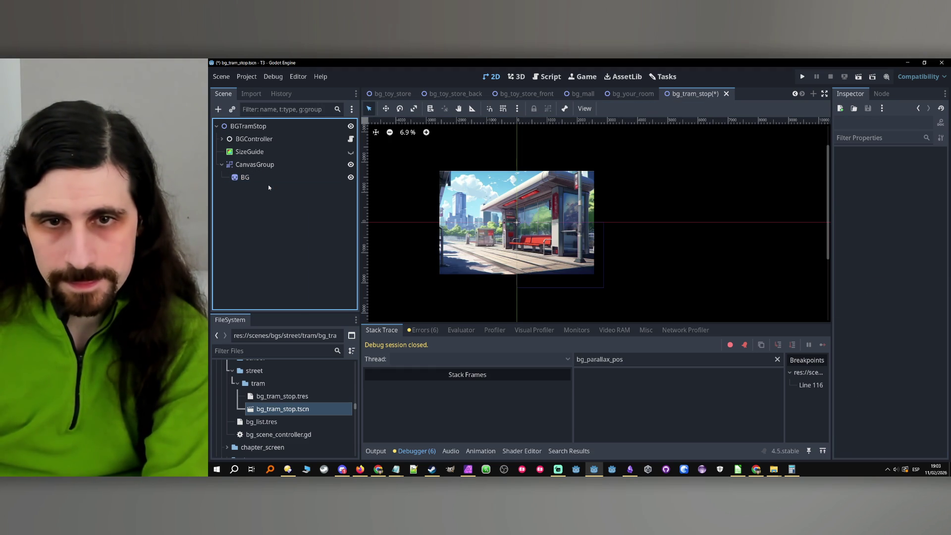
pyautogui.click(251, 152)
pyautogui.press('Delete')
pyautogui.press('Return')
# - Shift the BG sprite up to y -507.86 and save the scene
pyautogui.click(251, 167)
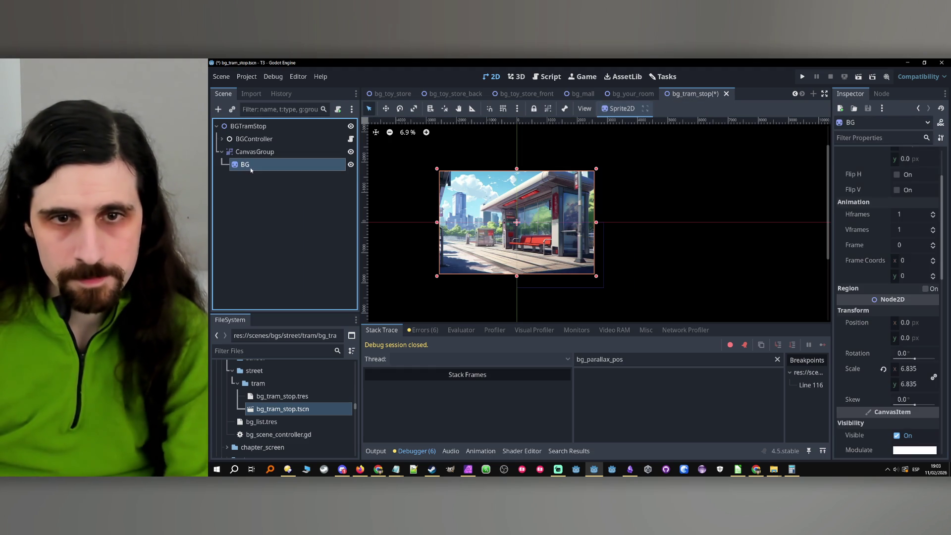
pyautogui.moveTo(897, 343); pyautogui.dragTo(817, 343)
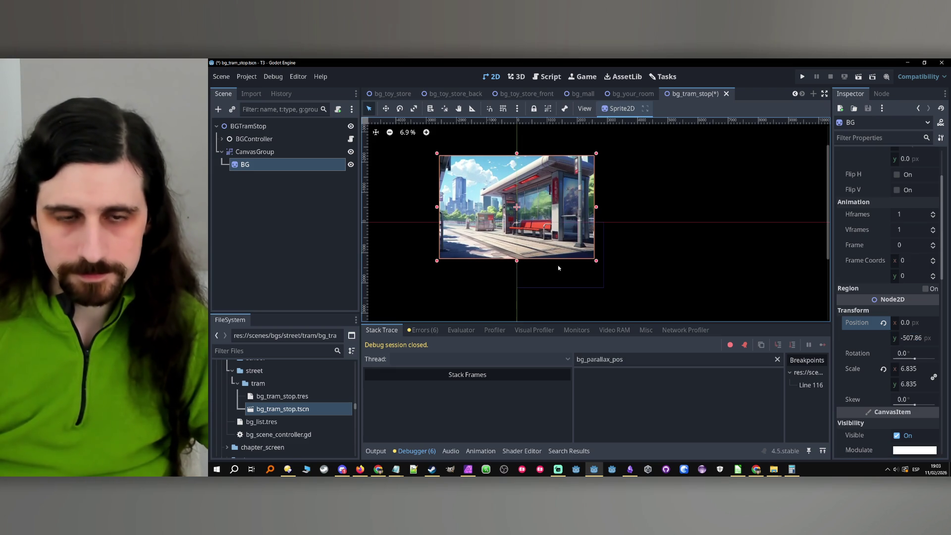
pyautogui.click(251, 237)
pyautogui.hotkey('ctrl', 's')
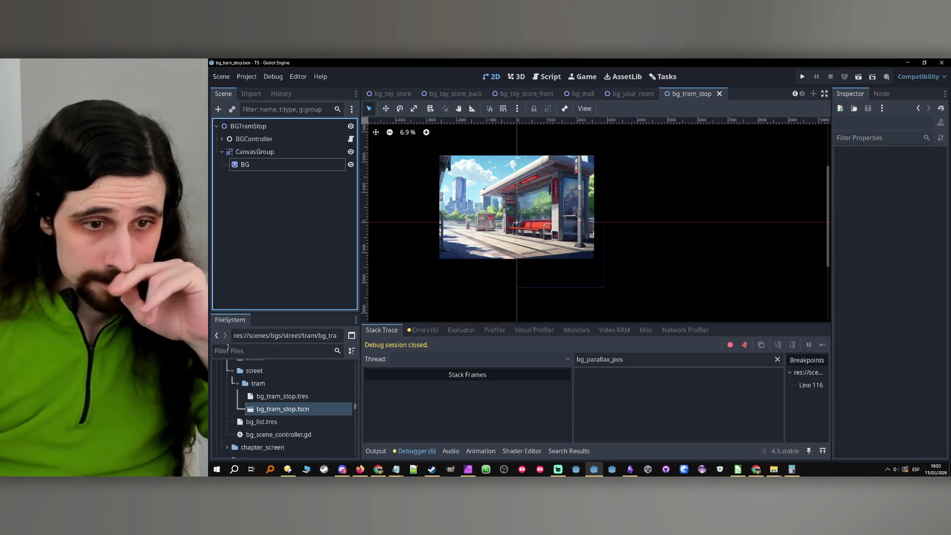
# - Filter the FileSystem for 'white' and rename white.png to bg_white.png
pyautogui.scroll(-6, 268, 439)
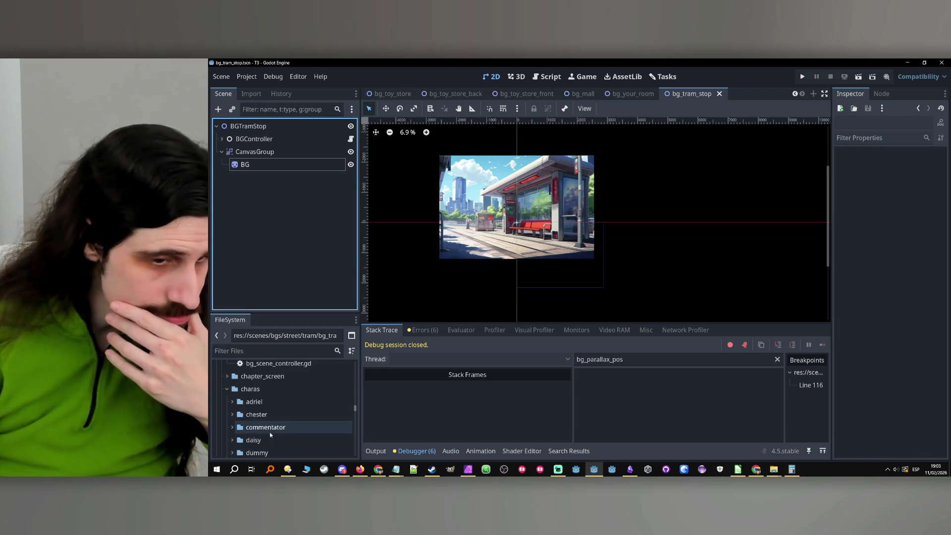
pyautogui.scroll(10, 269, 432)
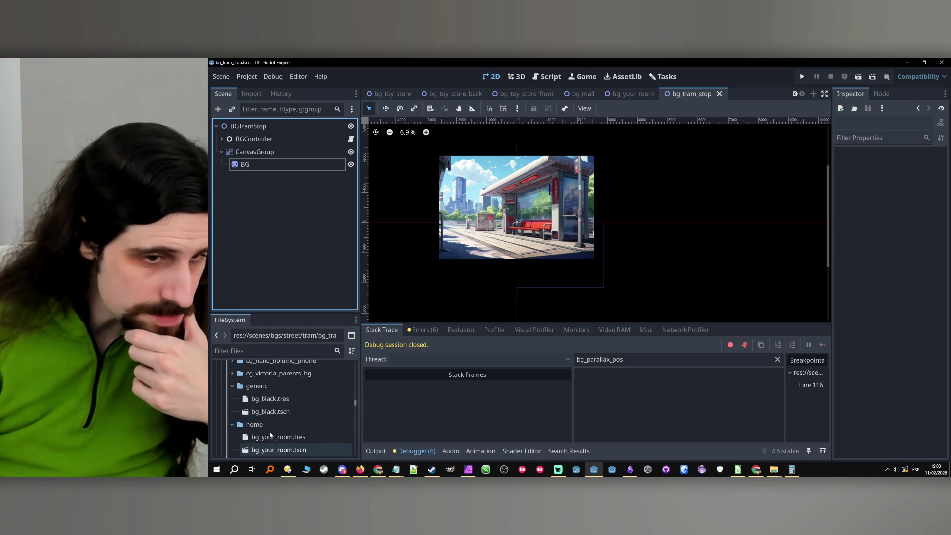
pyautogui.click(283, 349)
pyautogui.write('white')
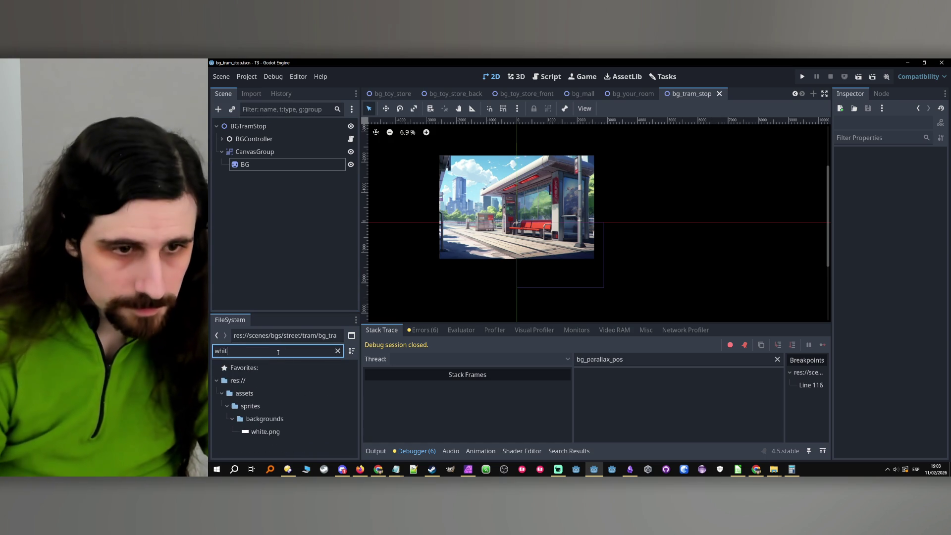
pyautogui.rightClick(239, 434)
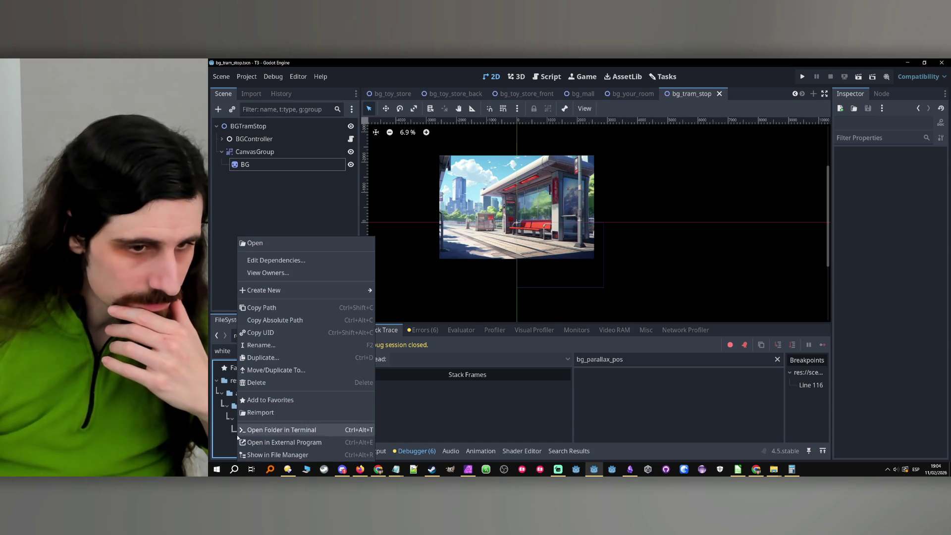
pyautogui.click(216, 438)
pyautogui.rightClick(268, 432)
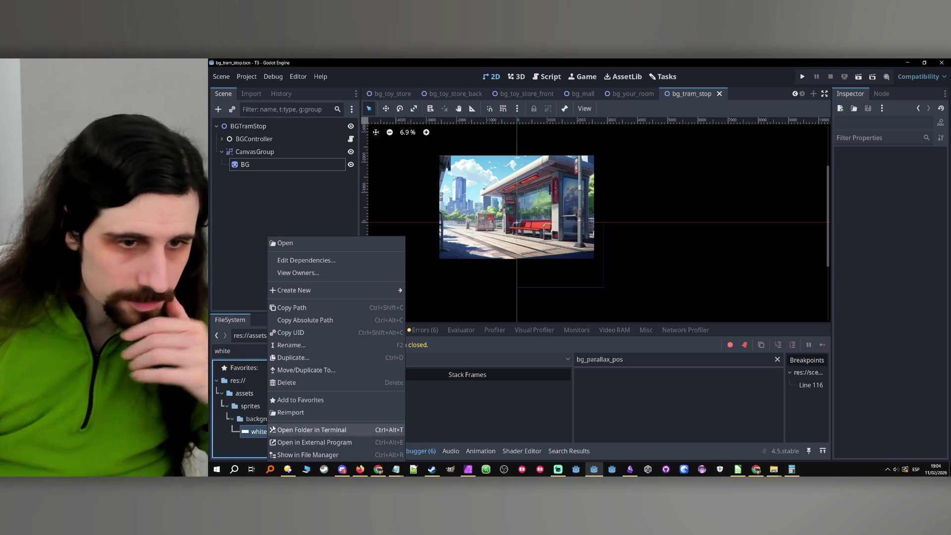
pyautogui.click(292, 345)
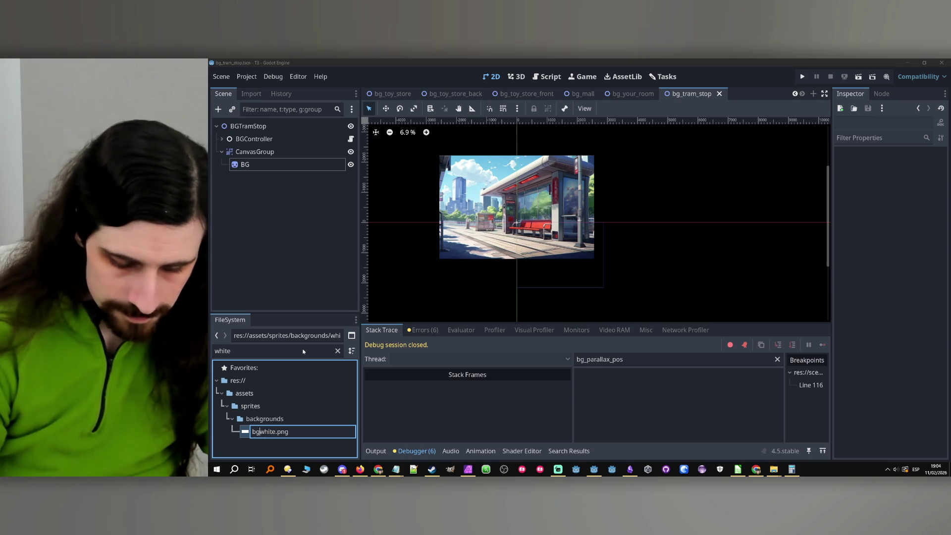
pyautogui.press('Left')
pyautogui.write('bg_')
pyautogui.press('Return')
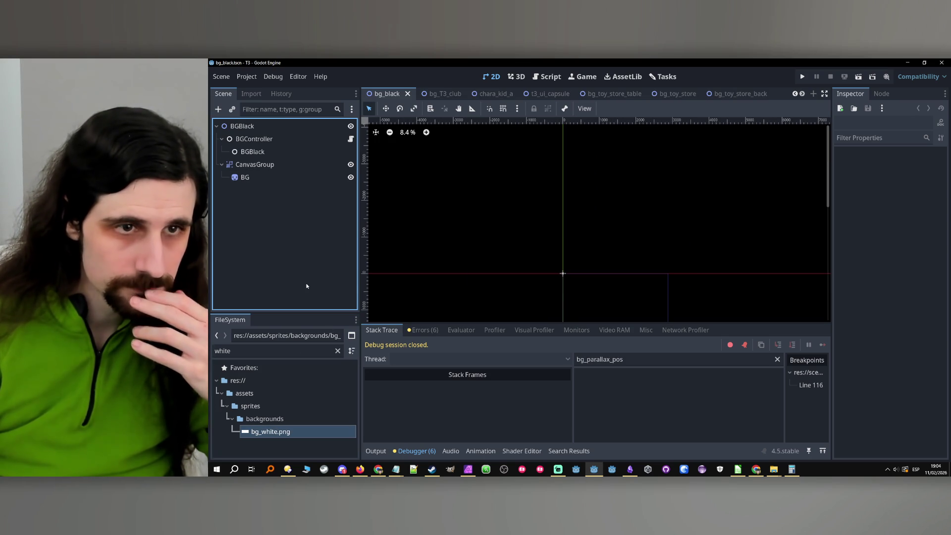
# - Run the game, skip through the tic-tac-toe rounds until Tairon wins, then stop it
pyautogui.click(804, 76)
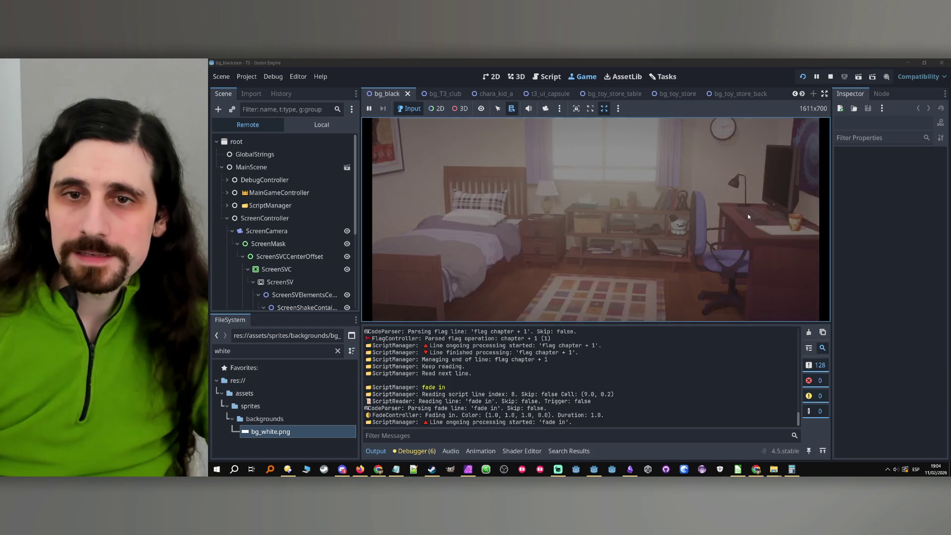
pyautogui.press('ctrl')
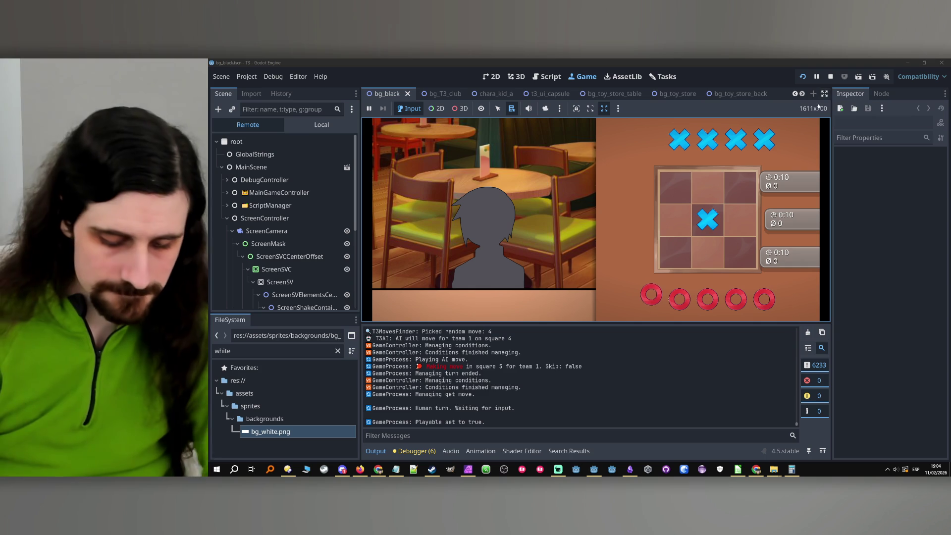
pyautogui.press('ctrl')
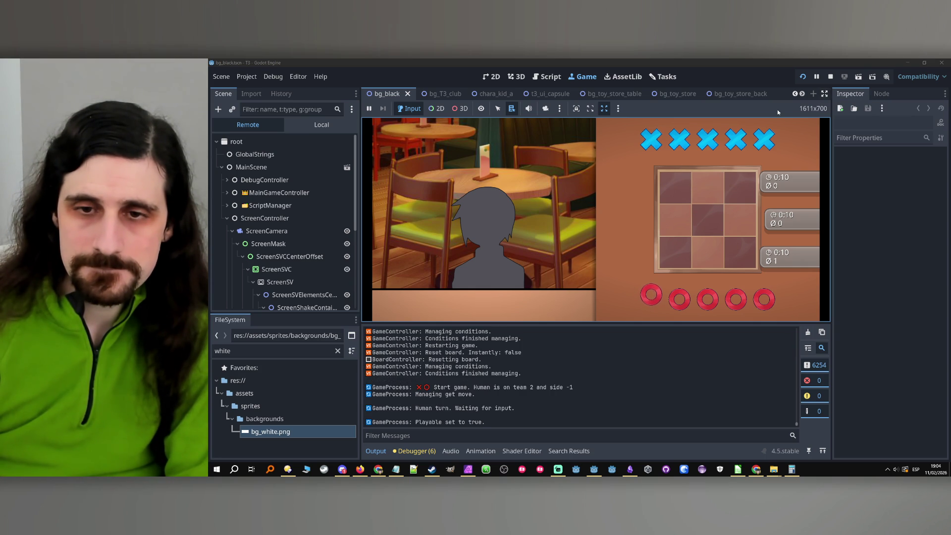
pyautogui.press('ctrl')
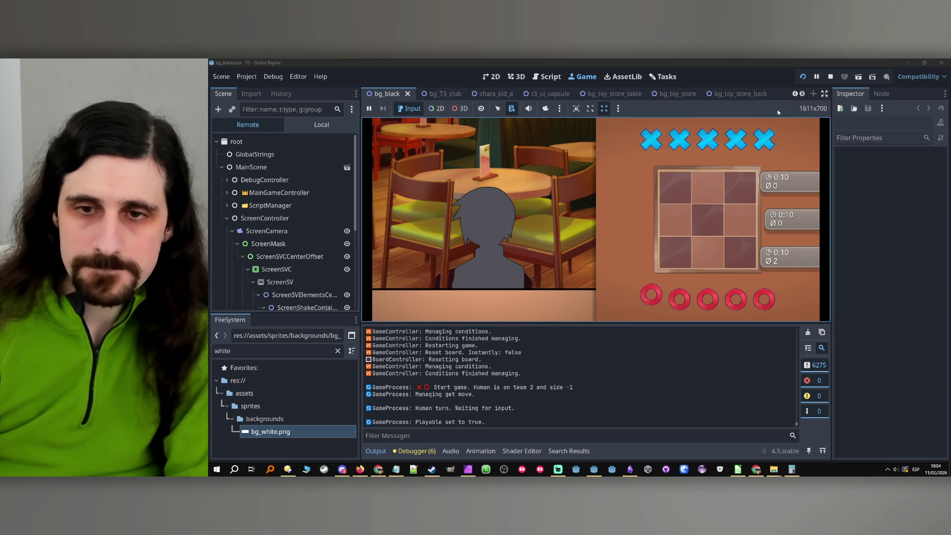
pyautogui.press('ctrl')
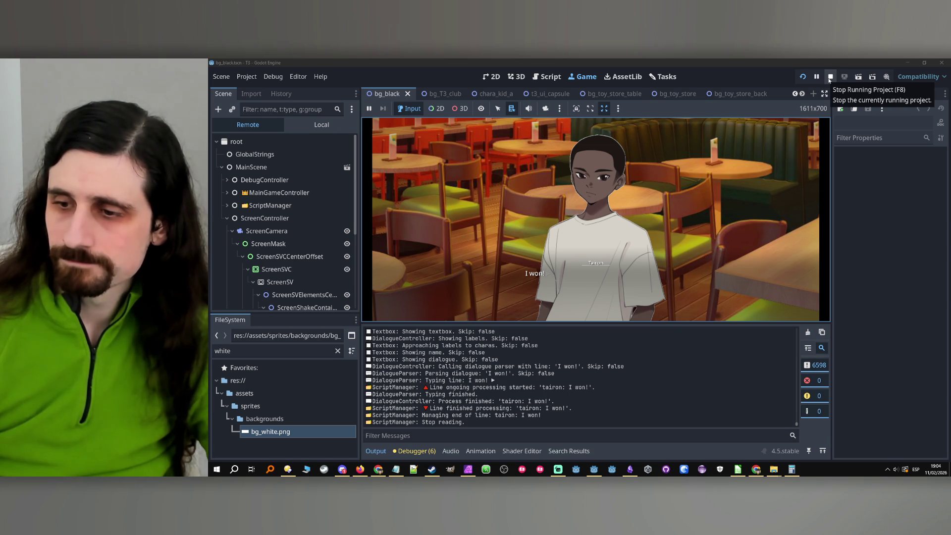
pyautogui.click(830, 80)
# - Switch to main_scene and open the ScriptParser node's script
pyautogui.scroll(5, 444, 95)
pyautogui.click(397, 94)
pyautogui.scroll(-5, 279, 211)
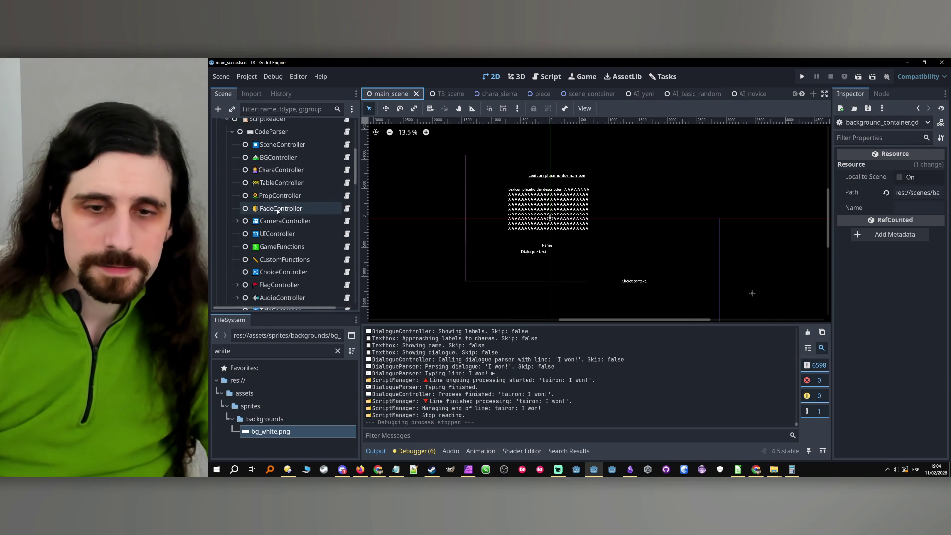
pyautogui.scroll(4, 280, 208)
pyautogui.click(294, 186)
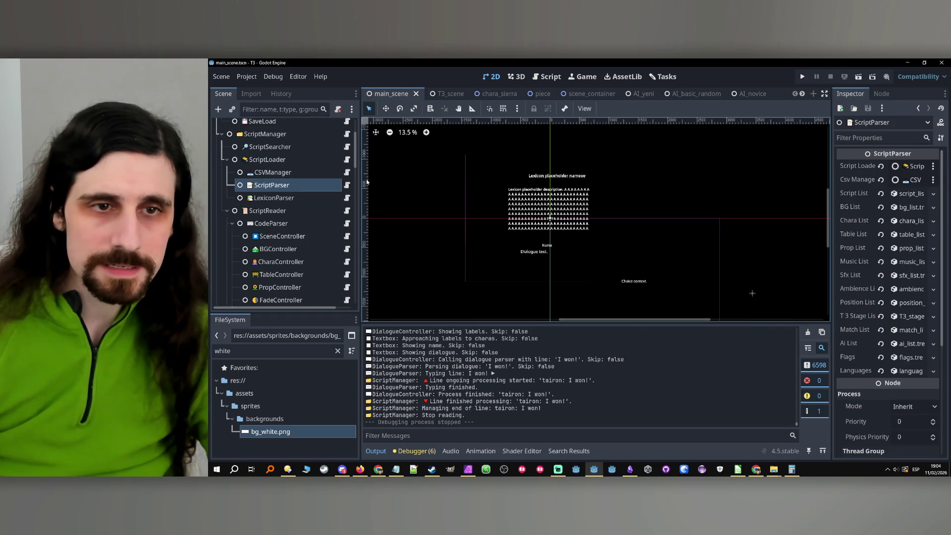
pyautogui.click(347, 186)
pyautogui.scroll(3, 605, 236)
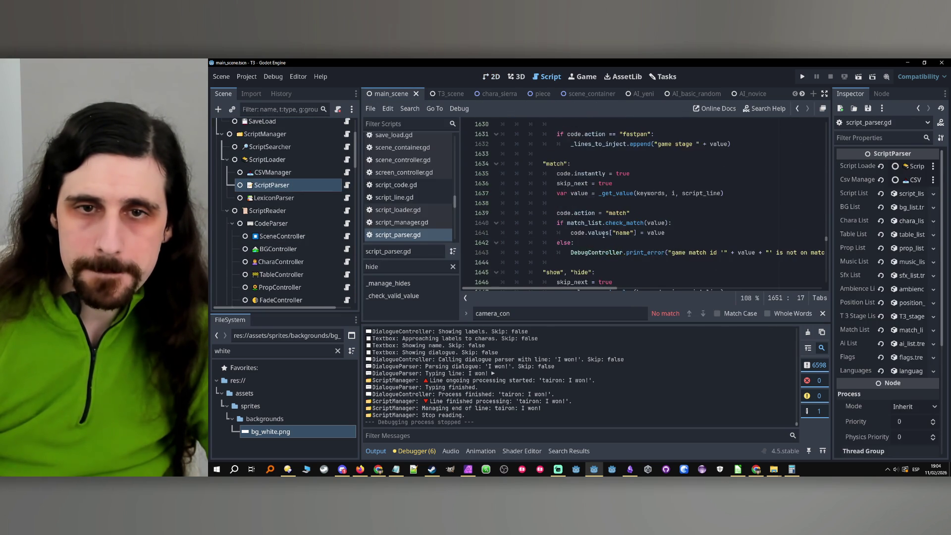
pyautogui.scroll(-7, 600, 233)
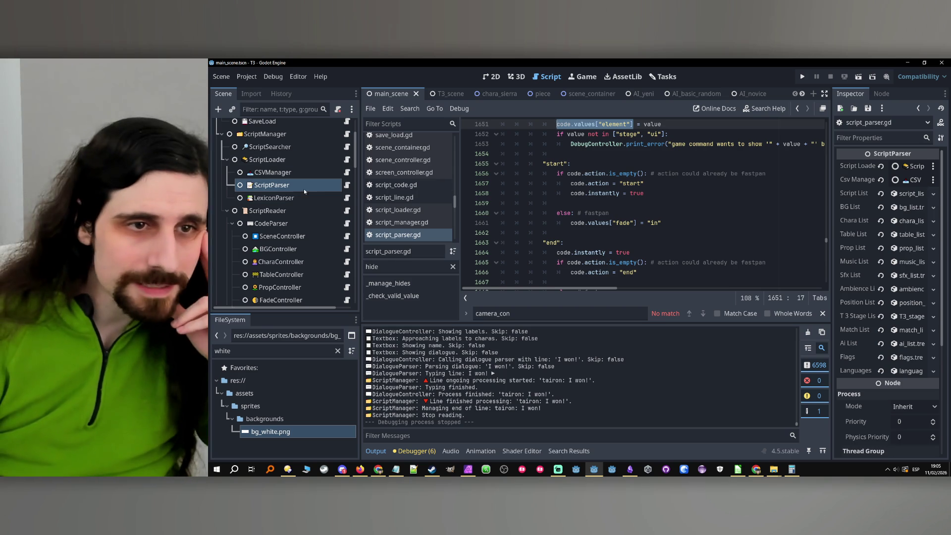
pyautogui.click(547, 311)
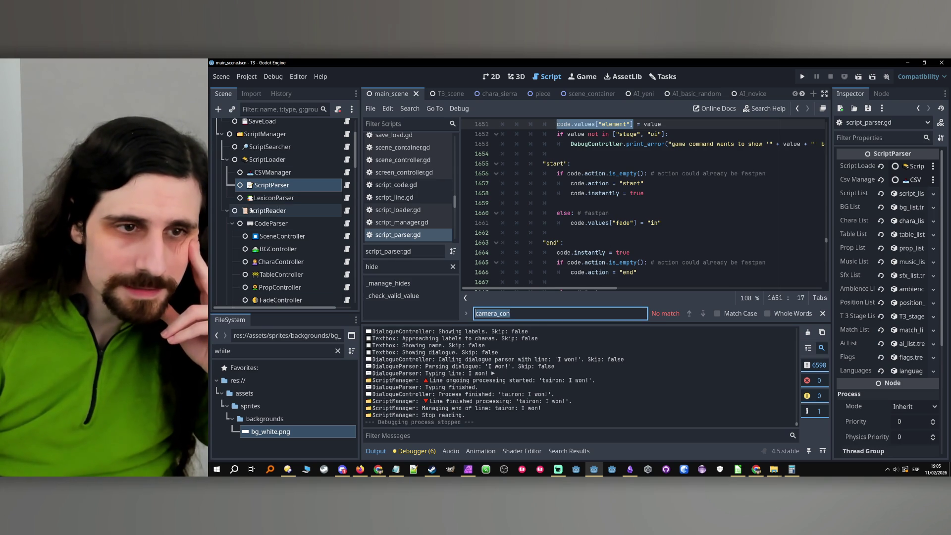
pyautogui.scroll(-4, 299, 239)
# - Open the CameraController script, search for "reset" and jump to _reset_camera
pyautogui.click(290, 221)
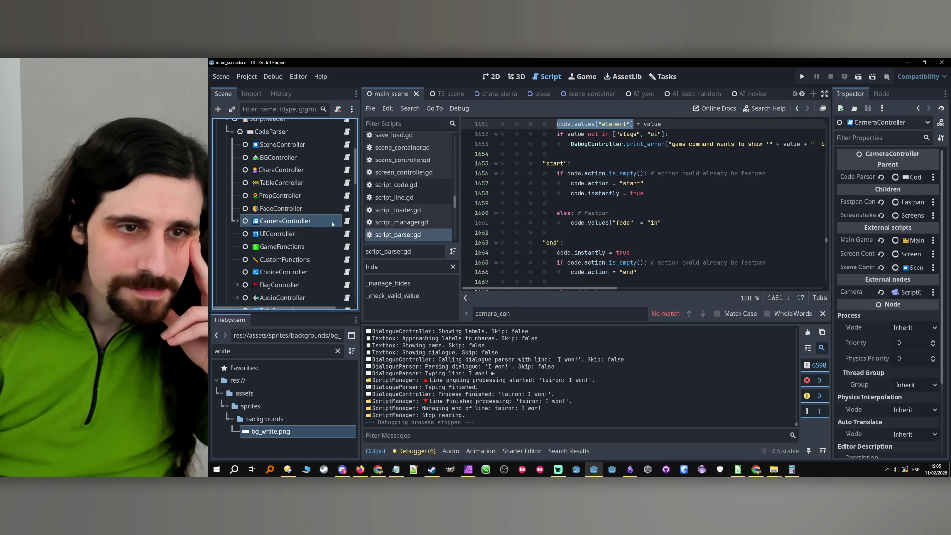
pyautogui.click(347, 221)
pyautogui.hotkey('ctrl', 'f')
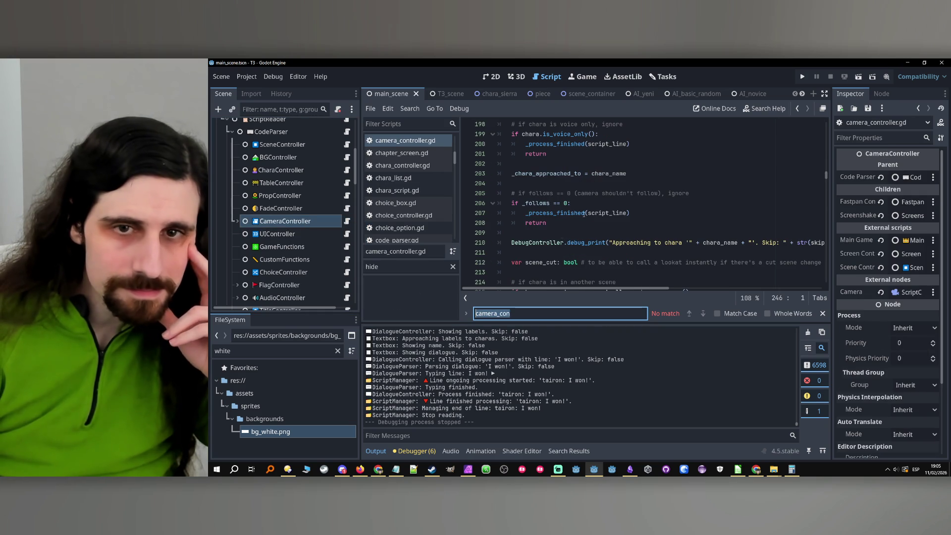
pyautogui.write('"r')
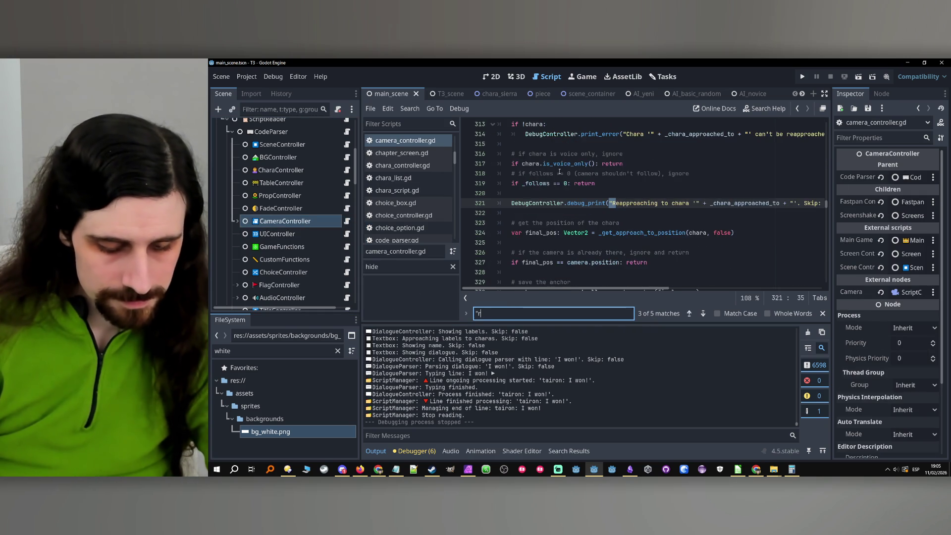
pyautogui.write('eset"')
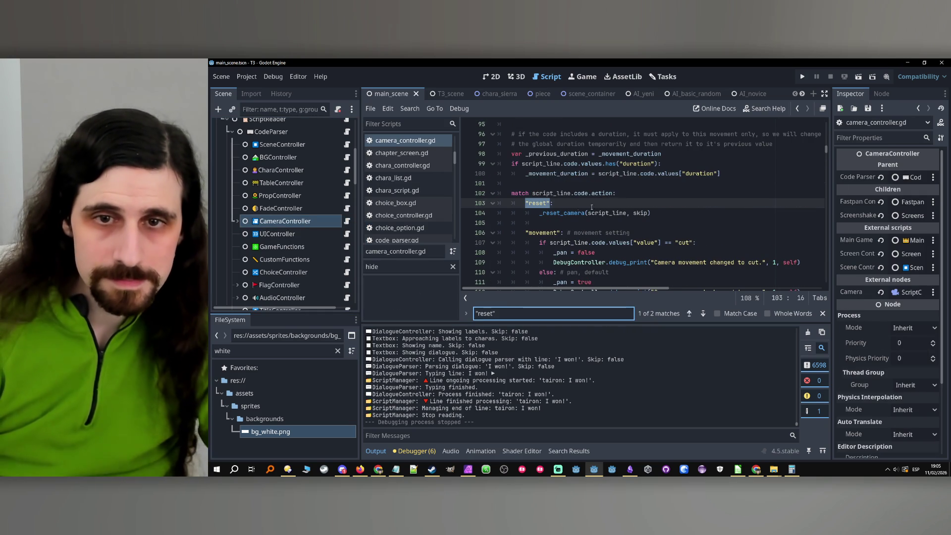
pyautogui.click(573, 213)
pyautogui.keyDown('ctrl'); pyautogui.click(573, 213); pyautogui.keyUp('ctrl')
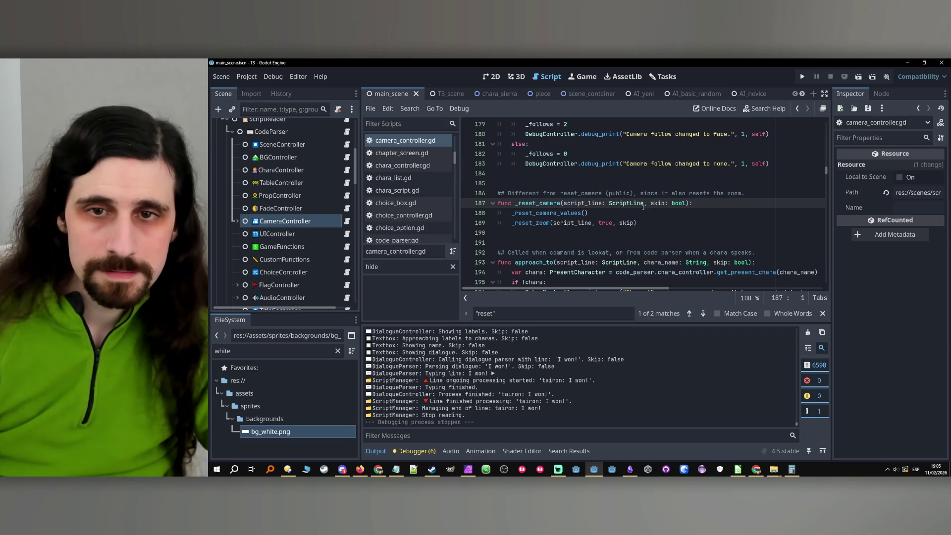
# - Follow the _reset_camera_values call to its definition and read through it
pyautogui.click(660, 214)
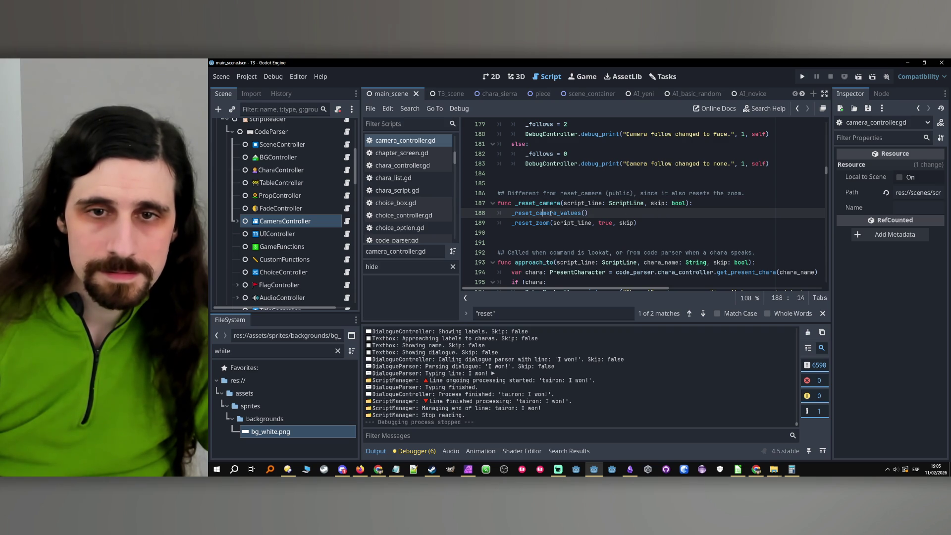
pyautogui.click(541, 223)
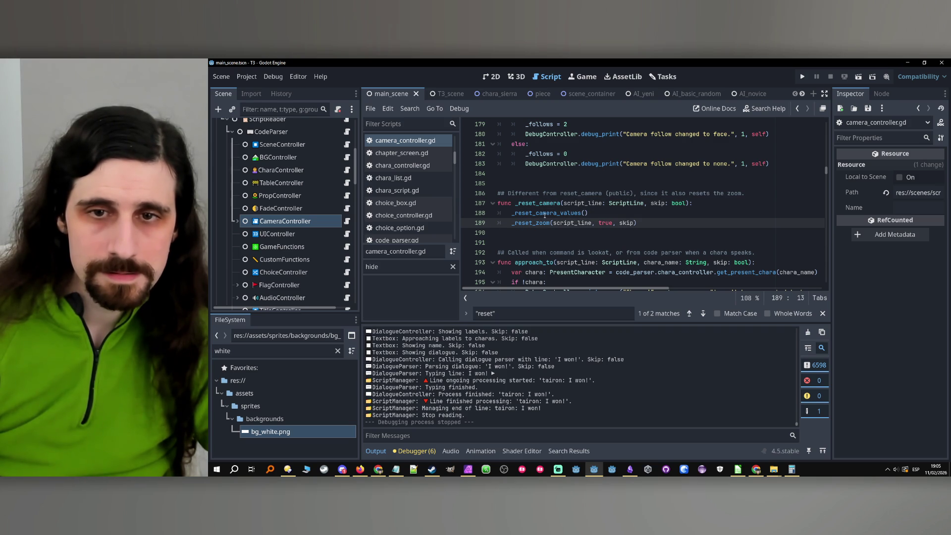
pyautogui.click(544, 214)
pyautogui.keyDown('ctrl'); pyautogui.click(544, 213); pyautogui.keyUp('ctrl')
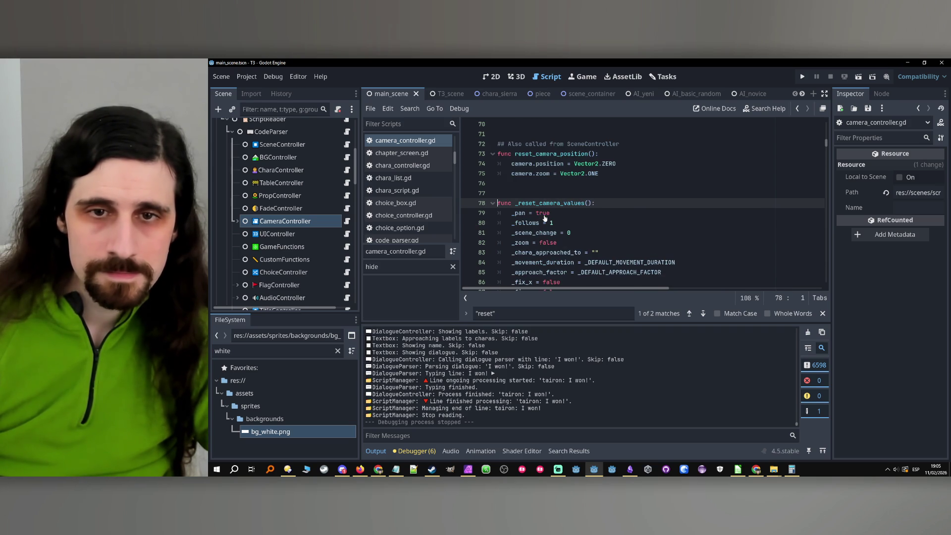
pyautogui.scroll(-1, 633, 214)
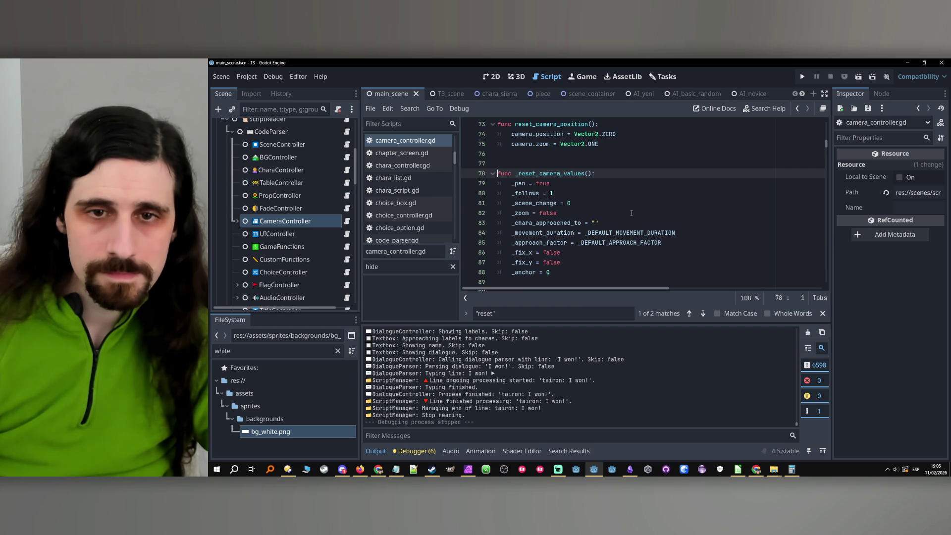
pyautogui.scroll(-1, 632, 213)
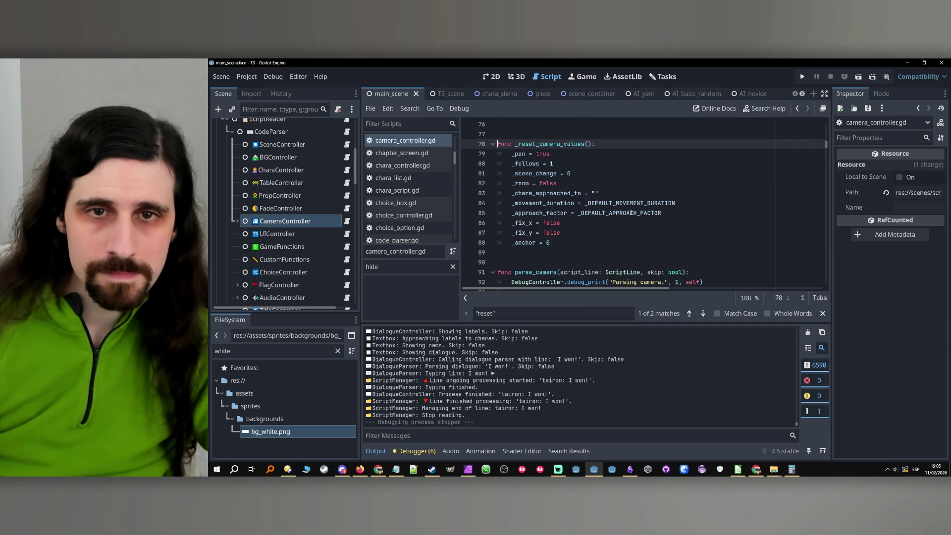
pyautogui.moveTo(631, 213)
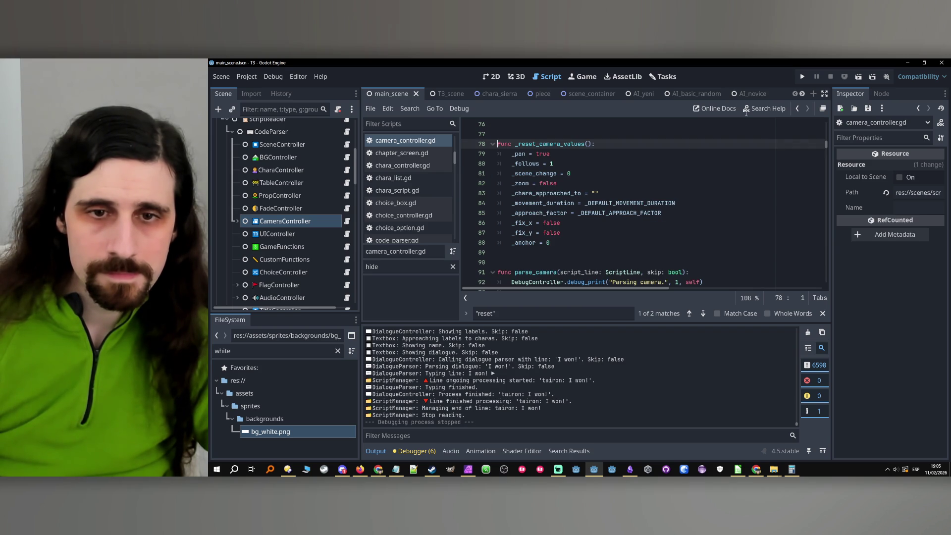
# - Return to _reset_camera and jump to the _reset_zoom definition to inspect its checks
pyautogui.click(797, 110)
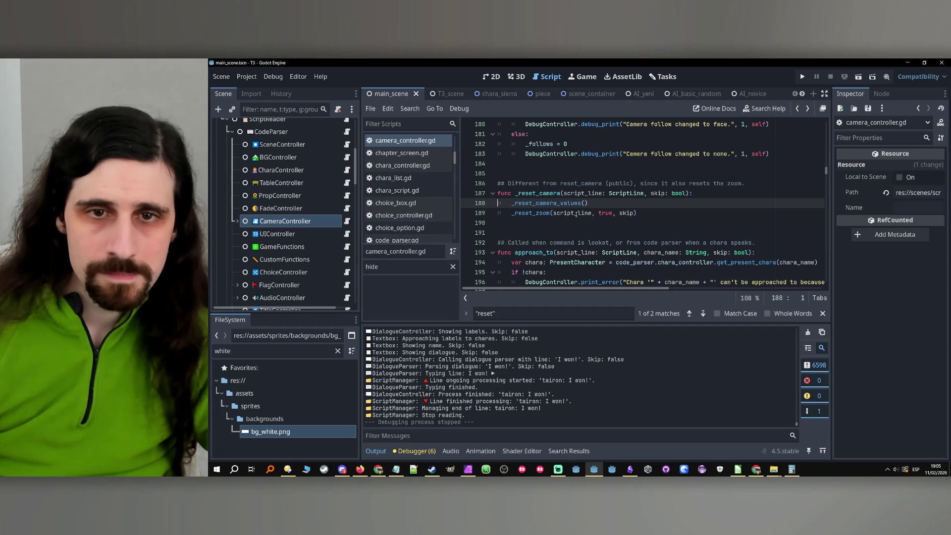
pyautogui.click(540, 213)
pyautogui.keyDown('ctrl'); pyautogui.click(540, 213); pyautogui.keyUp('ctrl')
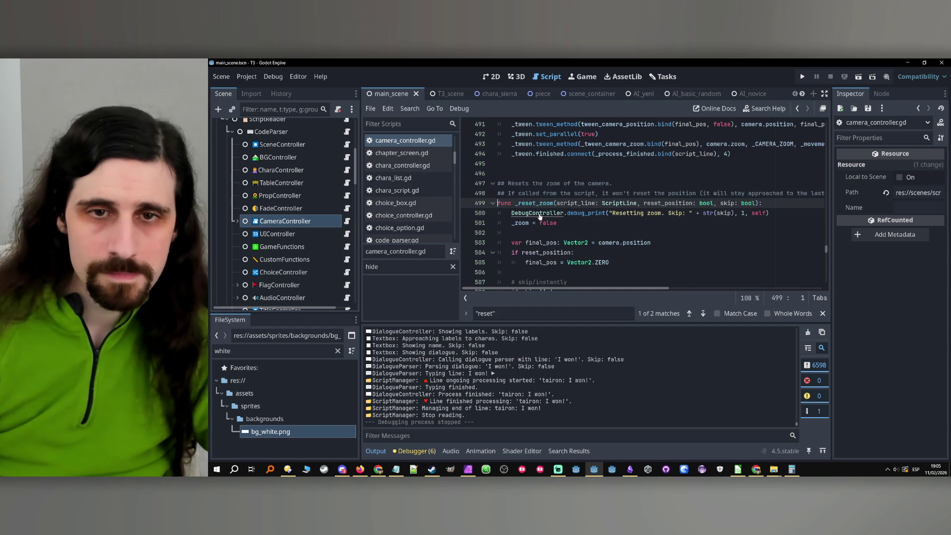
pyautogui.click(629, 264)
pyautogui.scroll(-2, 629, 263)
pyautogui.click(635, 233)
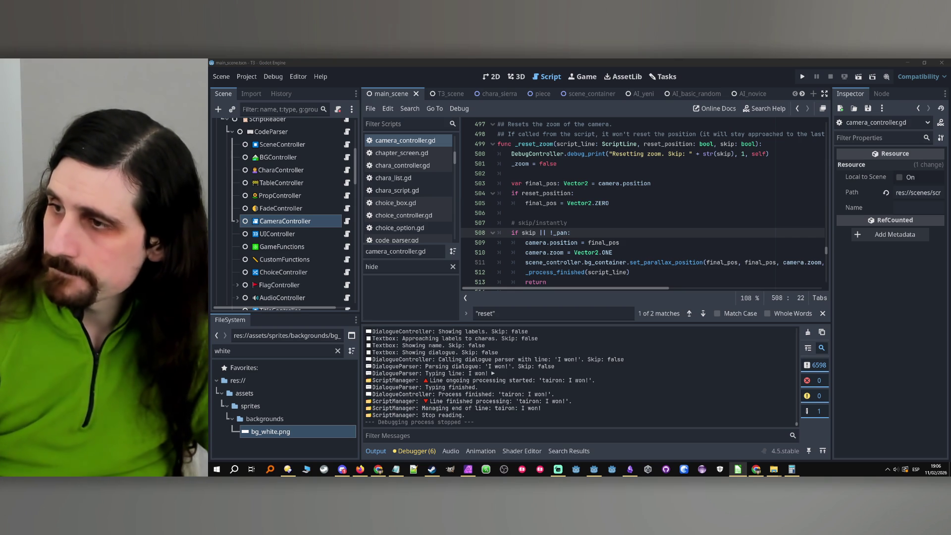
pyautogui.press('XF86AudioLowerVolume')
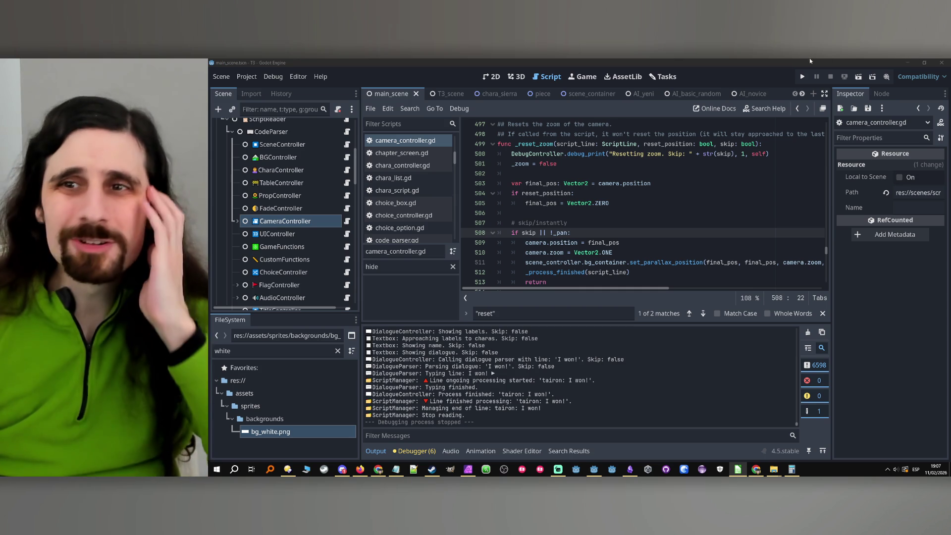
pyautogui.click(804, 76)
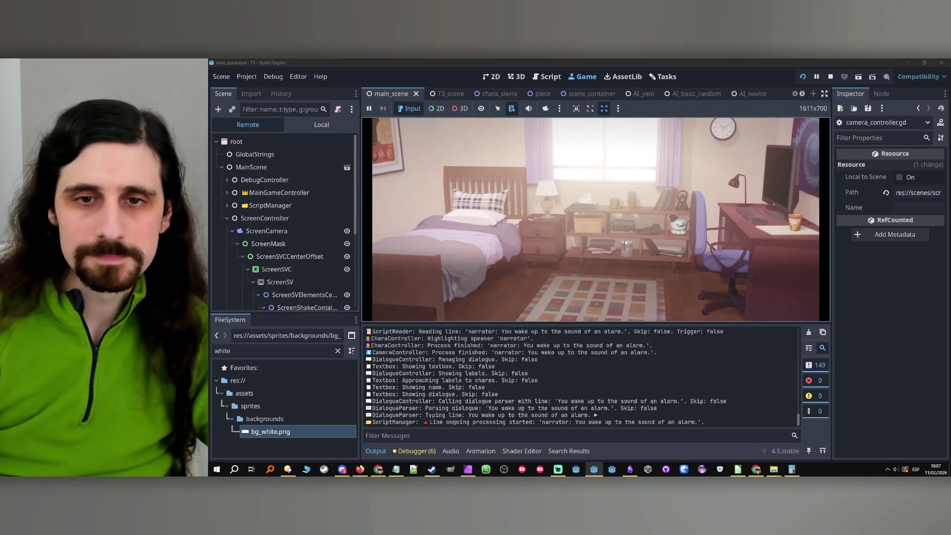
# - Skip the opening dialogue and tic-tac-toe rounds, pick a choice, and stop after Tairon's win
pyautogui.press('space')
pyautogui.press('space')
pyautogui.press('space')
pyautogui.press('space')
pyautogui.press('space')
pyautogui.press('space')
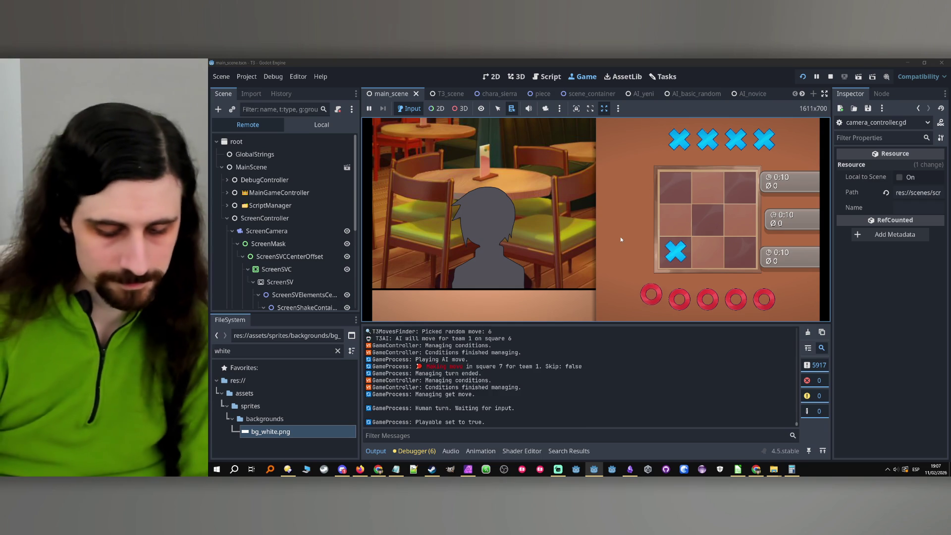
pyautogui.press('space')
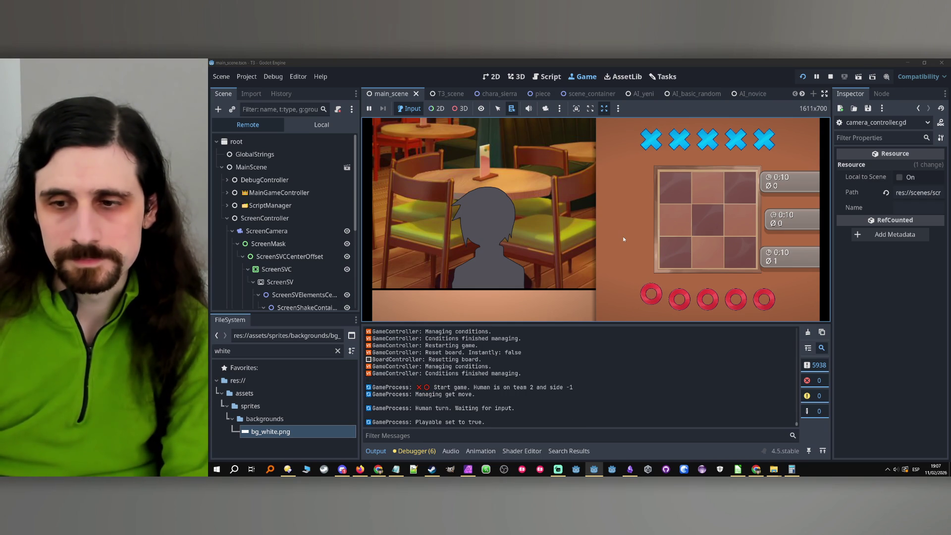
pyautogui.press('space')
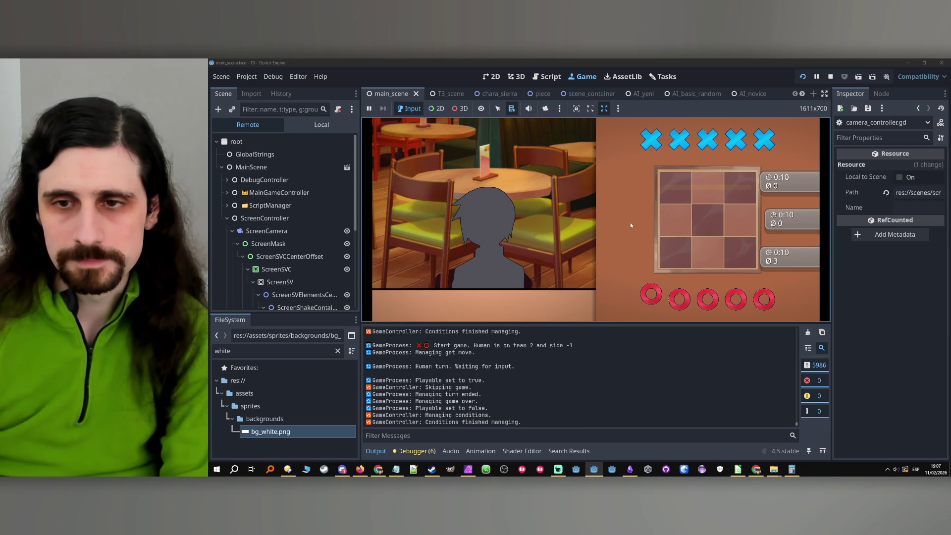
pyautogui.click(588, 239)
pyautogui.click(596, 219)
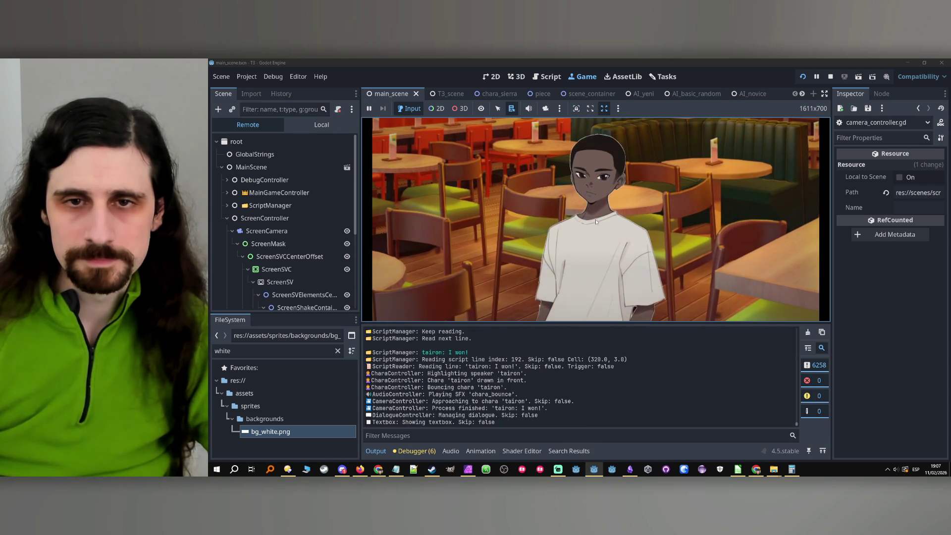
pyautogui.click(835, 77)
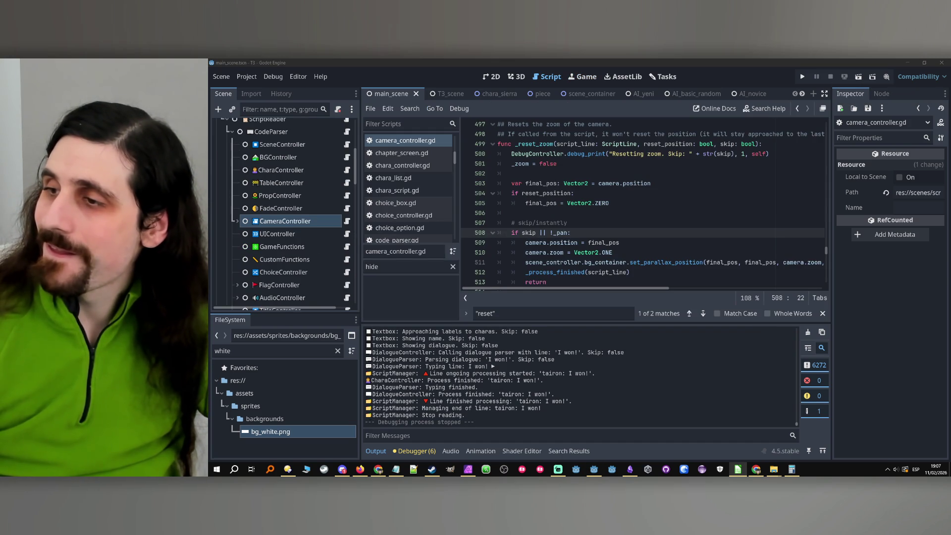
# - Refocus the editor and inspect the ScriptParser node's properties
pyautogui.click(345, 222)
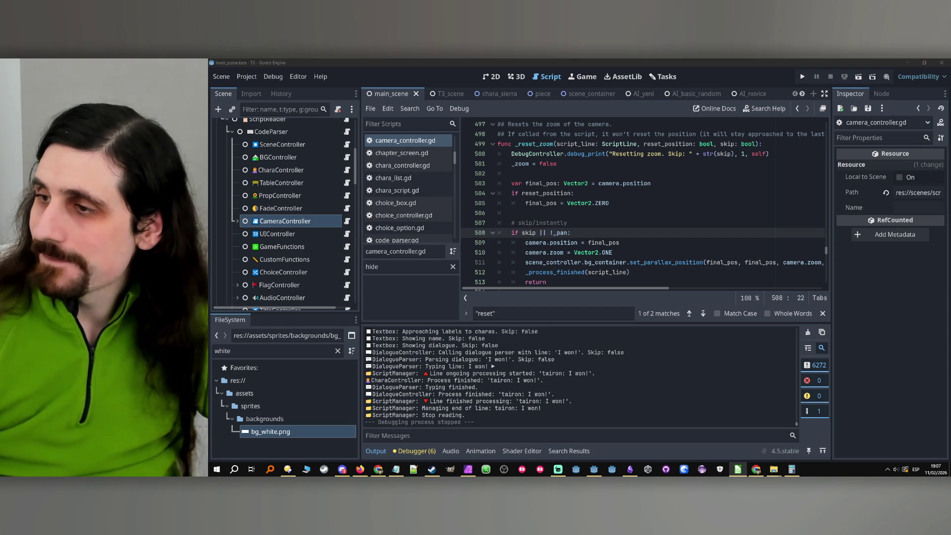
pyautogui.click(347, 221)
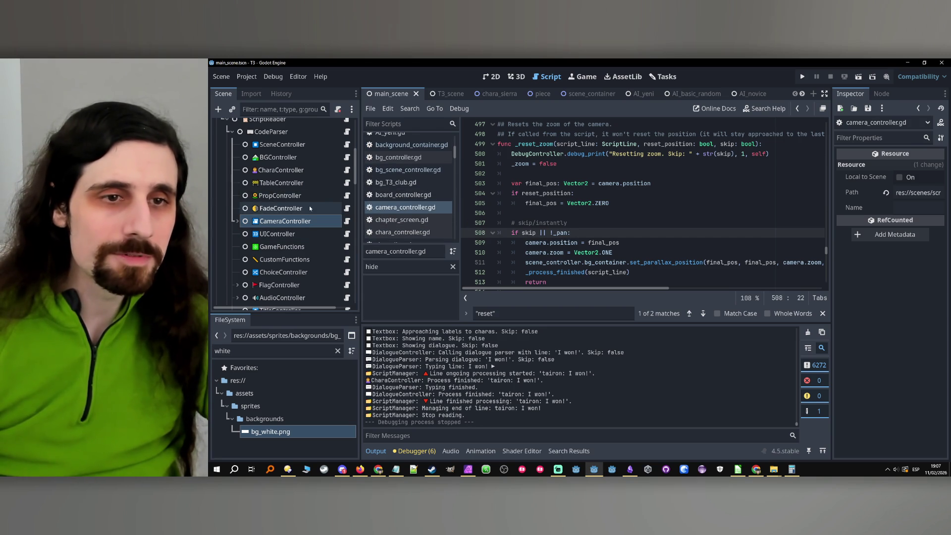
pyautogui.scroll(5, 308, 203)
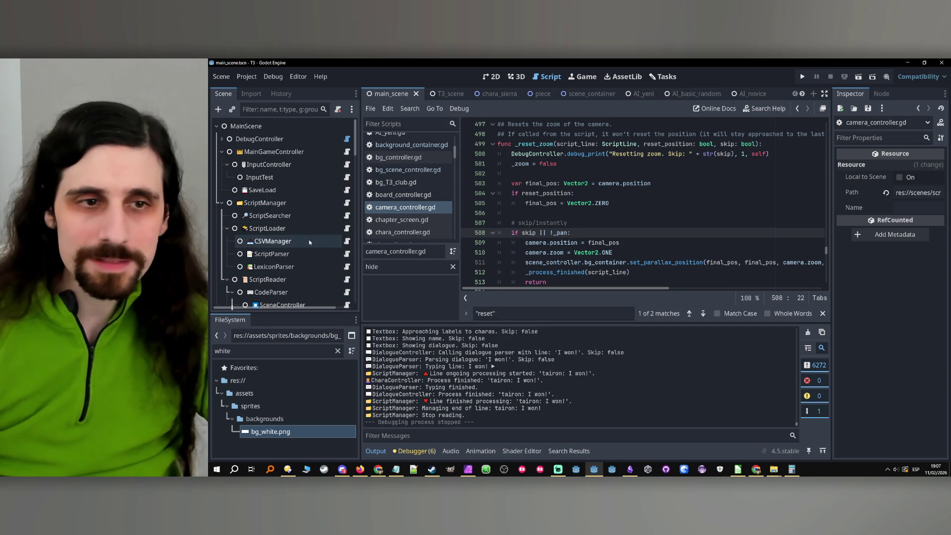
pyautogui.click(293, 253)
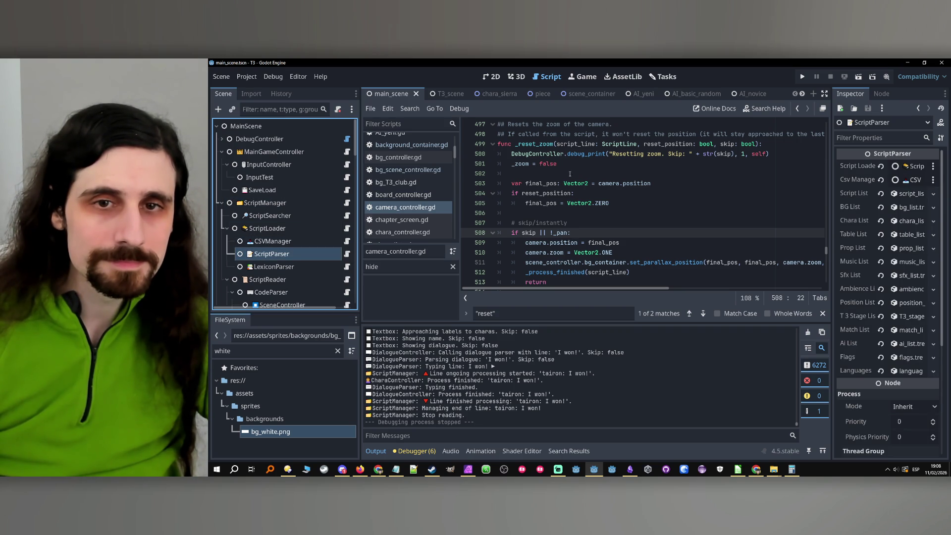
# - Select _reset_zoom, then navigate from _reset_camera to the _reset_zoom definition
pyautogui.doubleClick(534, 144)
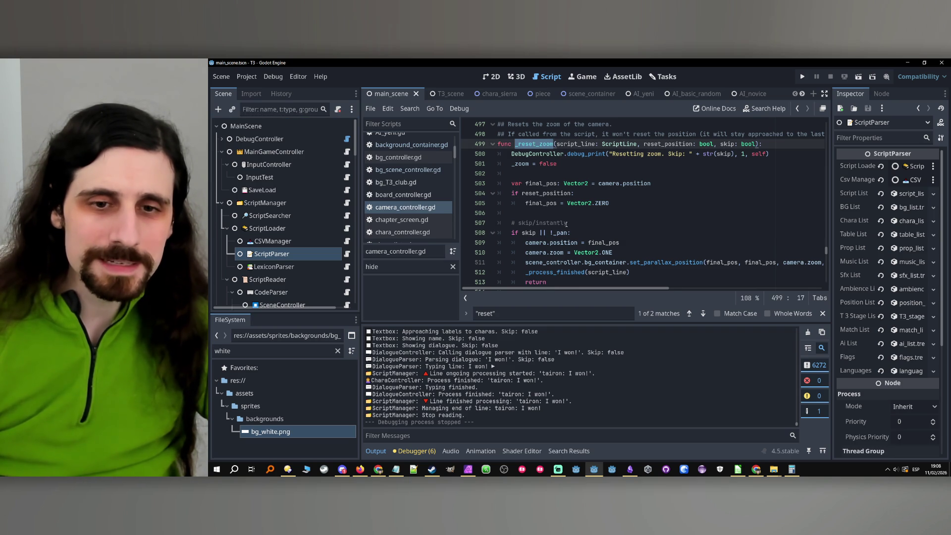
pyautogui.click(689, 313)
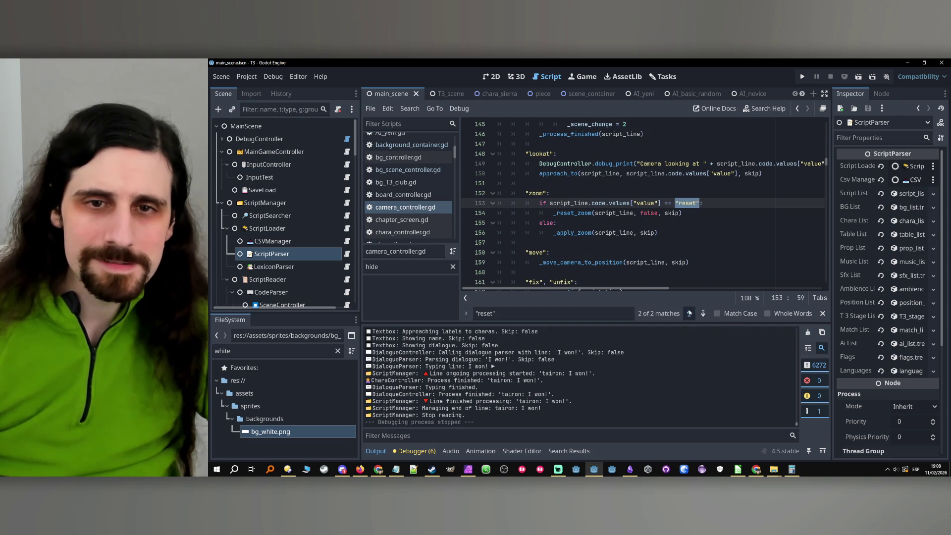
pyautogui.keyDown('ctrl'); pyautogui.click(564, 213); pyautogui.keyUp('ctrl')
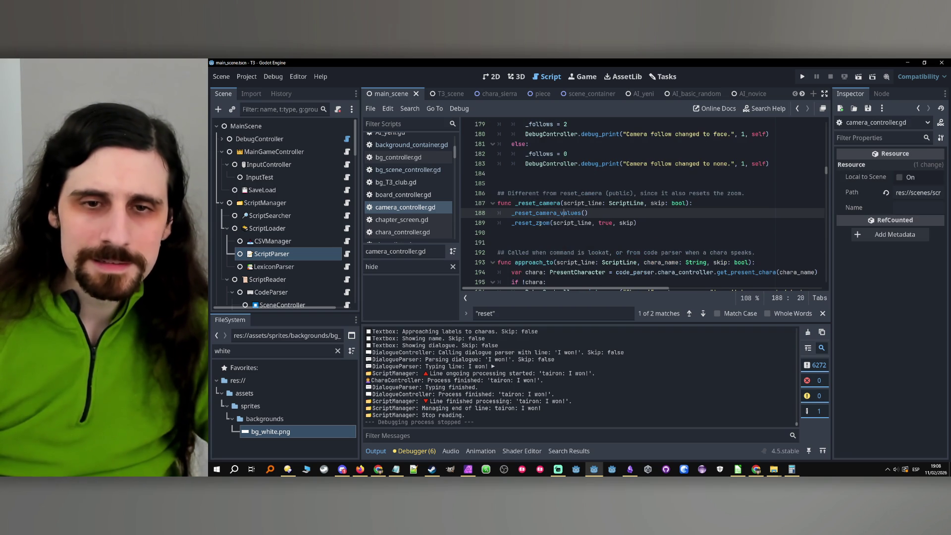
pyautogui.click(539, 223)
pyautogui.moveTo(539, 223)
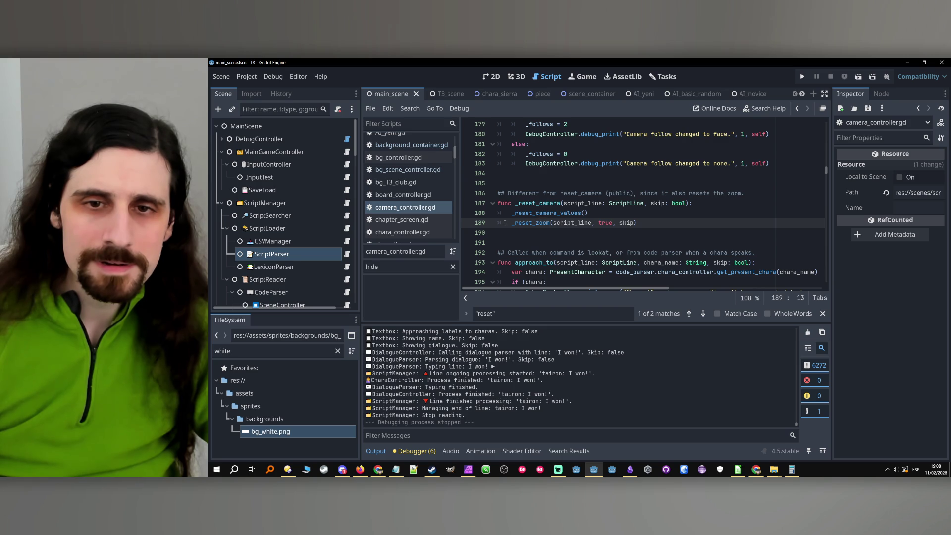
pyautogui.keyDown('ctrl'); pyautogui.click(536, 224); pyautogui.keyUp('ctrl')
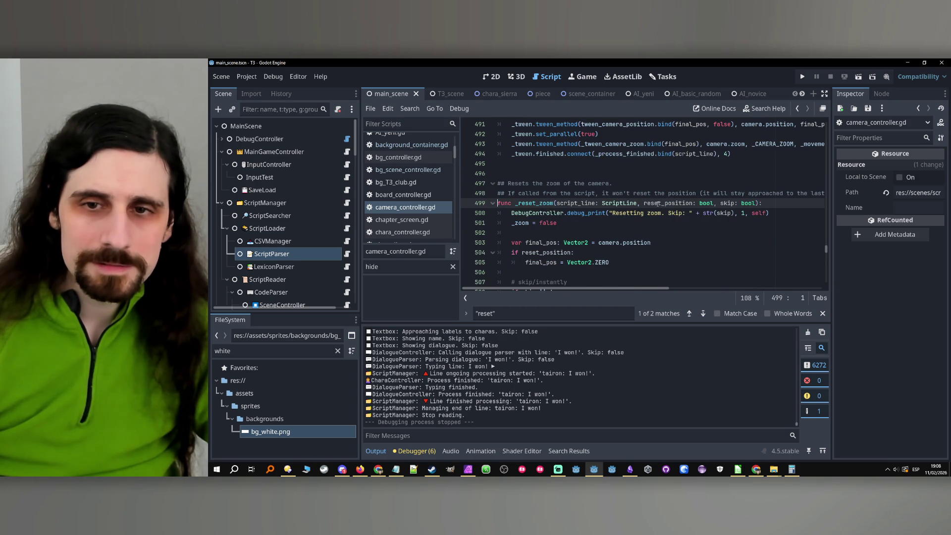
# - Highlight every use of final_pos in _reset_zoom, then open script_parser.gd
pyautogui.scroll(-1, 628, 219)
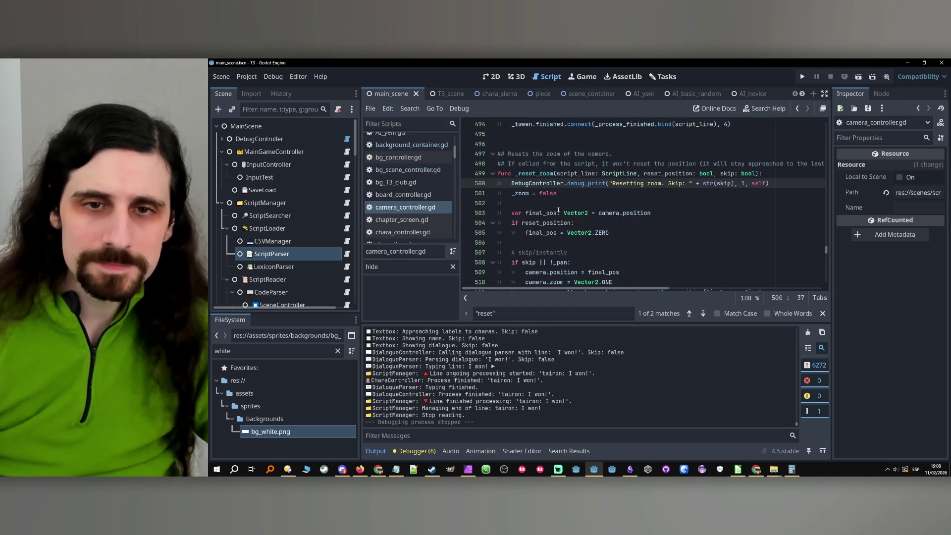
pyautogui.doubleClick(541, 213)
pyautogui.scroll(-2, 680, 216)
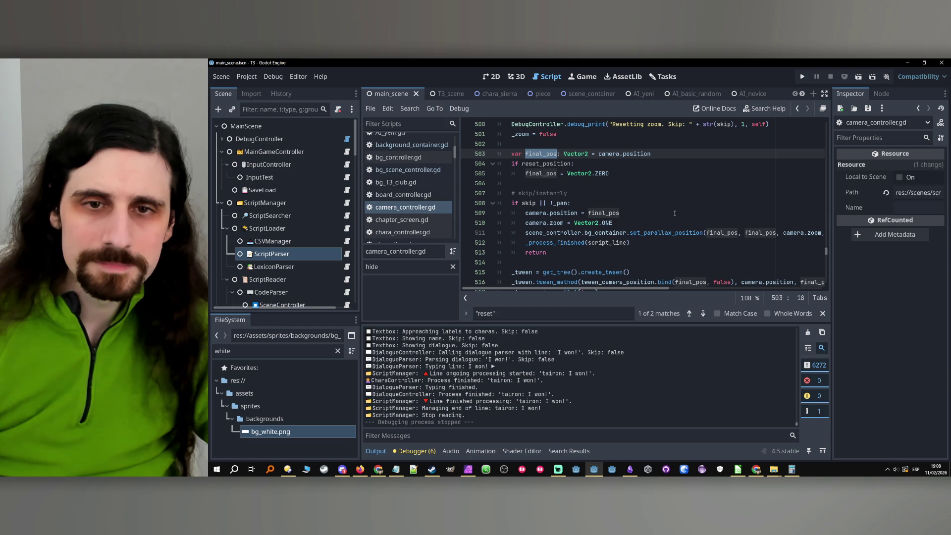
pyautogui.scroll(-1, 675, 213)
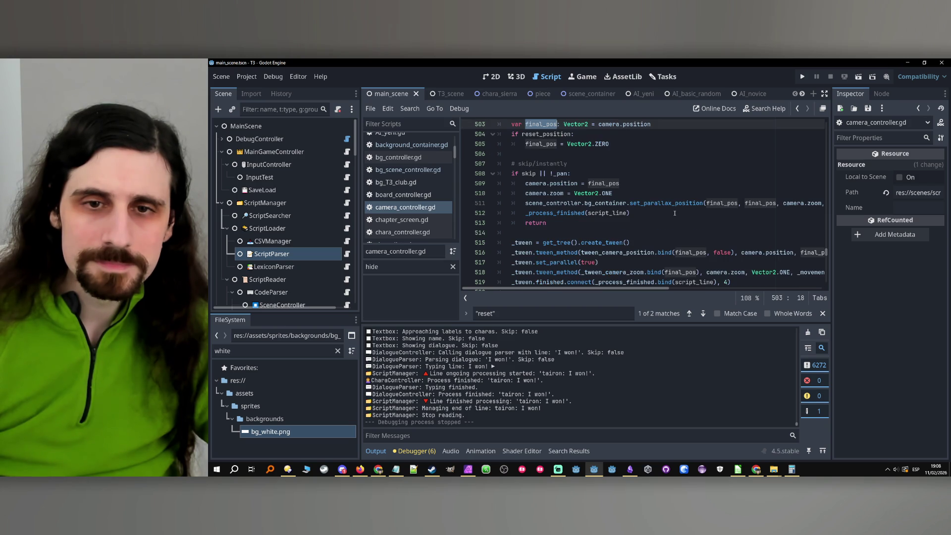
pyautogui.scroll(4, 672, 213)
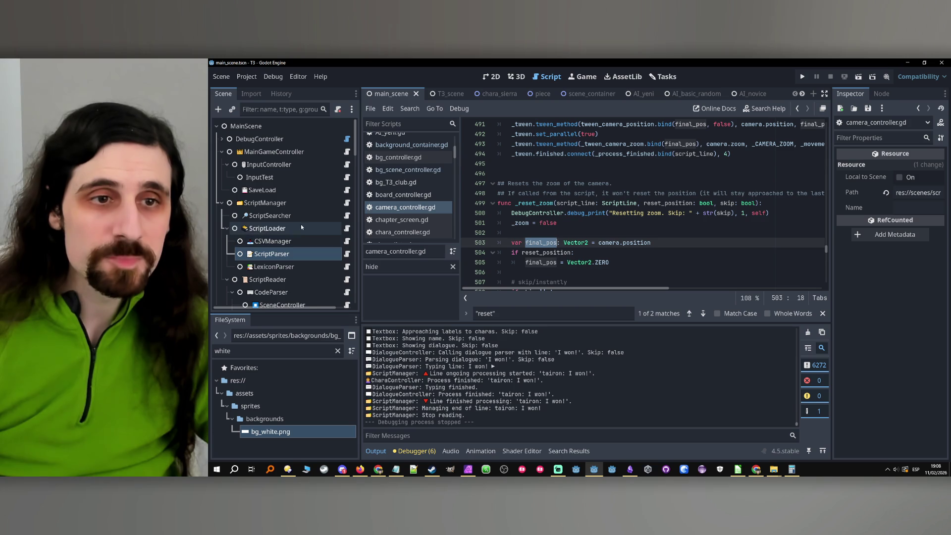
pyautogui.click(346, 254)
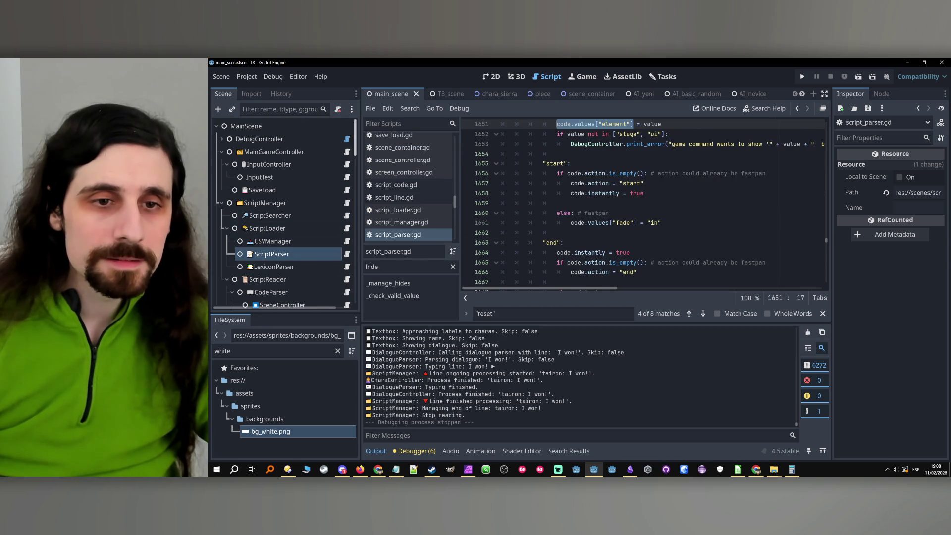
# - Filter methods for 'camera' and jump to _parse_camera on line 1017
pyautogui.write('ca')
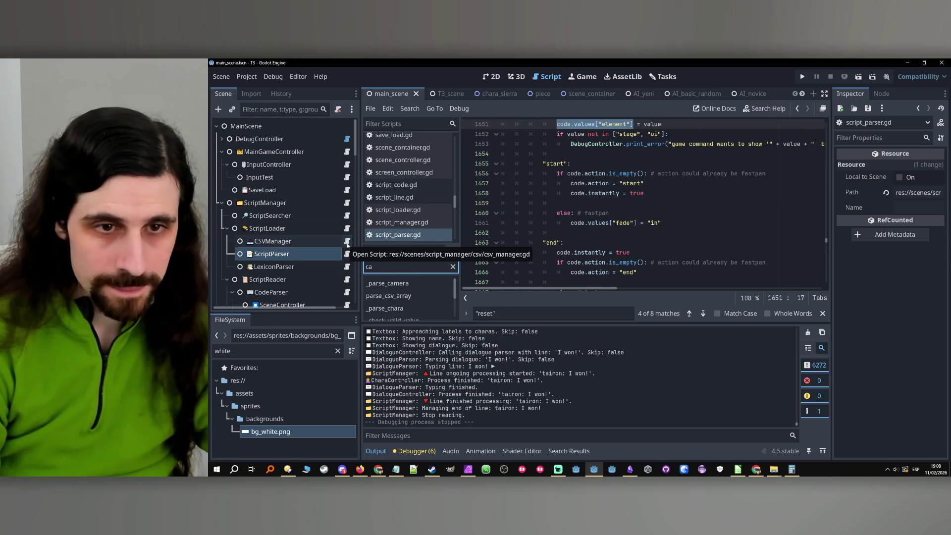
pyautogui.write('mera')
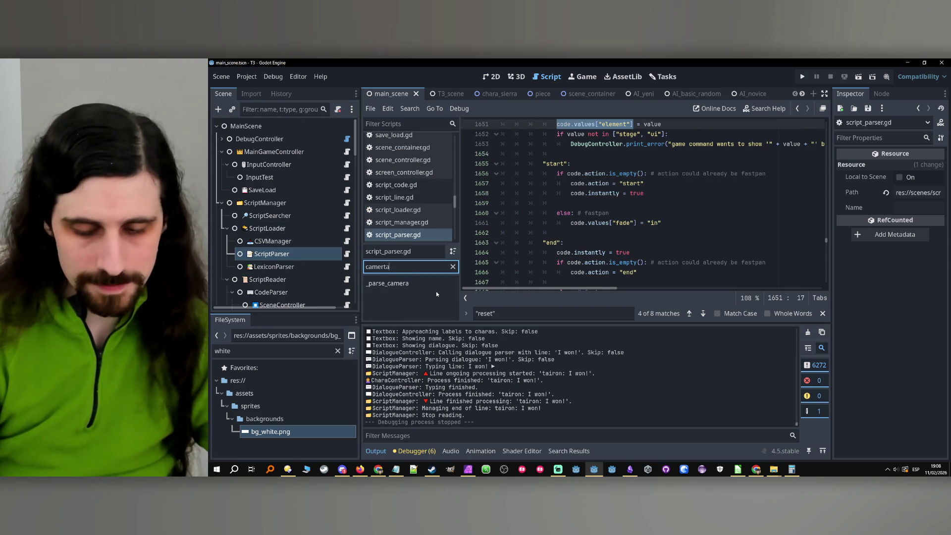
pyautogui.click(435, 285)
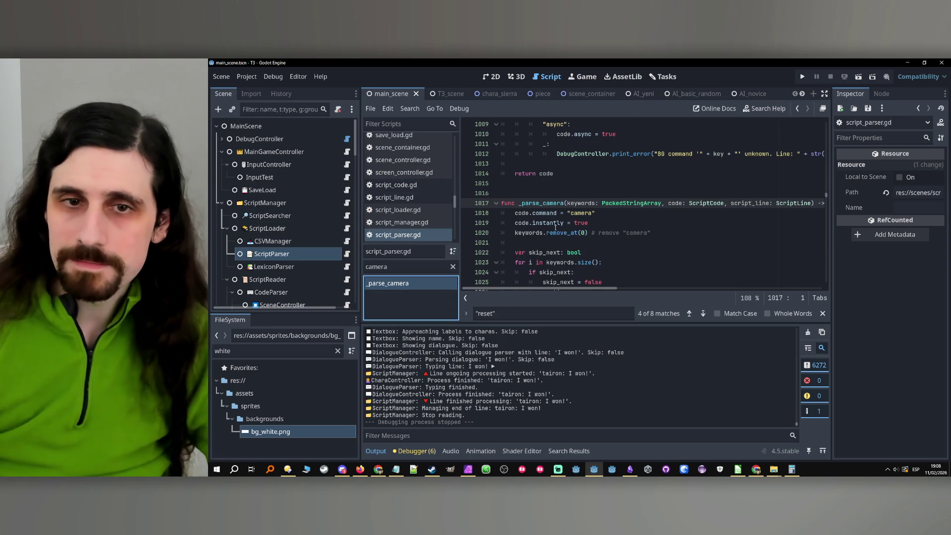
pyautogui.doubleClick(549, 205)
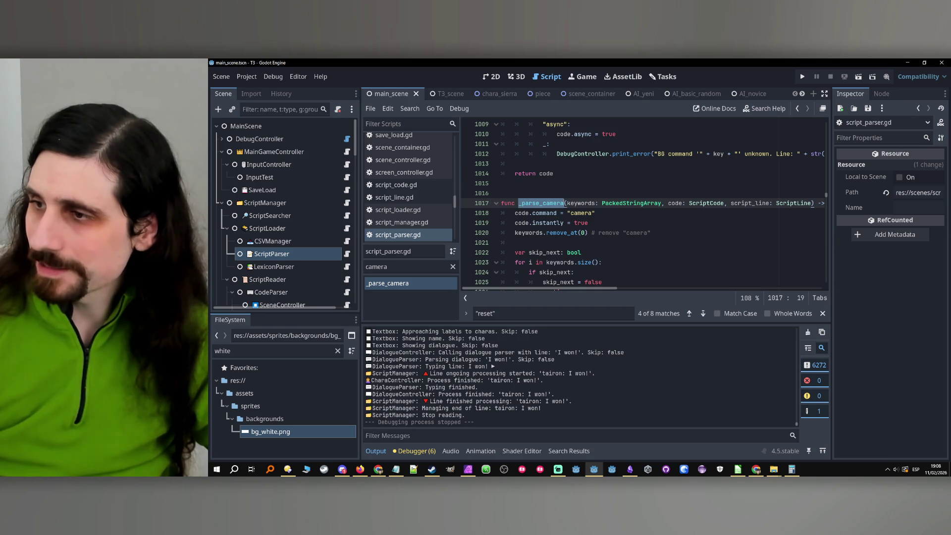
pyautogui.hotkey('alt', 'Tab')
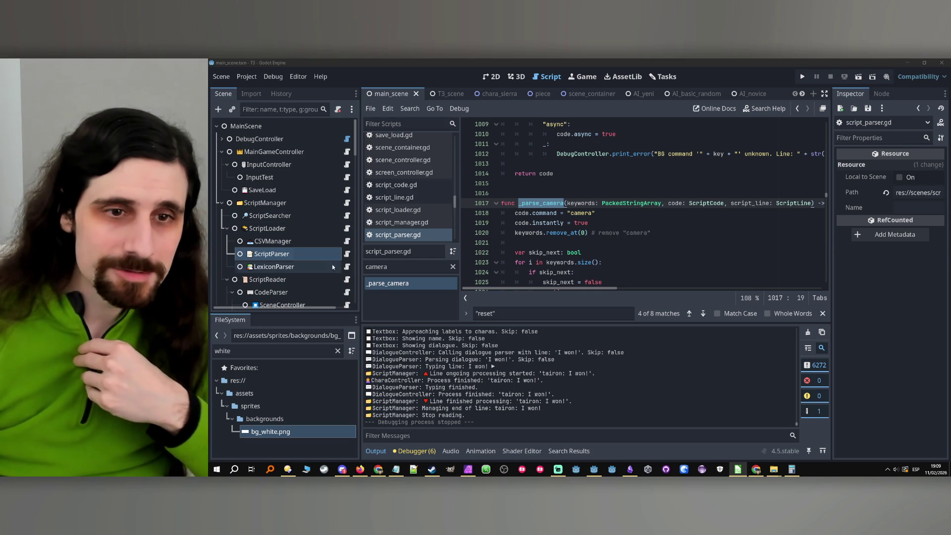
pyautogui.click(403, 267)
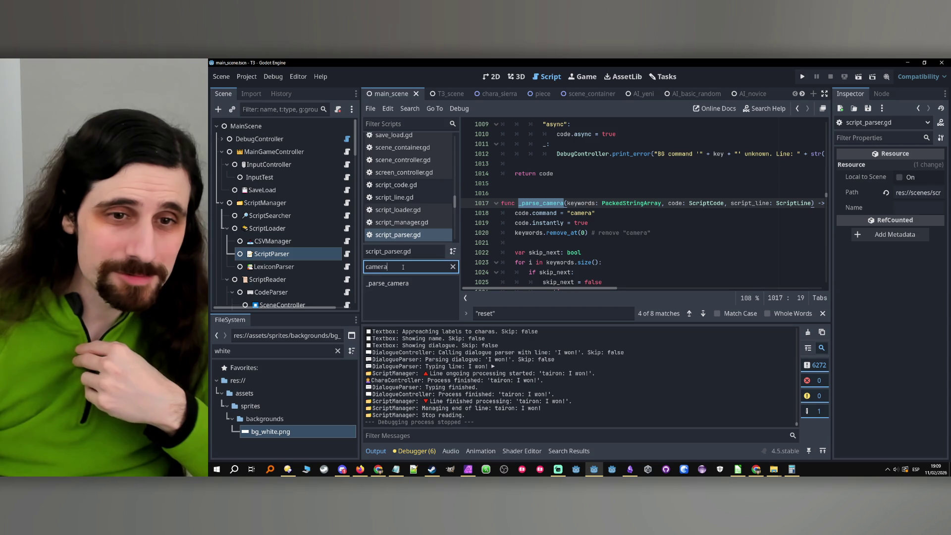
# - Delete the end of the lookat character check on line 1067 in _parse_camera
pyautogui.scroll(-5, 681, 223)
pyautogui.click(682, 223)
pyautogui.scroll(-3, 681, 223)
pyautogui.scroll(-8, 682, 223)
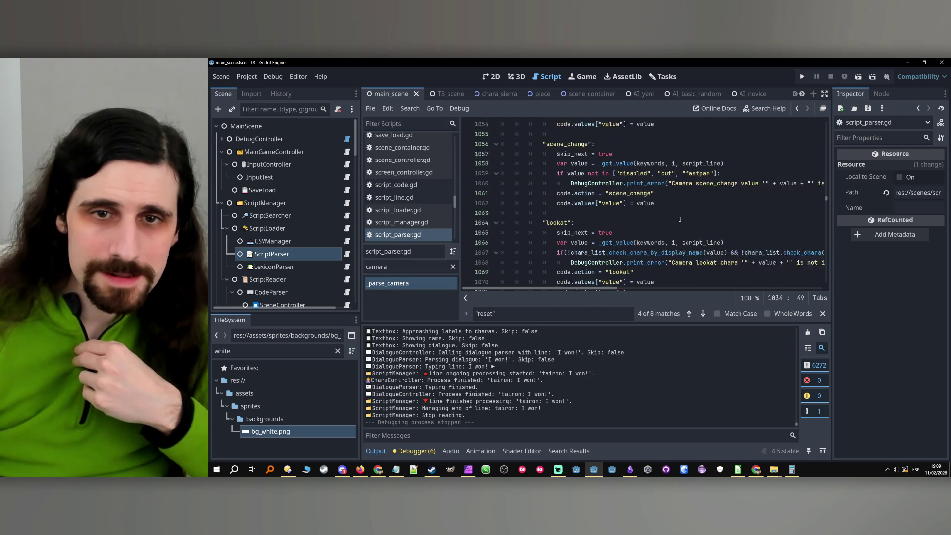
pyautogui.scroll(-1, 680, 218)
pyautogui.click(566, 194)
pyautogui.moveTo(613, 289); pyautogui.dragTo(649, 290)
pyautogui.press('Delete')
pyautogui.press('Delete')
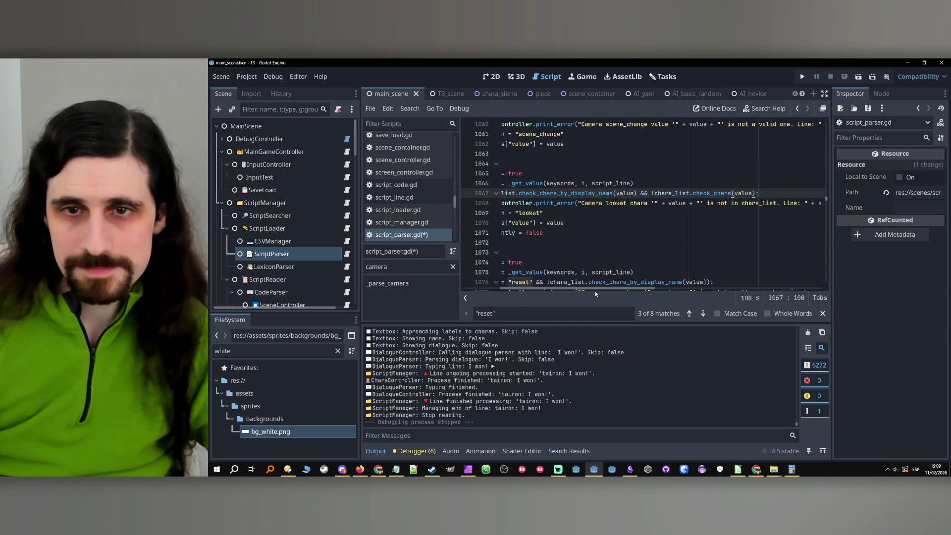
pyautogui.moveTo(590, 289); pyautogui.dragTo(531, 287)
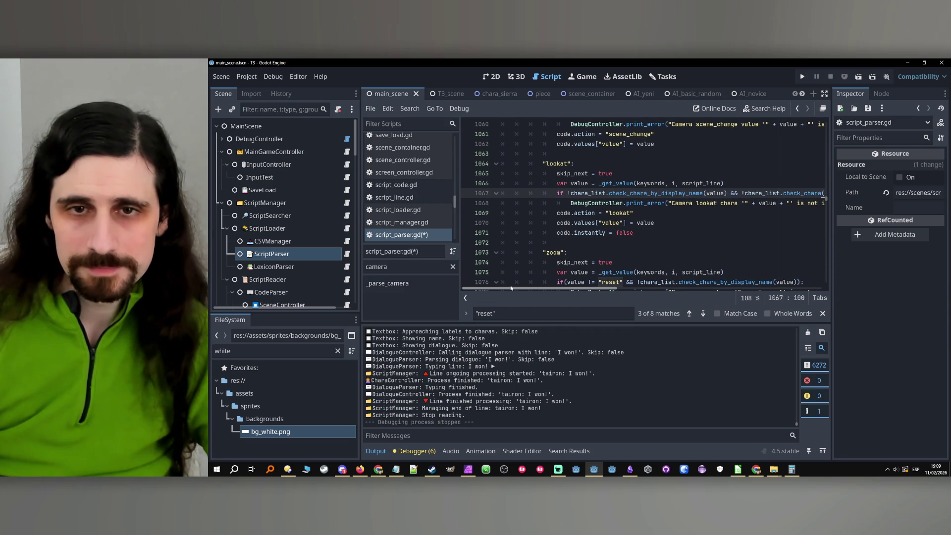
# - Step through lines 1066–1099 to review the camera parser's move branch
pyautogui.click(726, 183)
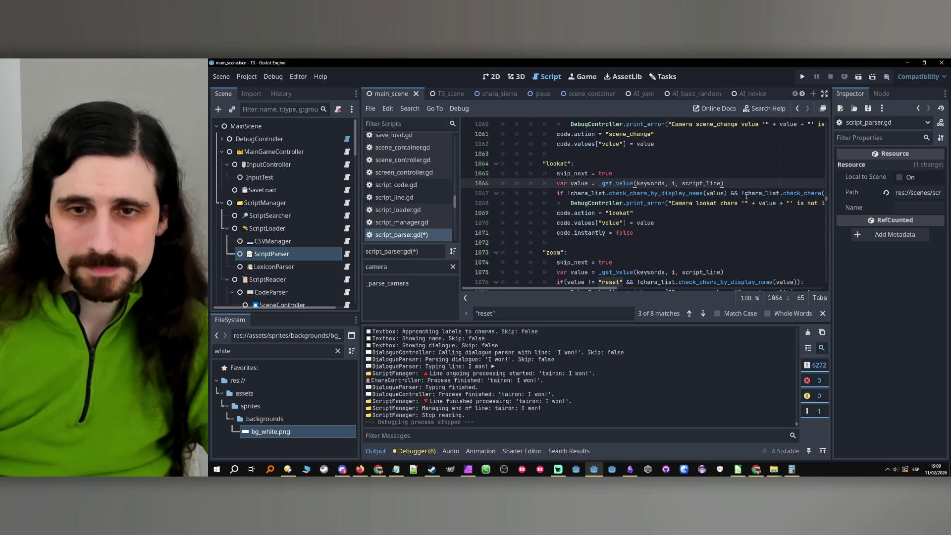
pyautogui.click(674, 213)
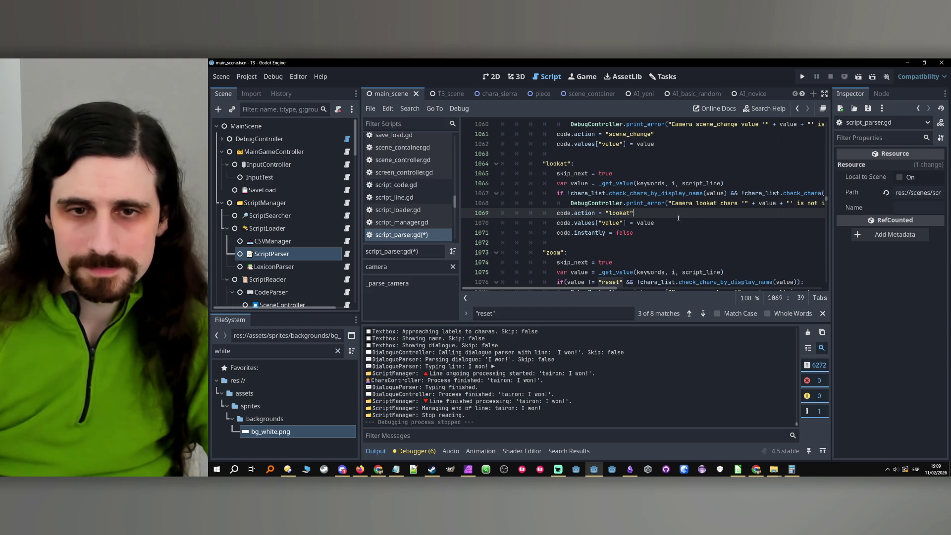
pyautogui.scroll(-10, 678, 218)
pyautogui.click(664, 213)
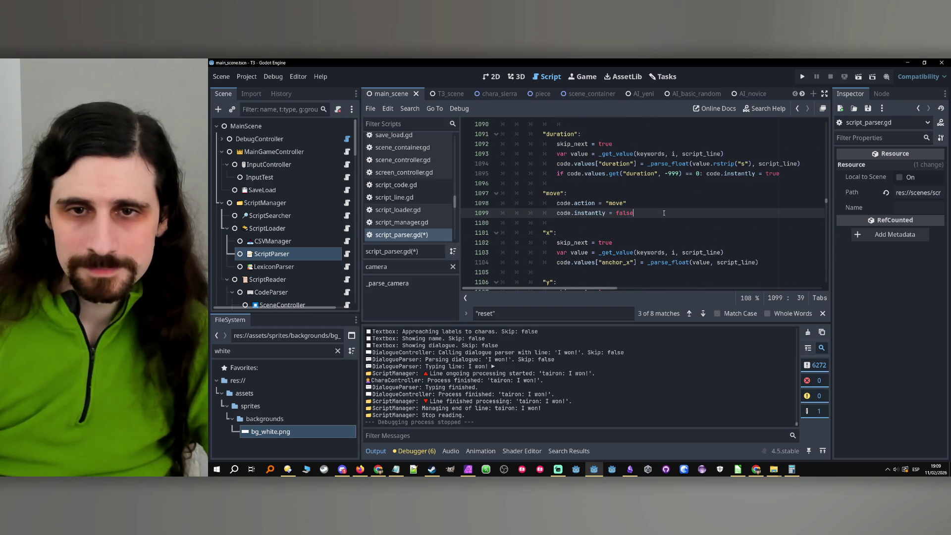
pyautogui.press('Up')
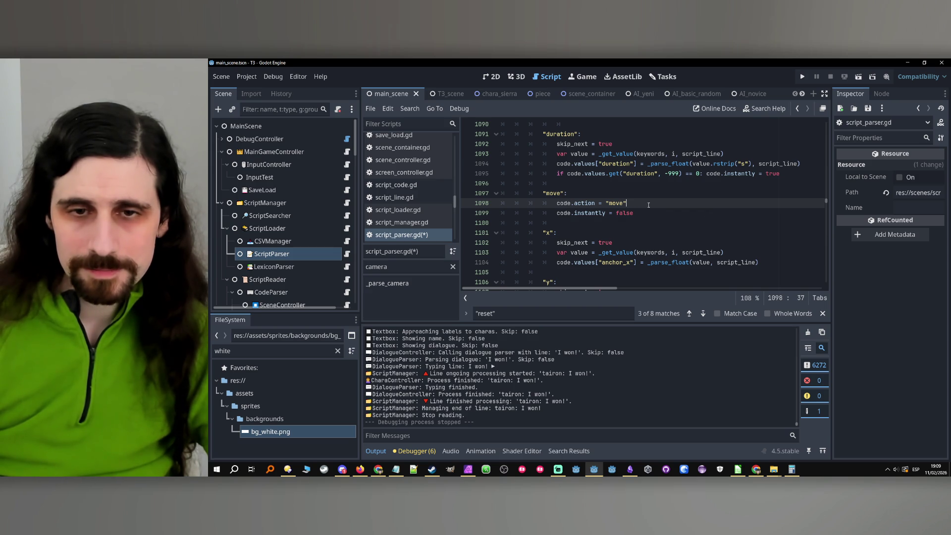
pyautogui.scroll(-1, 648, 205)
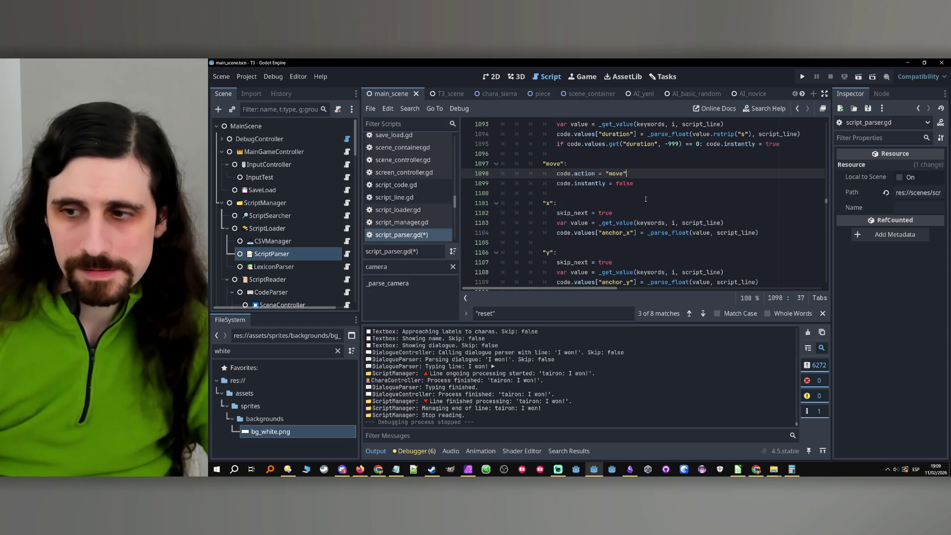
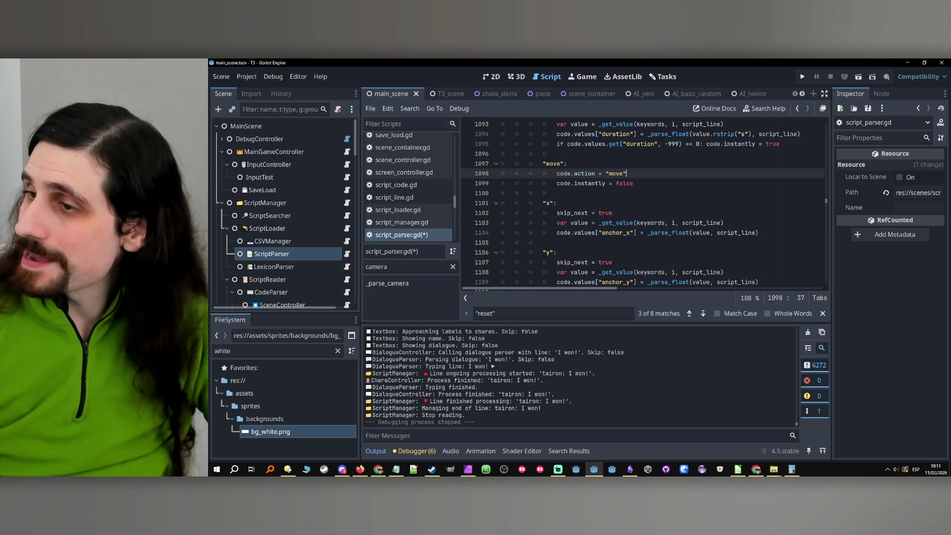
# - Review the camera cases in script_parser.gd and launch the game to the Chapter 0 title card
pyautogui.hotkey('alt', 'Tab')
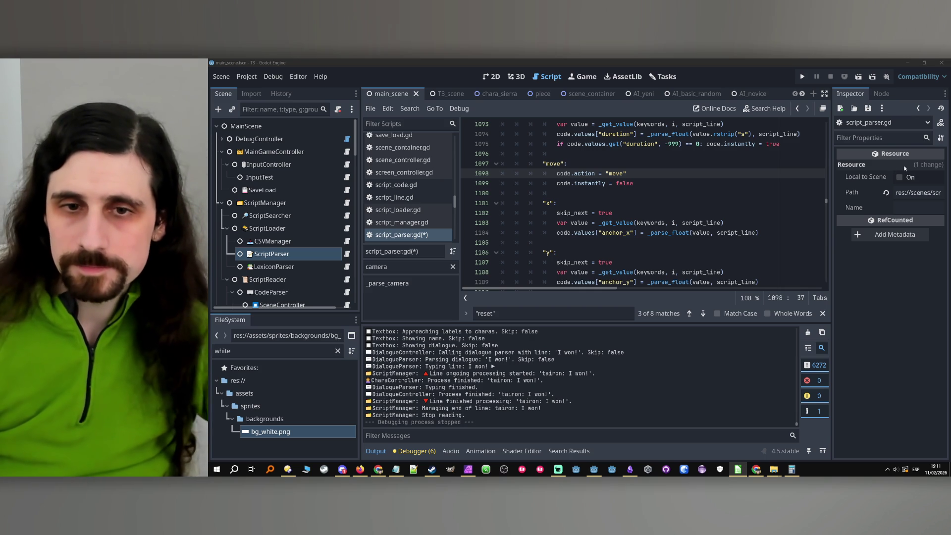
pyautogui.scroll(-4, 668, 231)
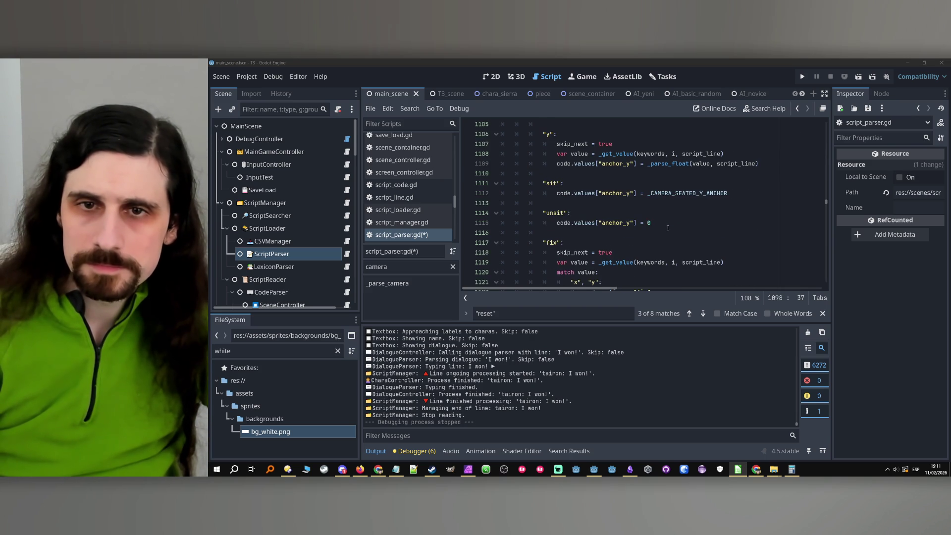
pyautogui.scroll(-1, 667, 223)
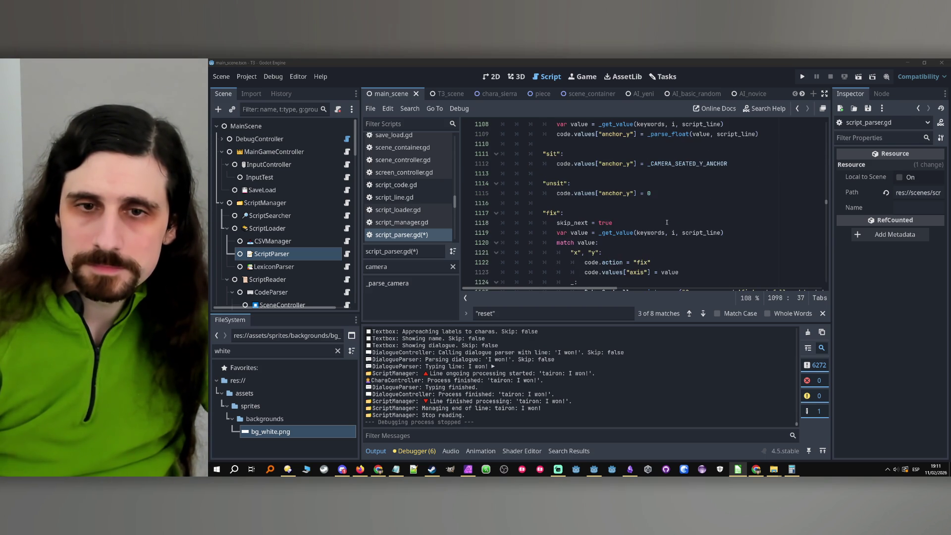
pyautogui.scroll(-1, 667, 222)
pyautogui.scroll(2, 667, 223)
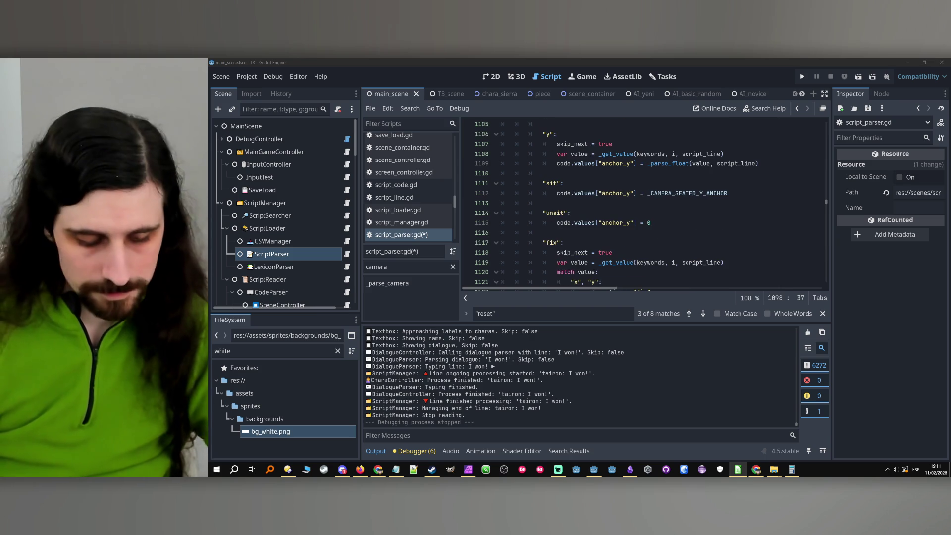
pyautogui.click(802, 77)
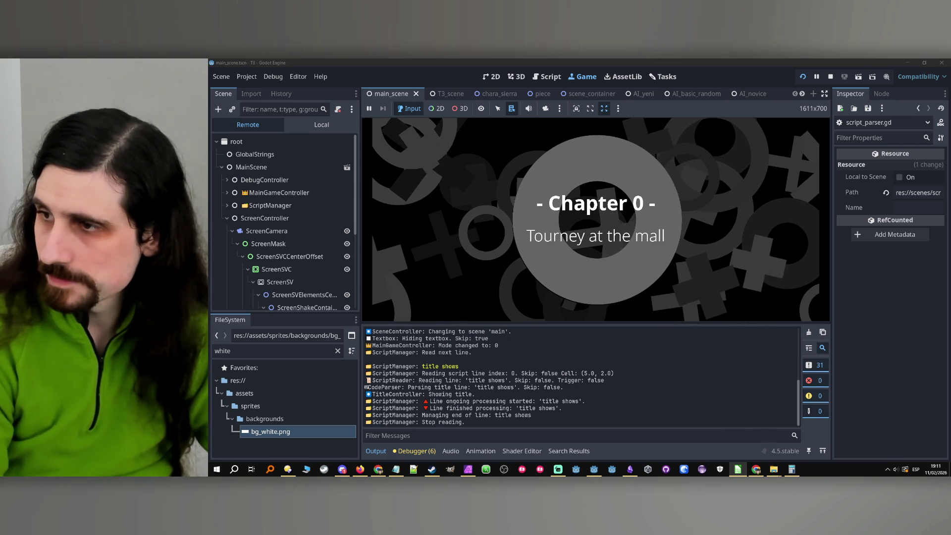
# - Restart the game, pick a reply after the lost match, and stop at Tairon's 'I won!' line
pyautogui.press('F5')
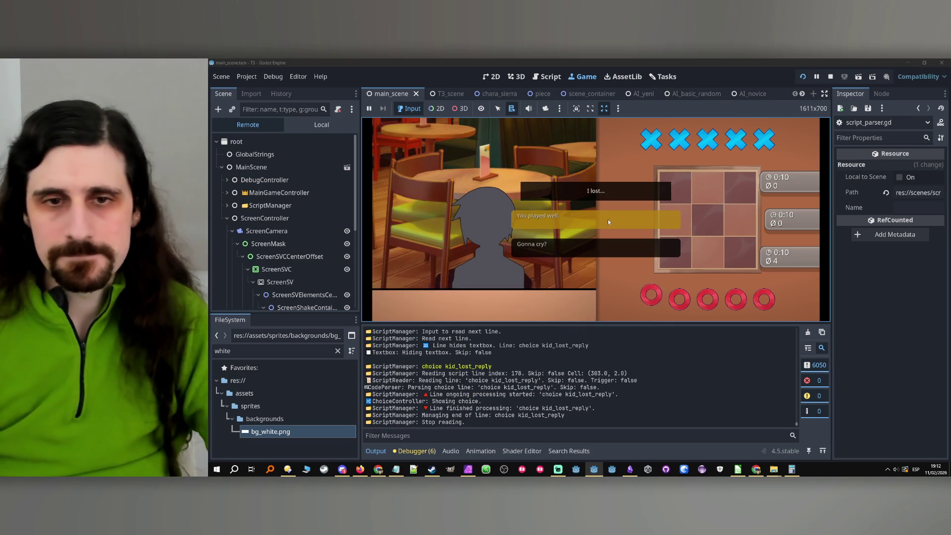
pyautogui.click(608, 221)
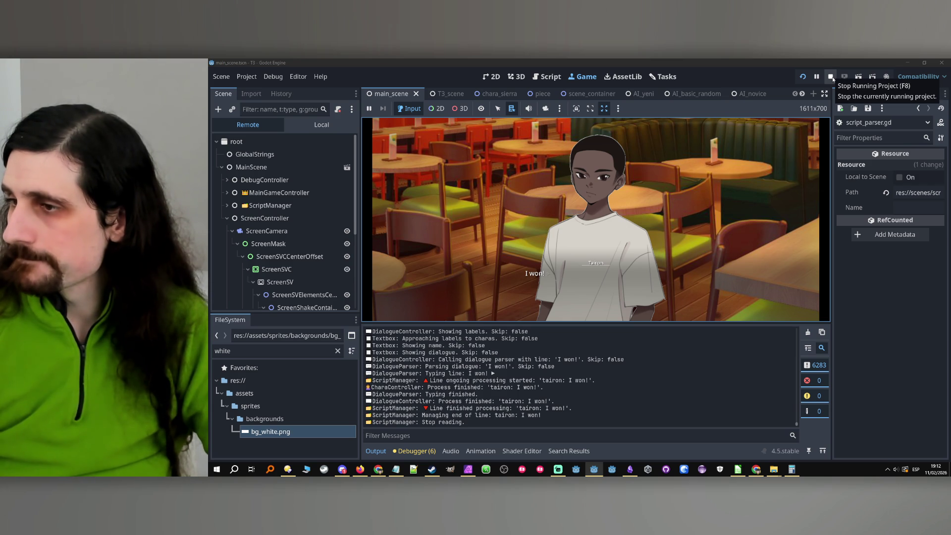
pyautogui.click(833, 77)
pyautogui.hotkey('alt', 'Tab')
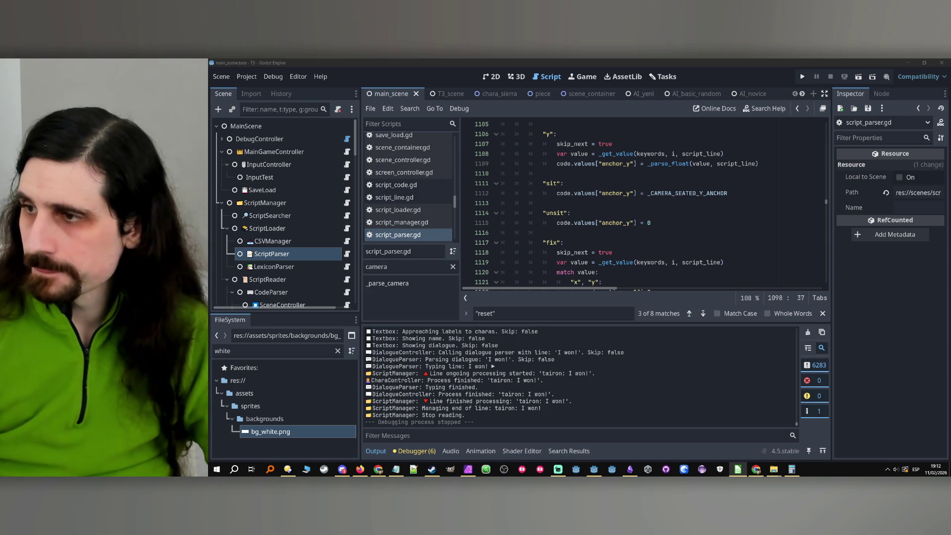
# - Run the game, try clicking to skip during the minigame, then restart the run
pyautogui.click(802, 76)
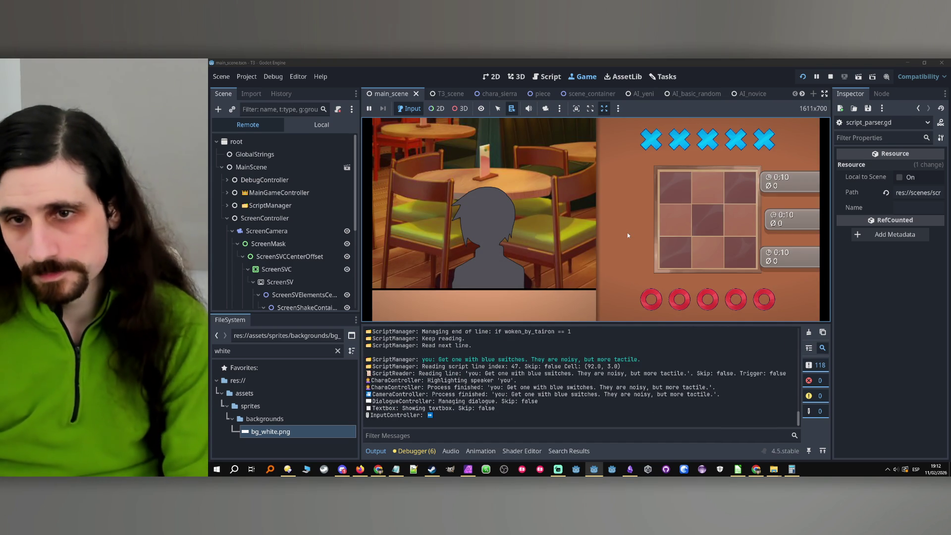
pyautogui.click(636, 224)
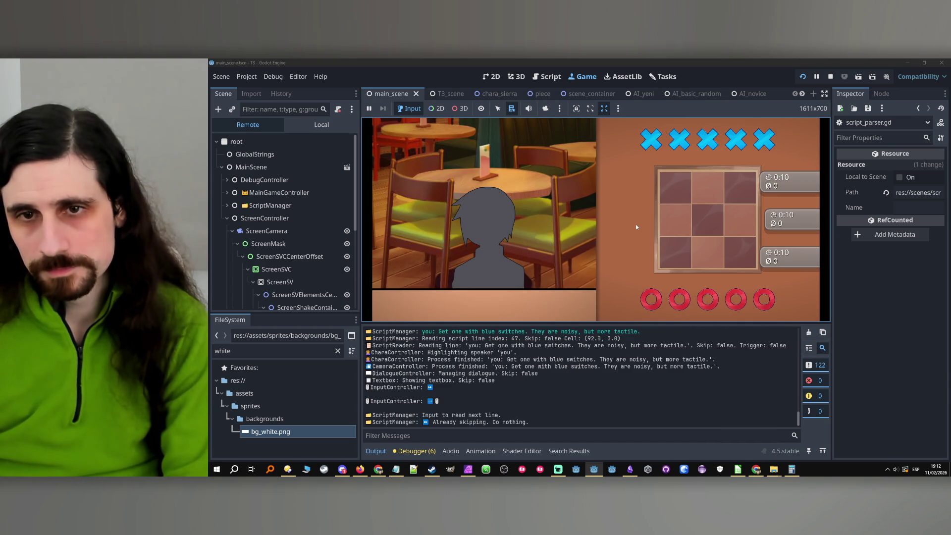
pyautogui.click(549, 252)
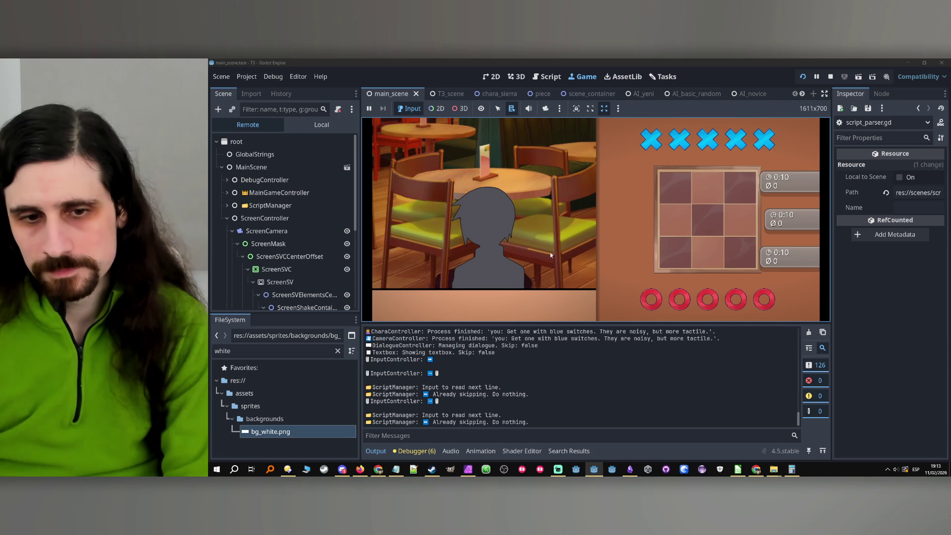
pyautogui.click(619, 254)
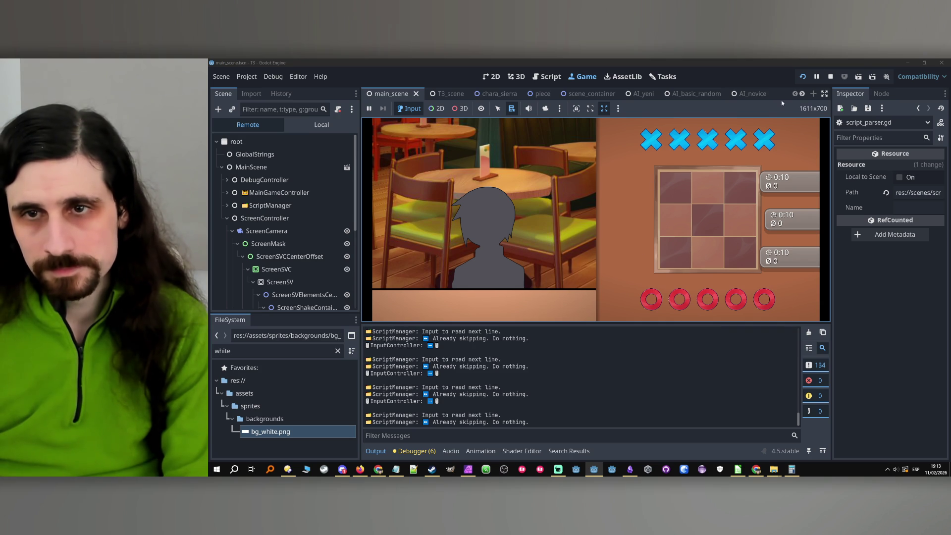
pyautogui.click(829, 78)
pyautogui.click(802, 76)
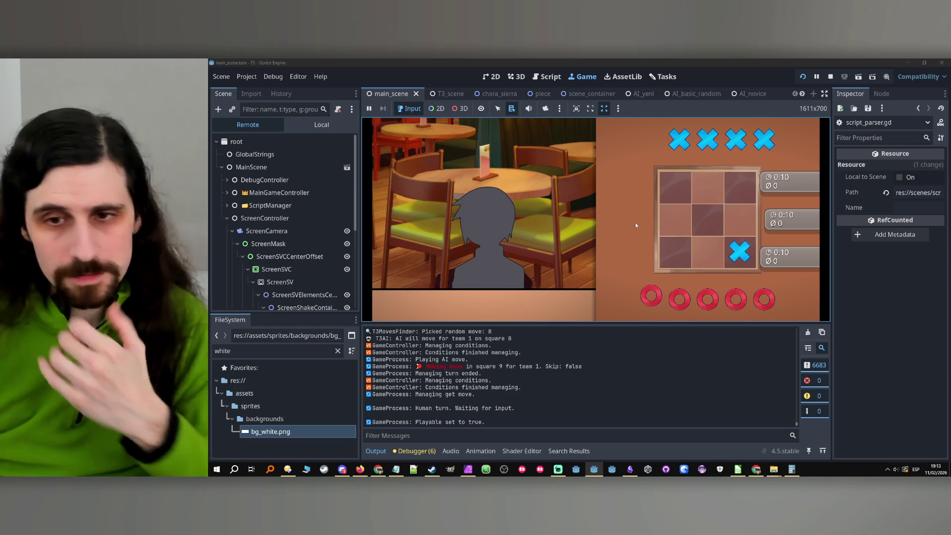
# - Skip the tic-tac-toe match with S, choose 'Gonna cry?', reach 'I won!', then bring Notepad forward
pyautogui.press('s')
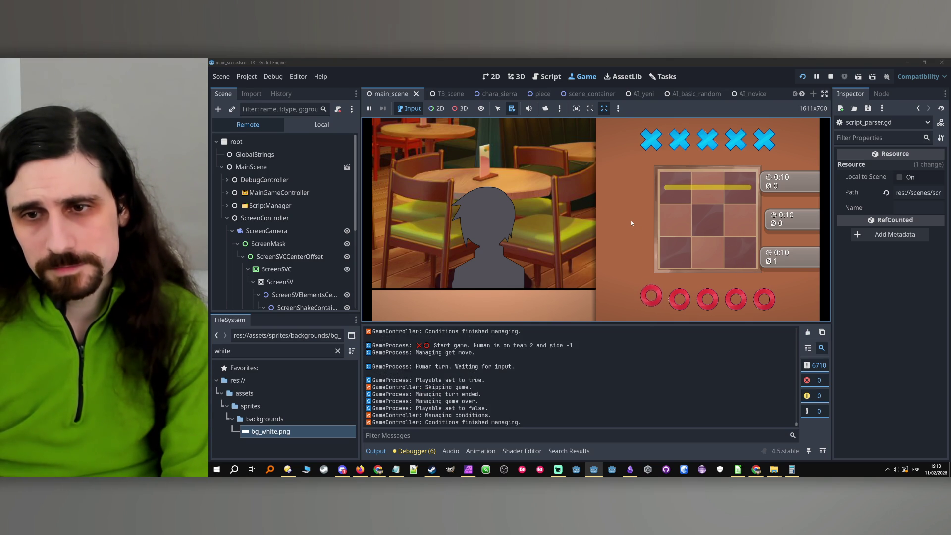
pyautogui.press('s')
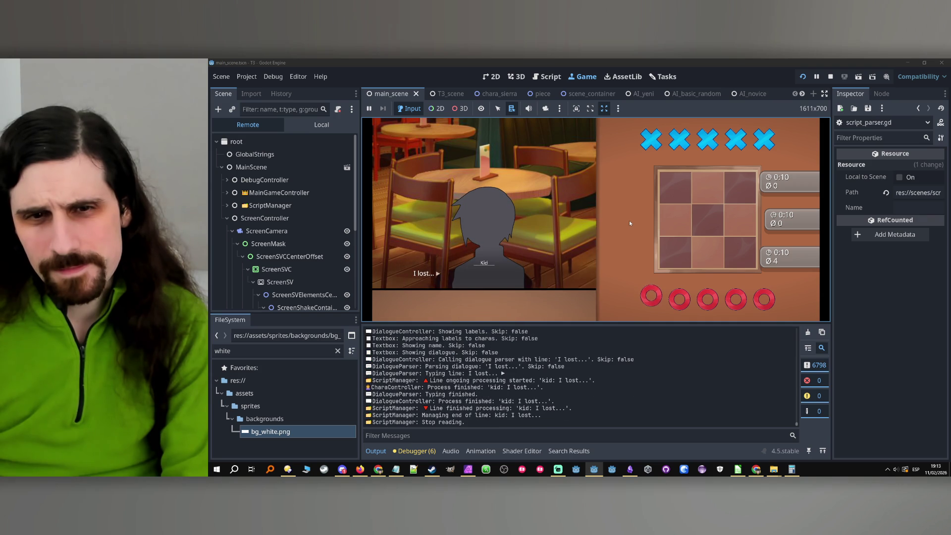
pyautogui.click(629, 224)
pyautogui.click(600, 247)
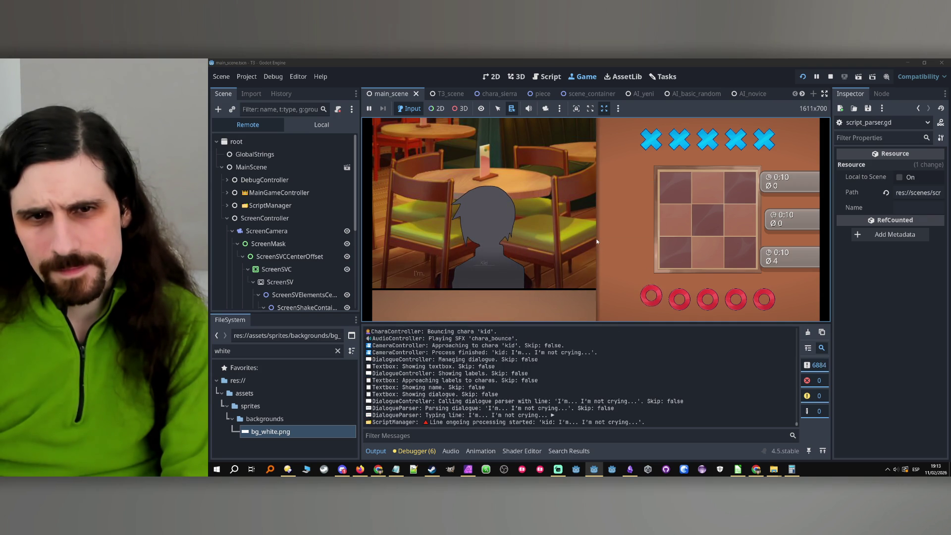
pyautogui.click(597, 242)
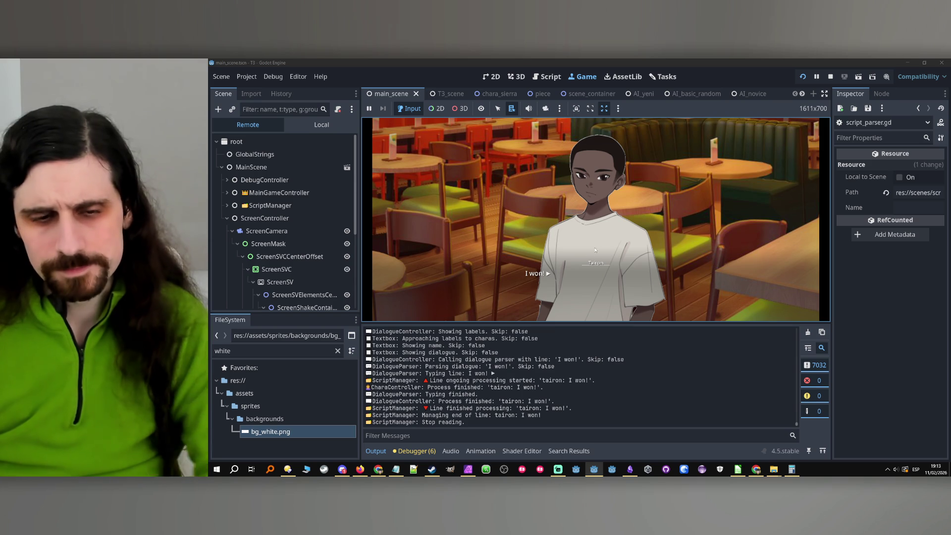
pyautogui.click(396, 469)
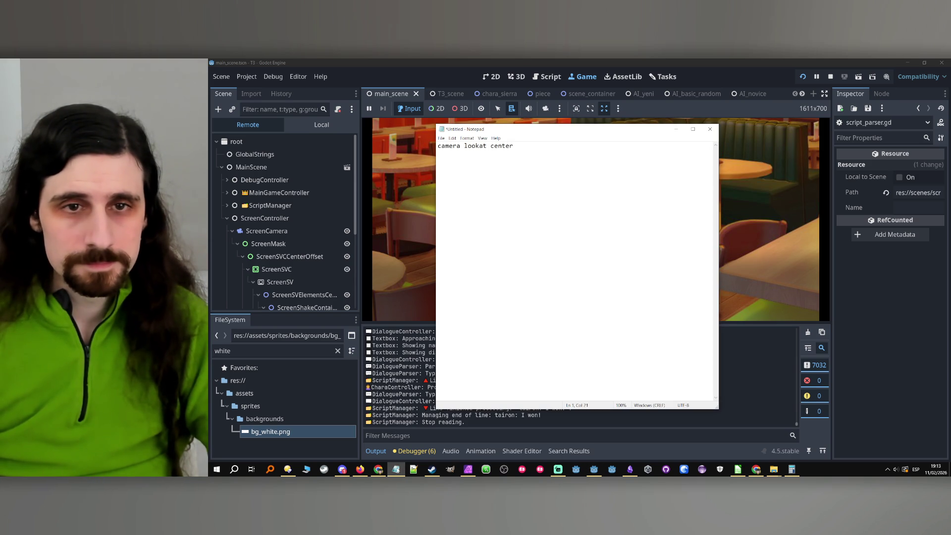
# - Replace the note text with 'skip bug' and minimize Notepad
pyautogui.hotkey('ctrl', 'a')
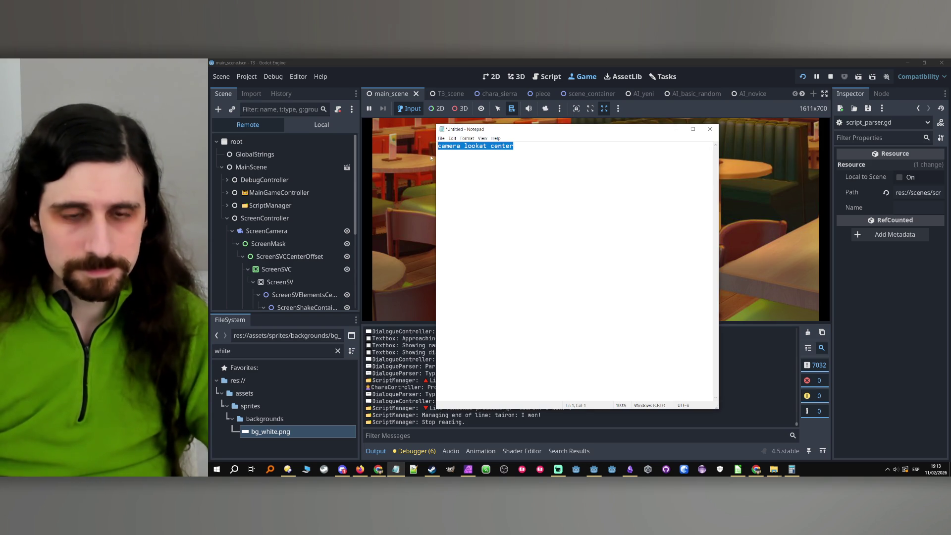
pyautogui.write('skip bu')
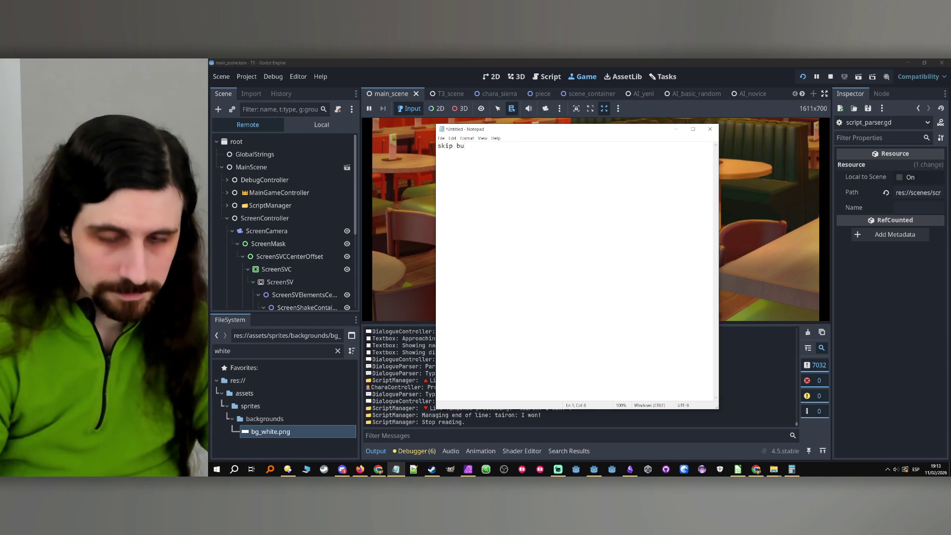
pyautogui.write('g')
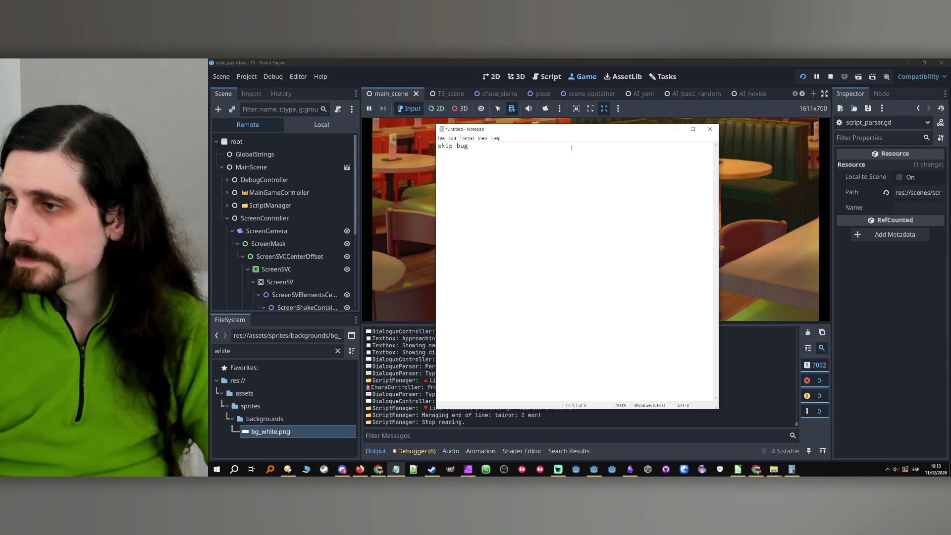
pyautogui.click(674, 130)
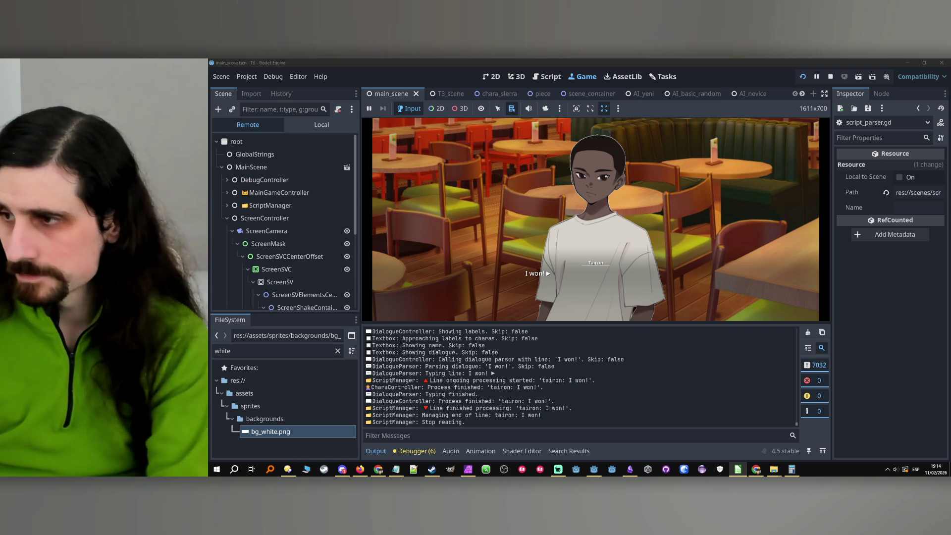
# - Stop and rerun the game, answering Yes and picking a reply, then stop at 'I won!'
pyautogui.click(830, 76)
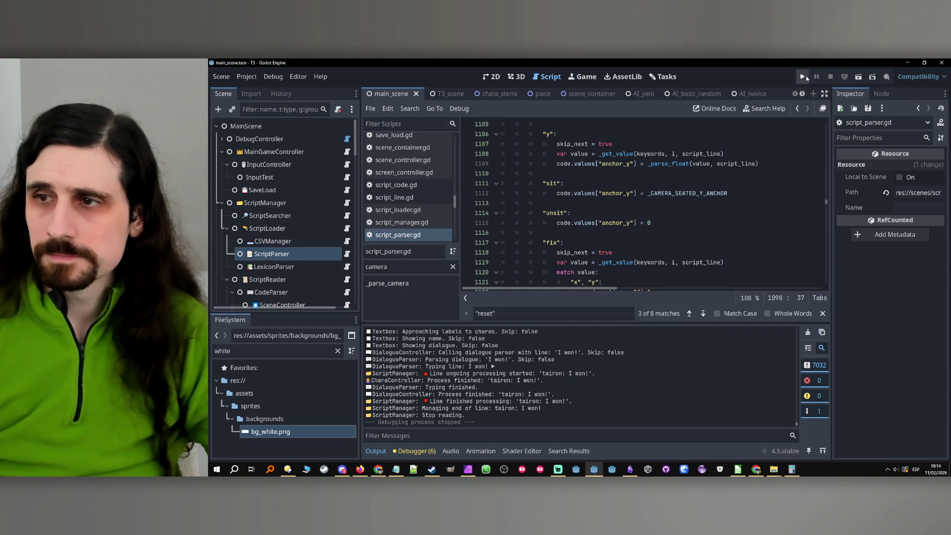
pyautogui.hotkey('alt', 'Tab')
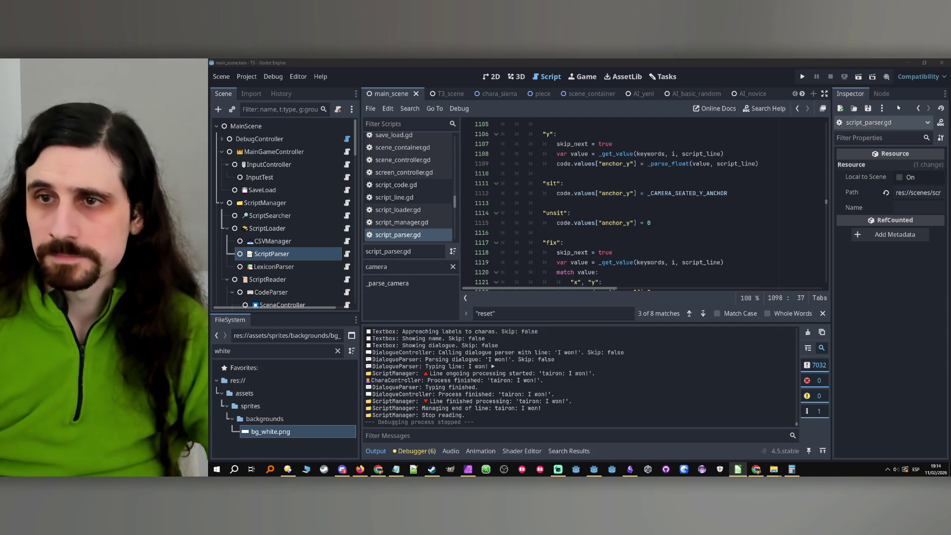
pyautogui.click(803, 76)
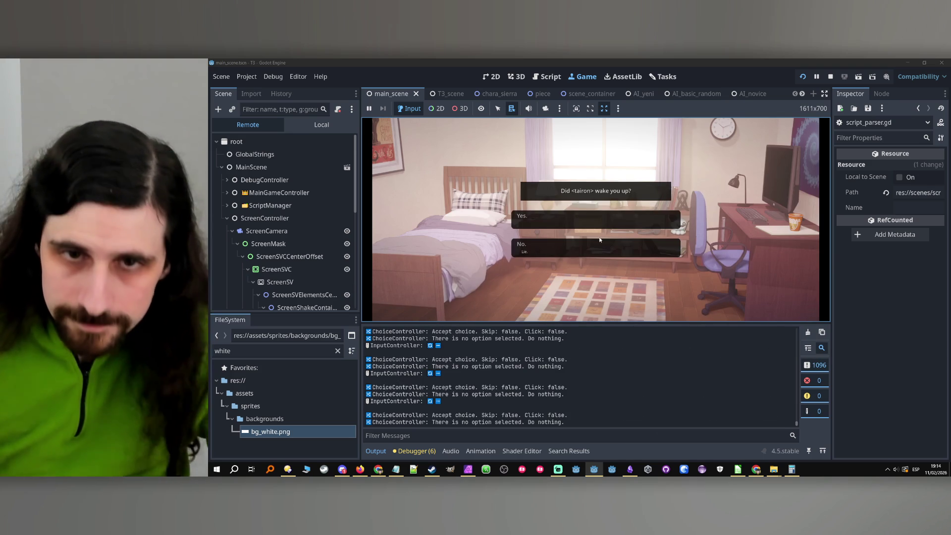
pyautogui.click(621, 220)
pyautogui.click(620, 198)
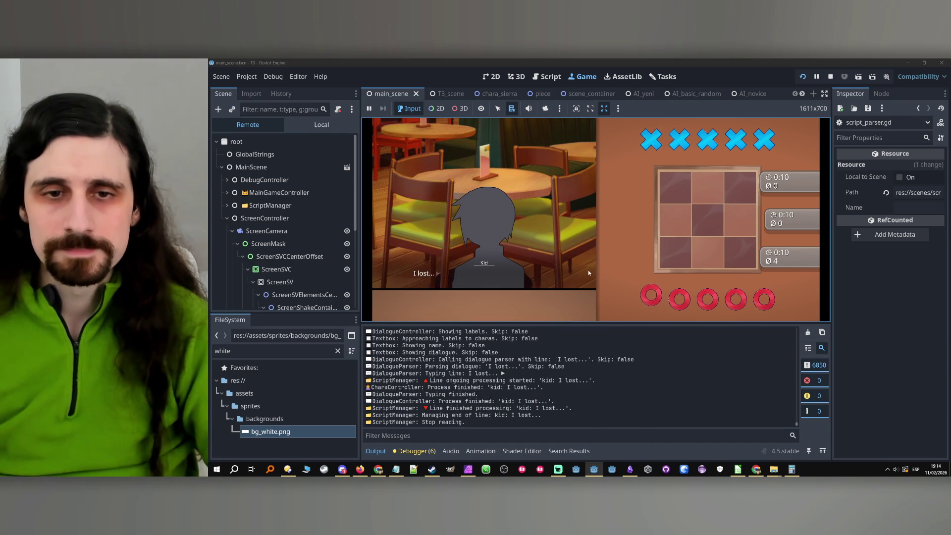
pyautogui.click(617, 219)
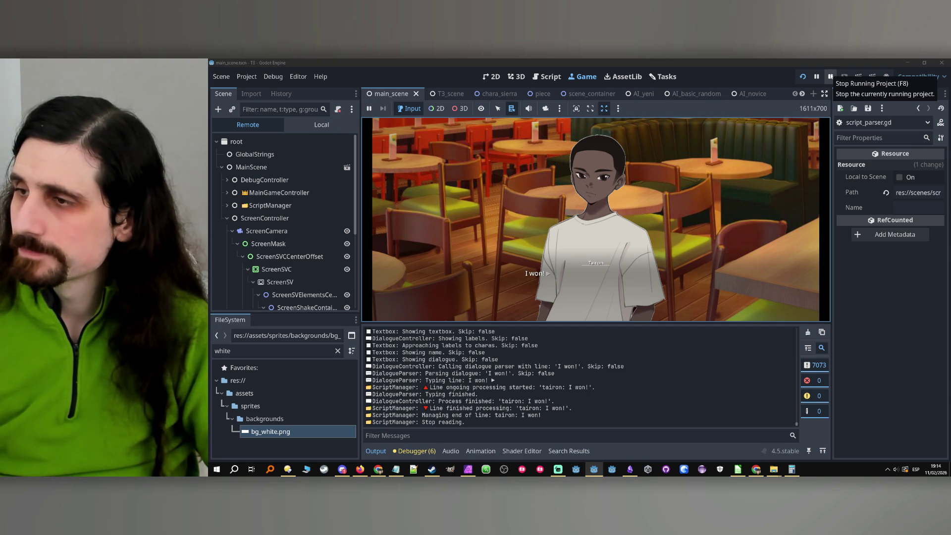
pyautogui.click(831, 77)
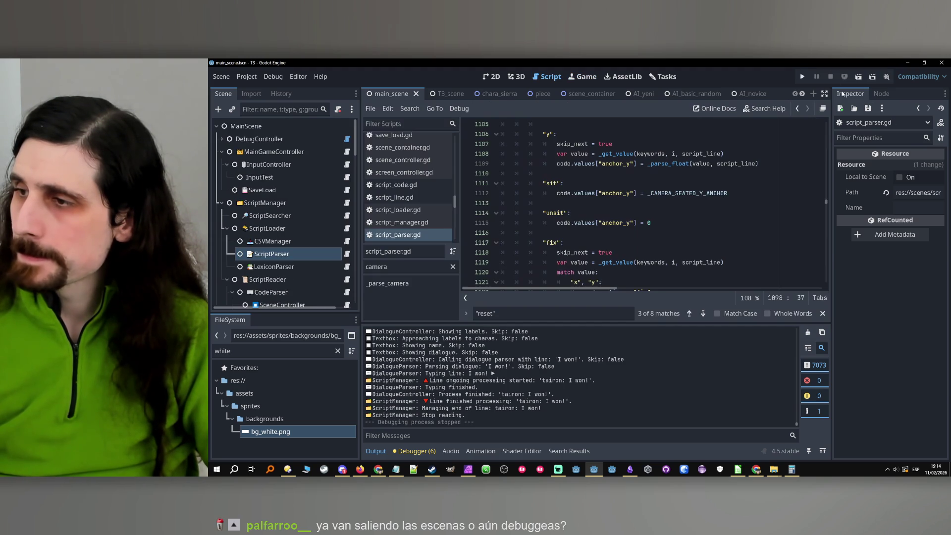
pyautogui.hotkey('alt', 'Tab')
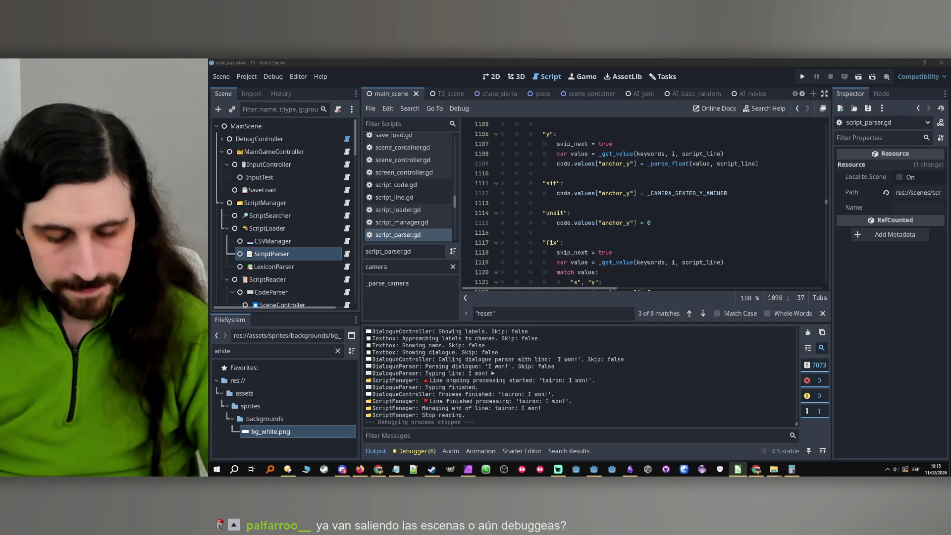
# - Relaunch the game to retest the skipped tic-tac-toe match
pyautogui.click(803, 76)
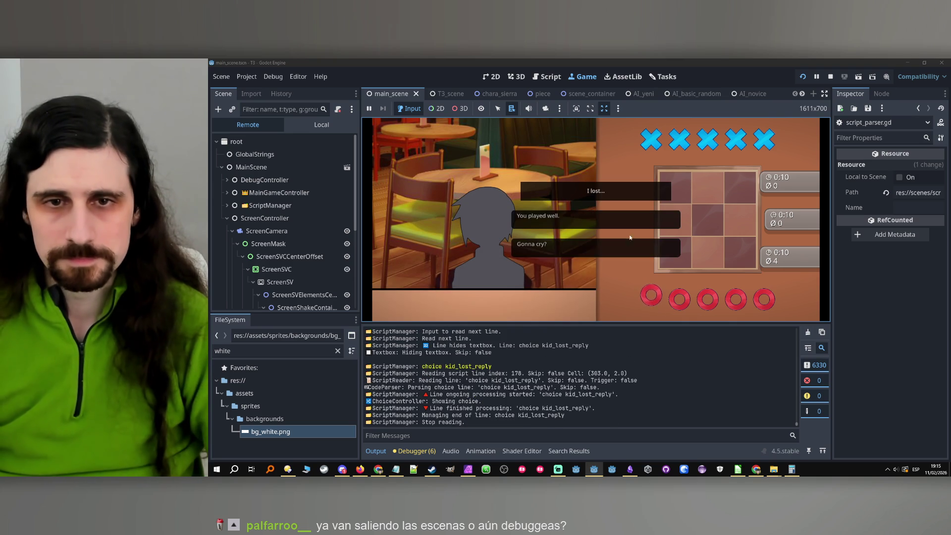
# - Pick a reply to the kid, advance past the minigame, and stop at Tairon's 'I won!' line
pyautogui.click(632, 231)
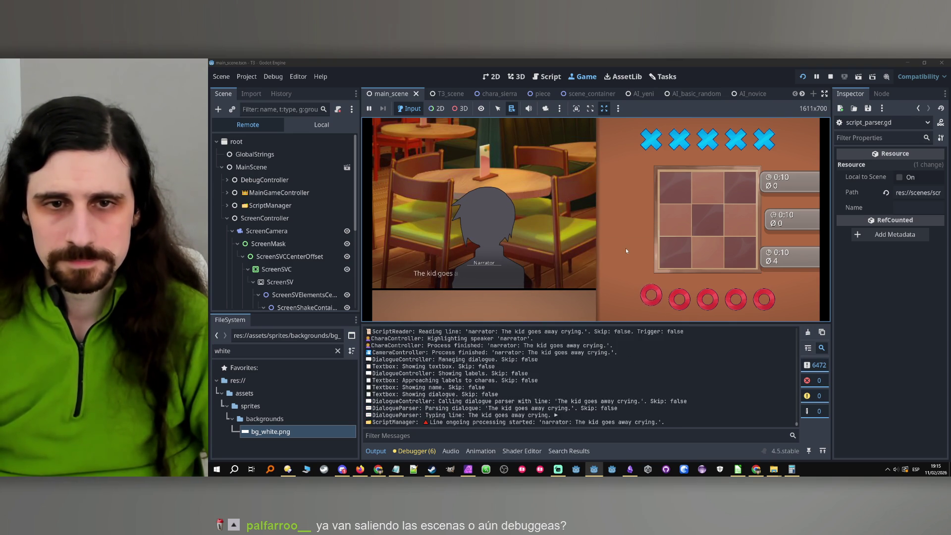
pyautogui.click(625, 248)
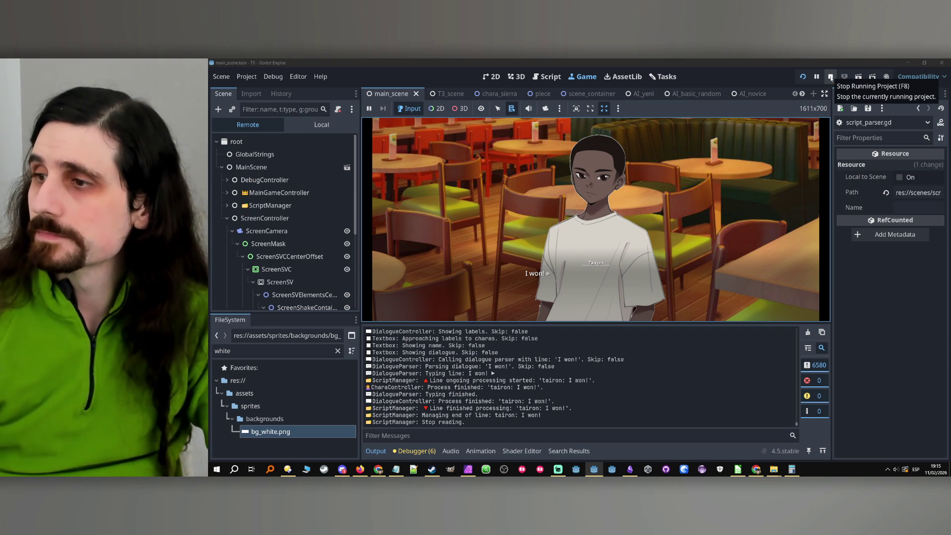
pyautogui.click(831, 78)
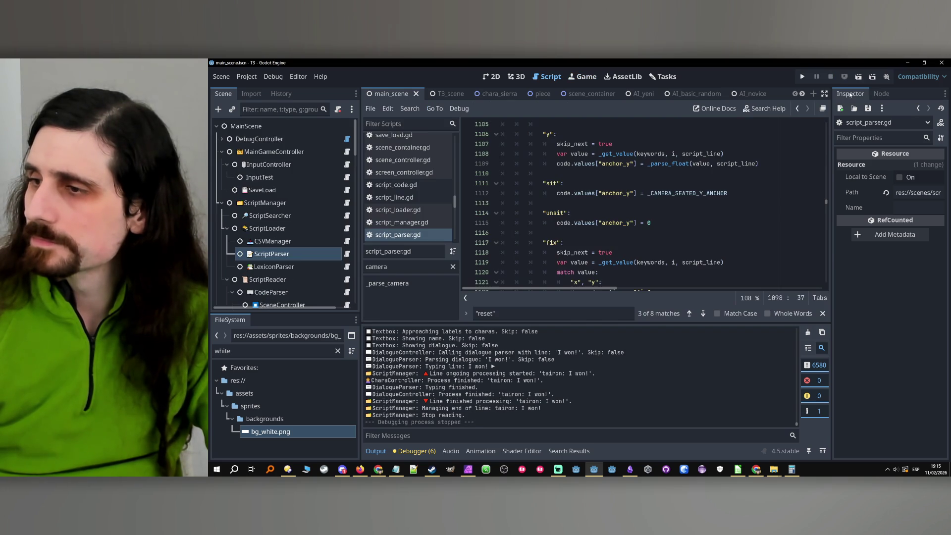
pyautogui.hotkey('alt', 'Tab')
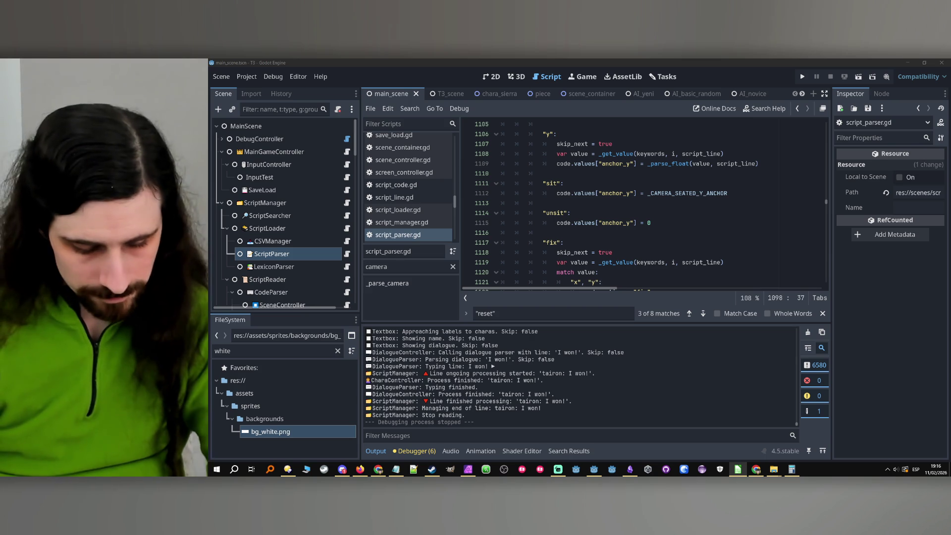
# - Refocus Godot, rerun the game, choose a reply after the lost match, and stop when Tairon reappears
pyautogui.click(767, 73)
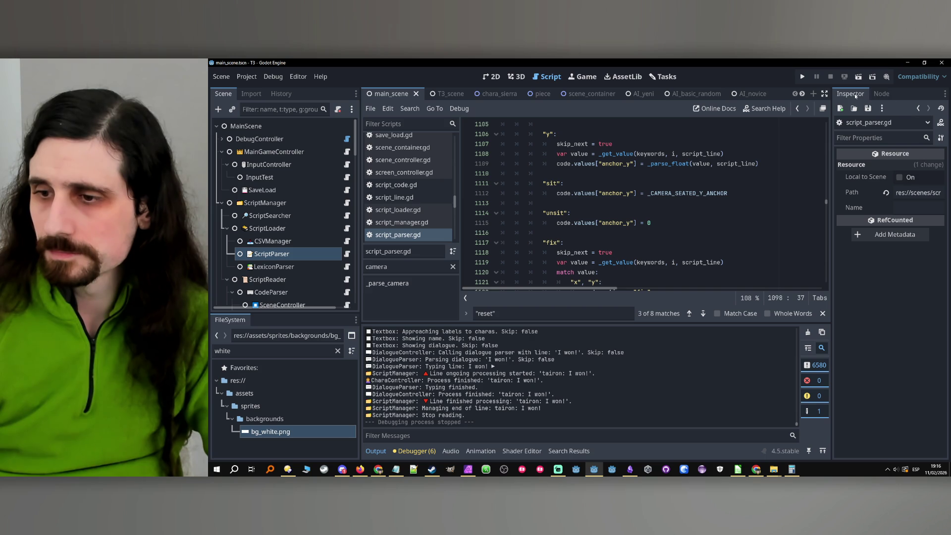
pyautogui.click(802, 77)
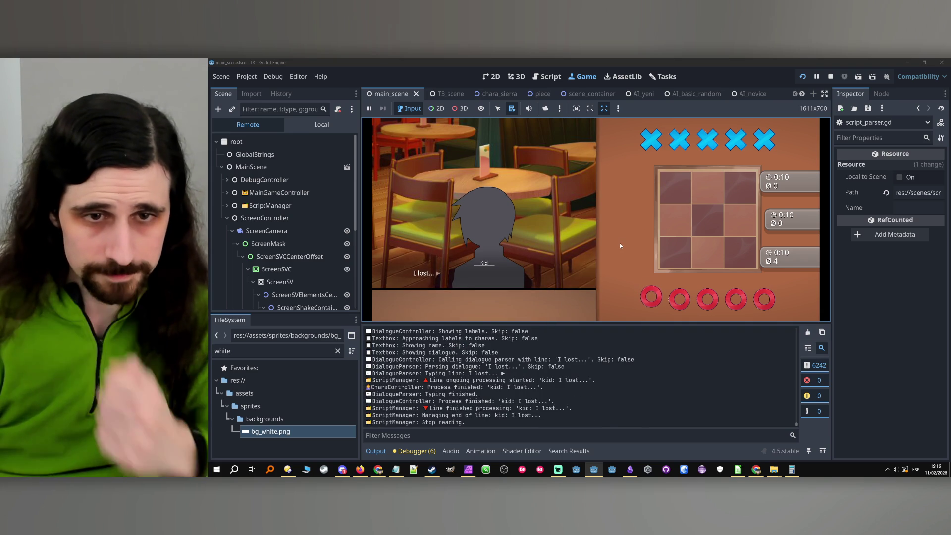
pyautogui.click(608, 249)
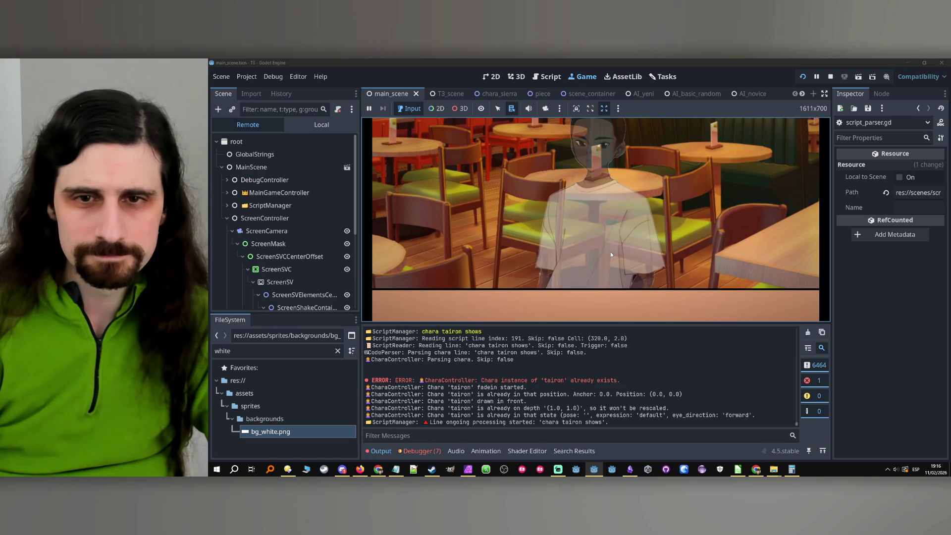
pyautogui.click(831, 76)
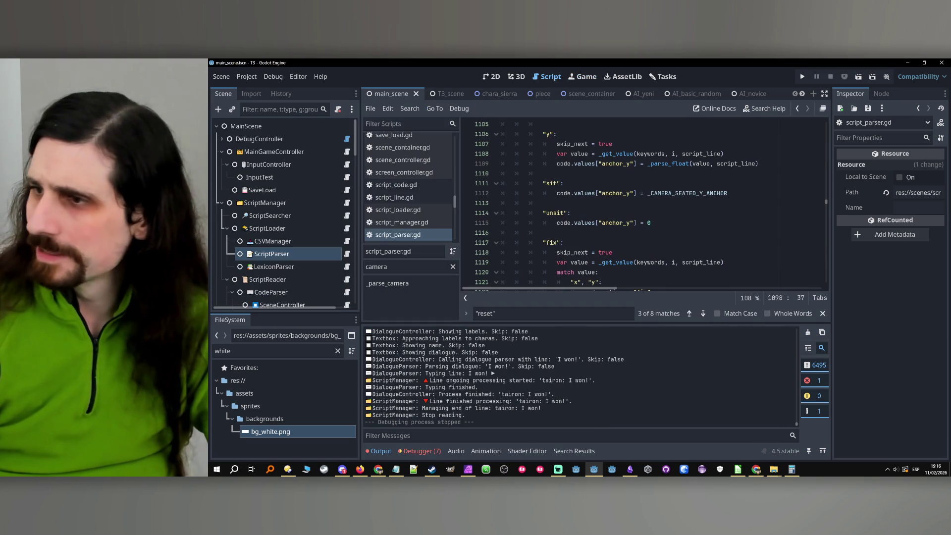
pyautogui.hotkey('alt', 'Tab')
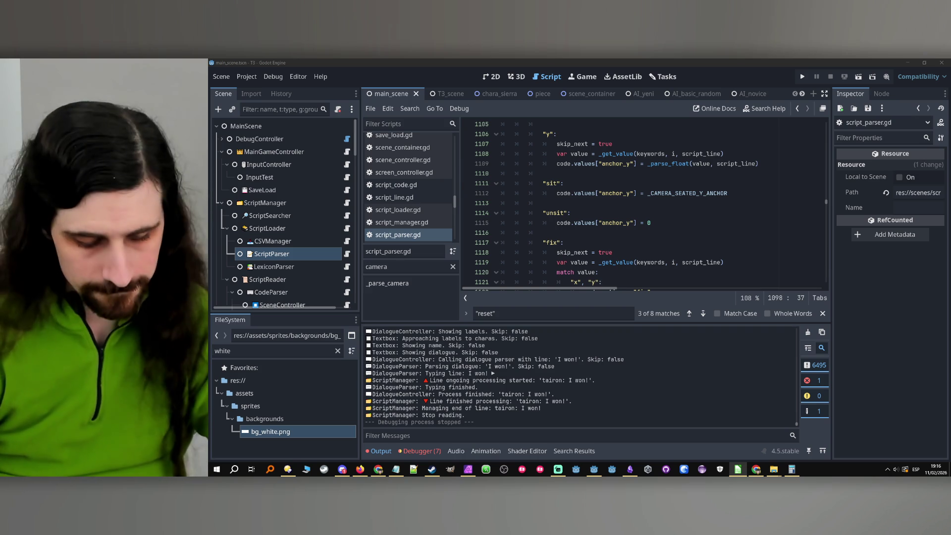
# - Run the game, skip ahead with Space, and check Debugger > Errors for the unknown 'moves' camera command
pyautogui.click(806, 79)
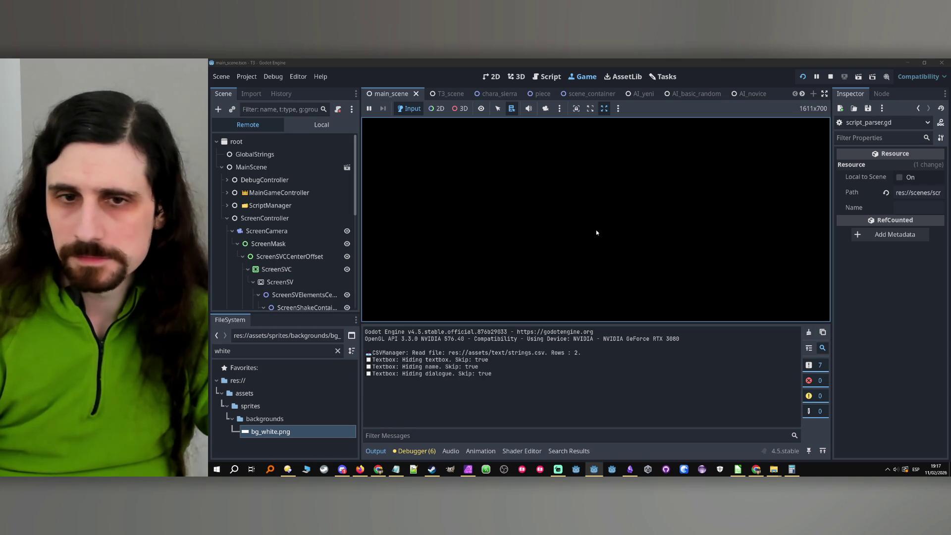
pyautogui.press('space')
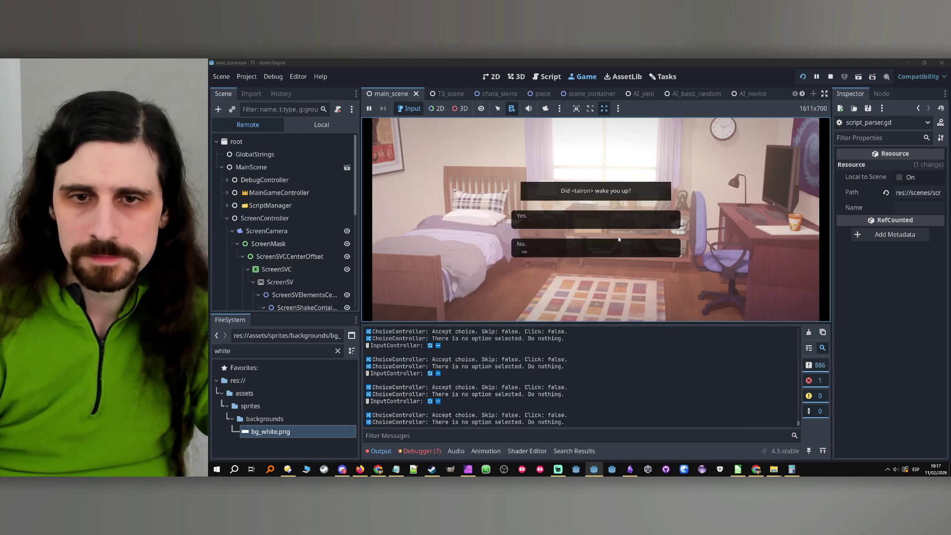
pyautogui.press('space')
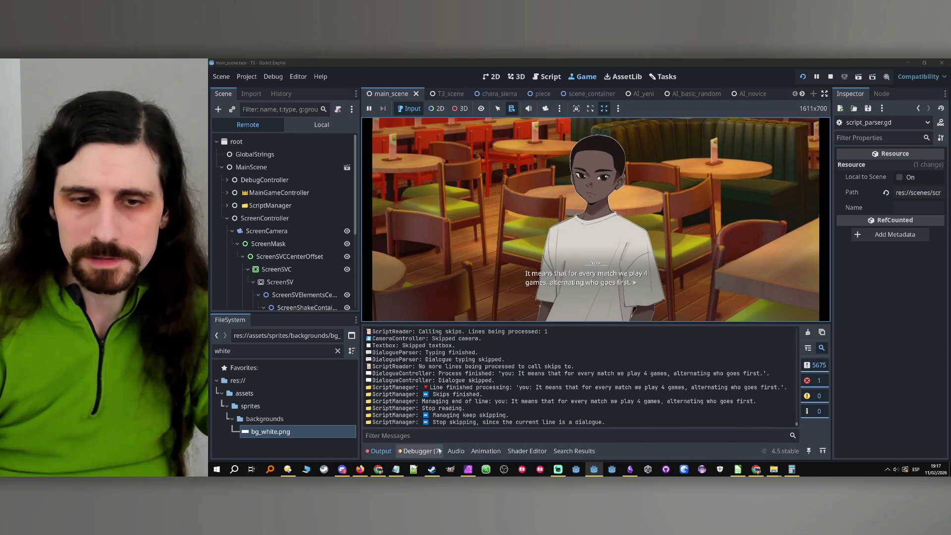
pyautogui.click(437, 450)
pyautogui.click(422, 330)
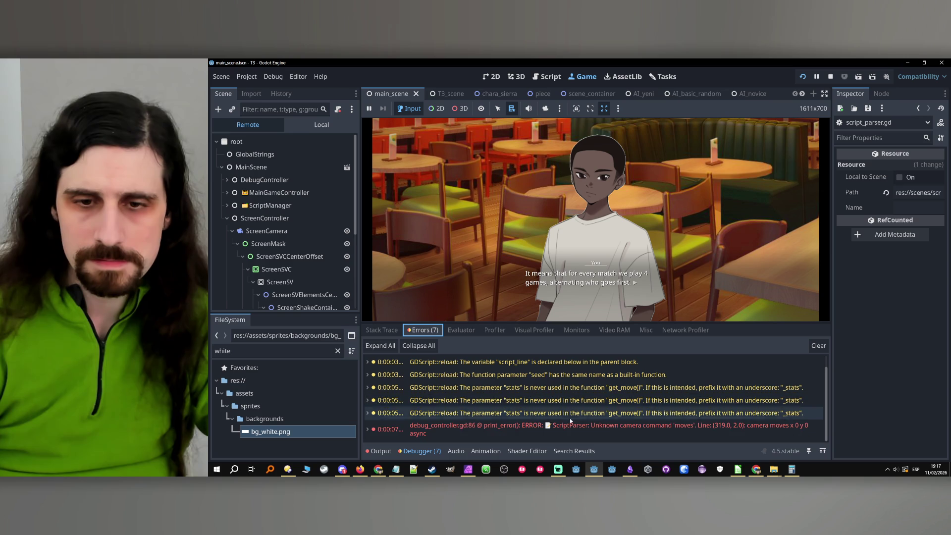
# - Stop and rerun the game, then stop it at Tairon's 'I won!' line
pyautogui.click(830, 77)
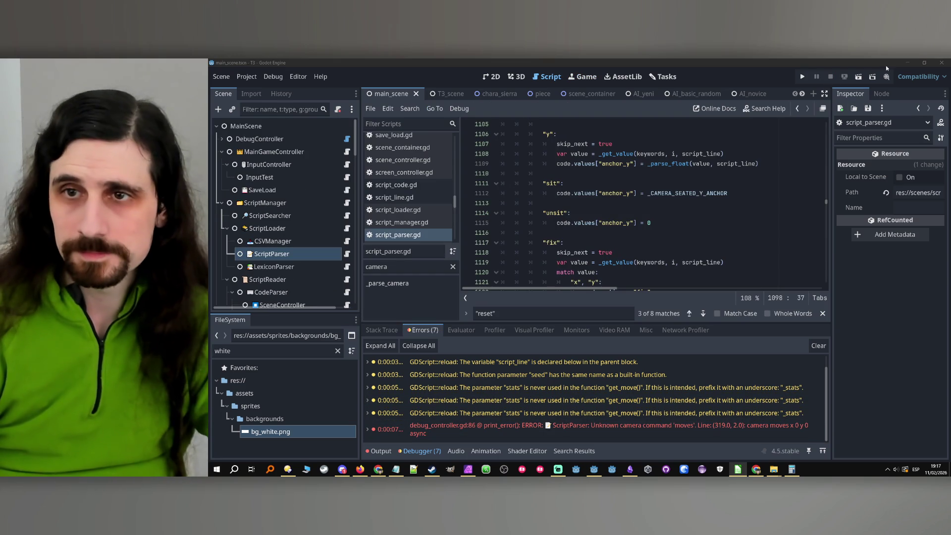
pyautogui.click(802, 77)
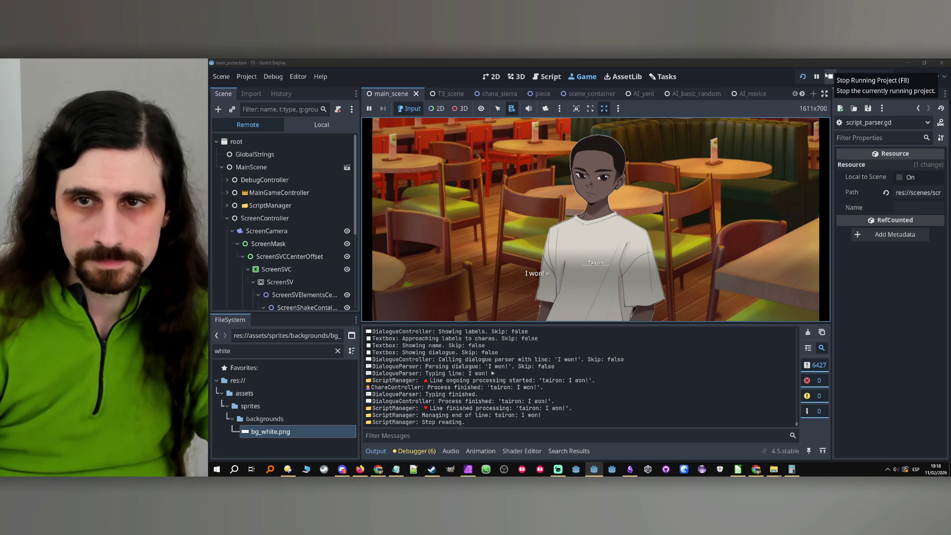
pyautogui.click(831, 78)
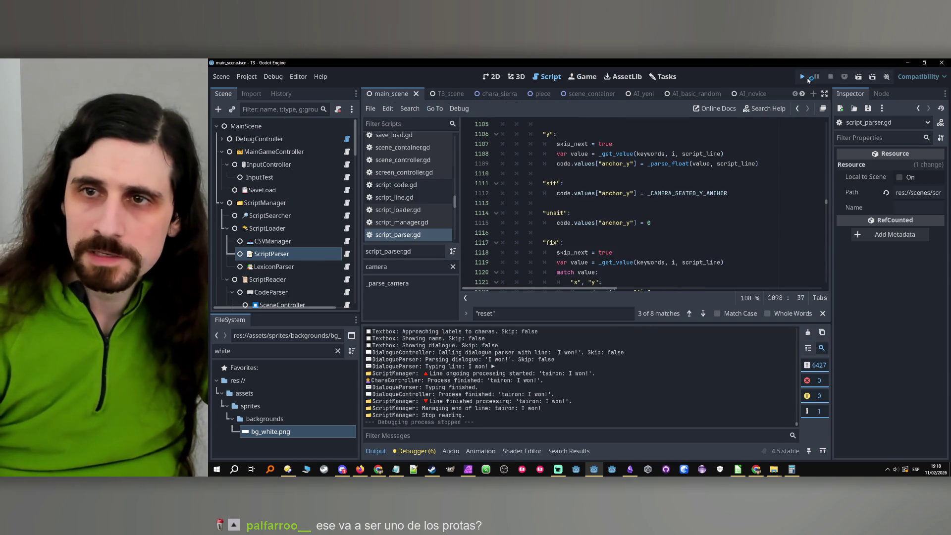
# - Rerun the game, answer Yes, advance into the tic-tac-toe minigame, then stop it with F8
pyautogui.press('F5')
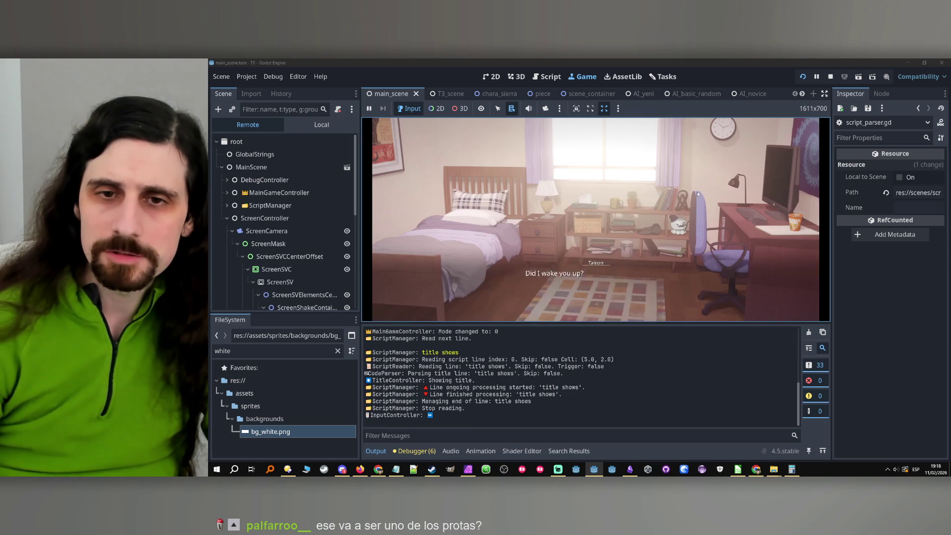
pyautogui.click(647, 212)
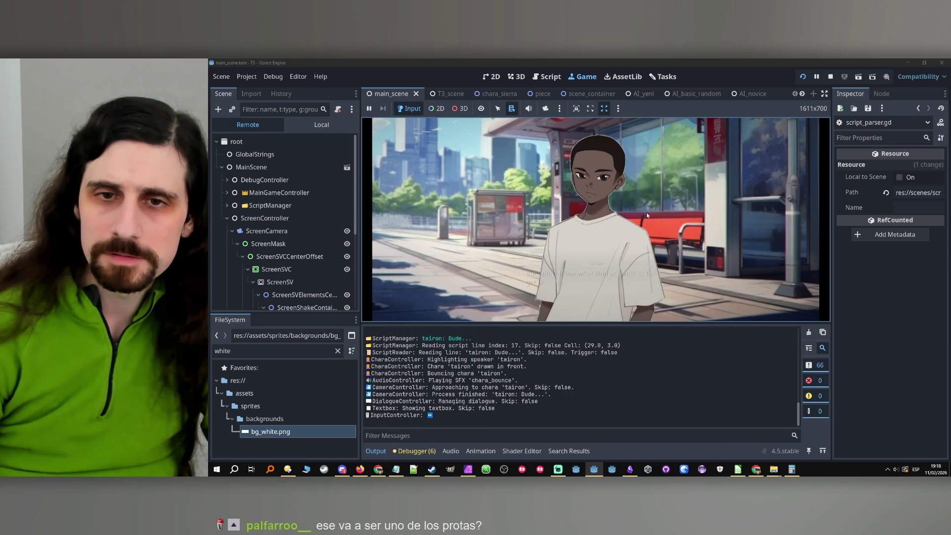
pyautogui.click(645, 217)
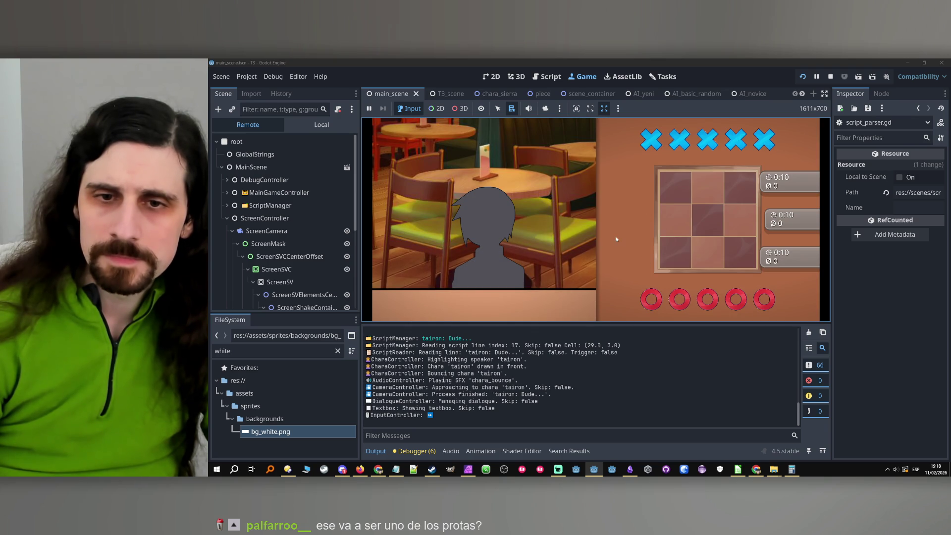
pyautogui.click(632, 263)
pyautogui.scroll(5, 452, 384)
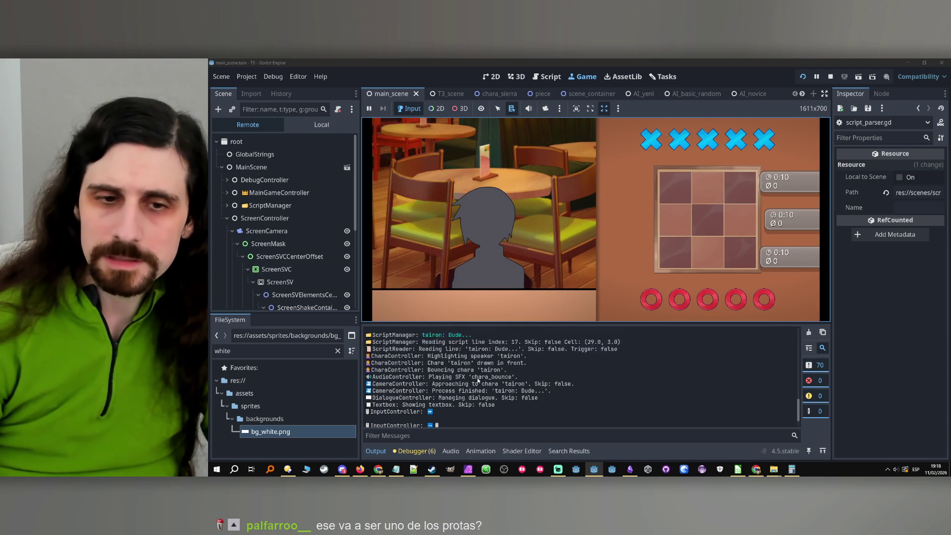
pyautogui.scroll(-5, 456, 385)
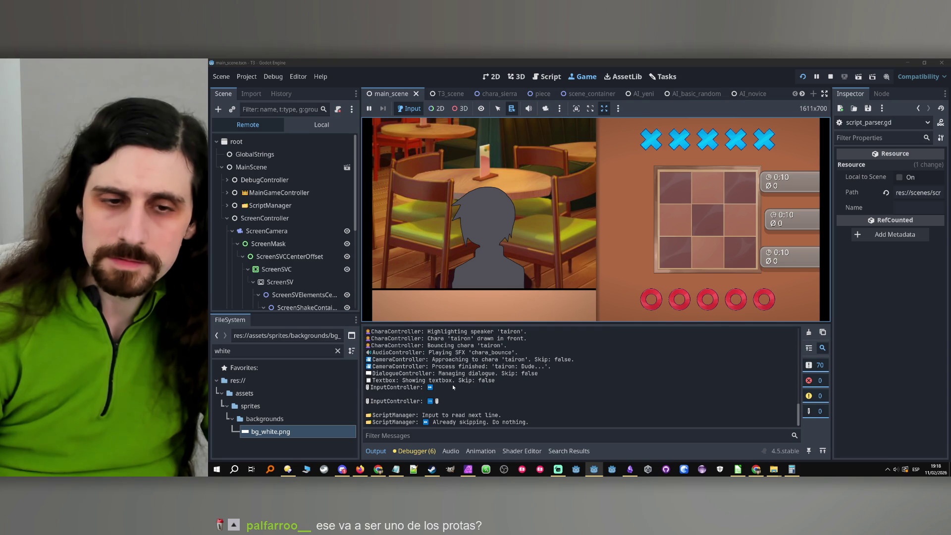
pyautogui.press('F8')
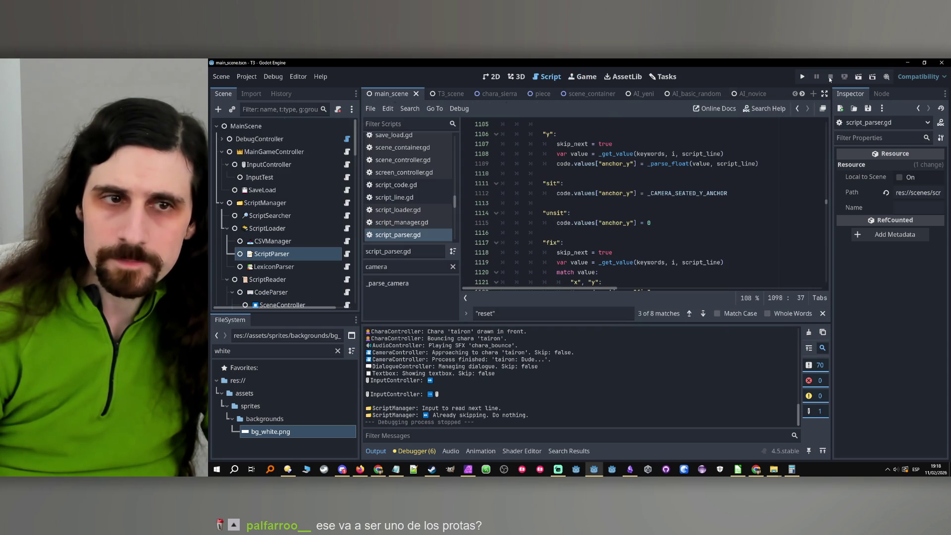
# - Switch off Skipping Disable on the DebugController, then save the scene and run the project
pyautogui.click(302, 140)
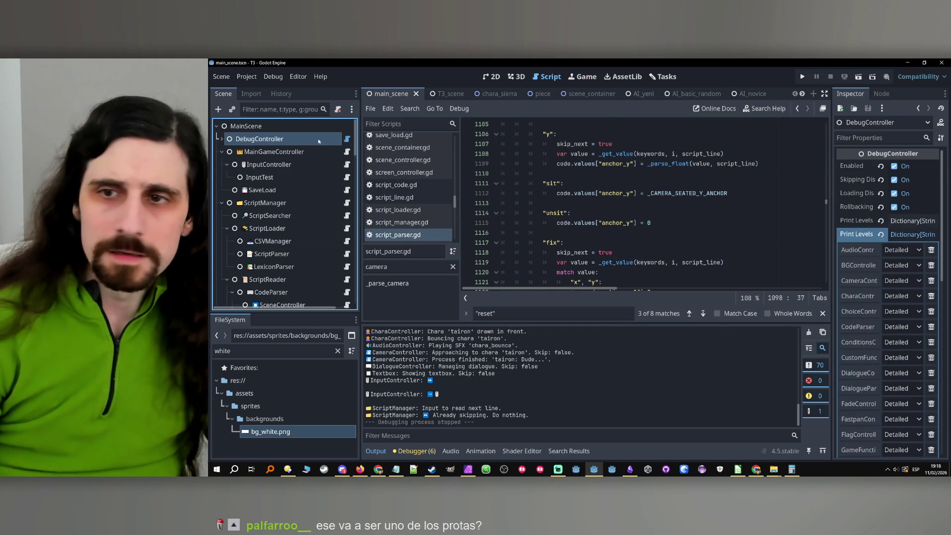
pyautogui.click(913, 235)
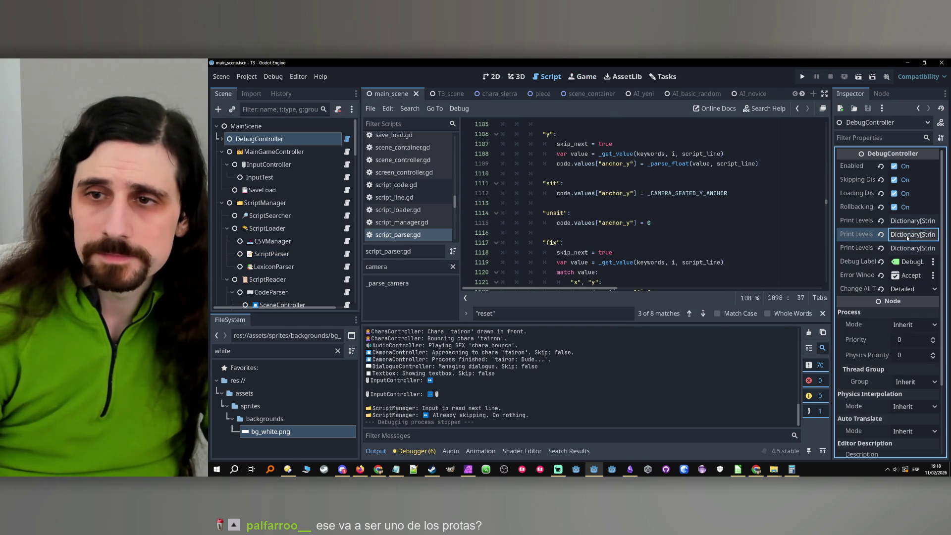
pyautogui.moveTo(831, 199); pyautogui.dragTo(789, 198)
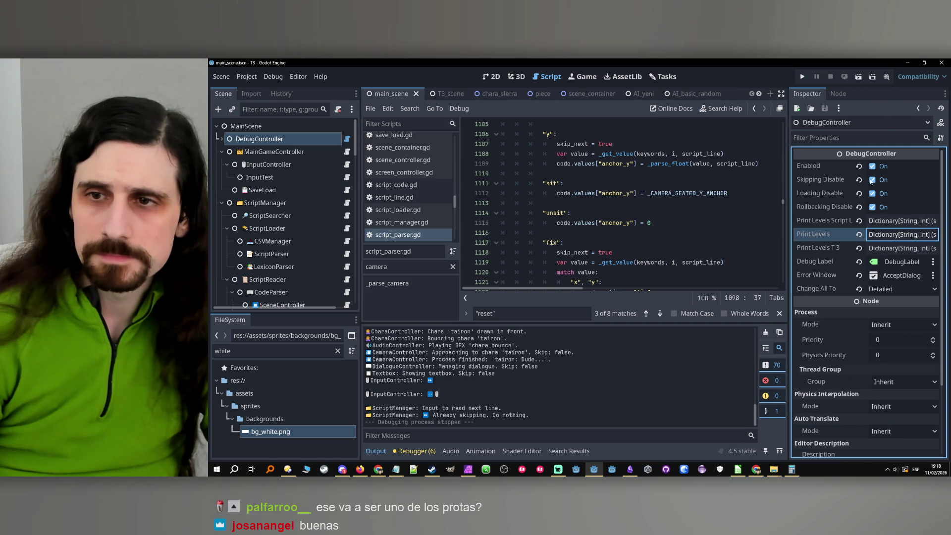
pyautogui.click(872, 181)
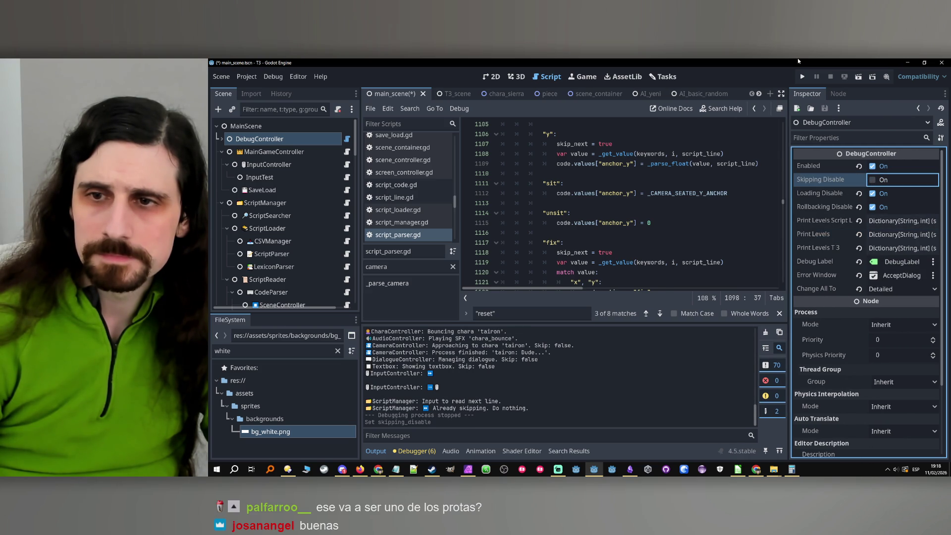
pyautogui.click(803, 77)
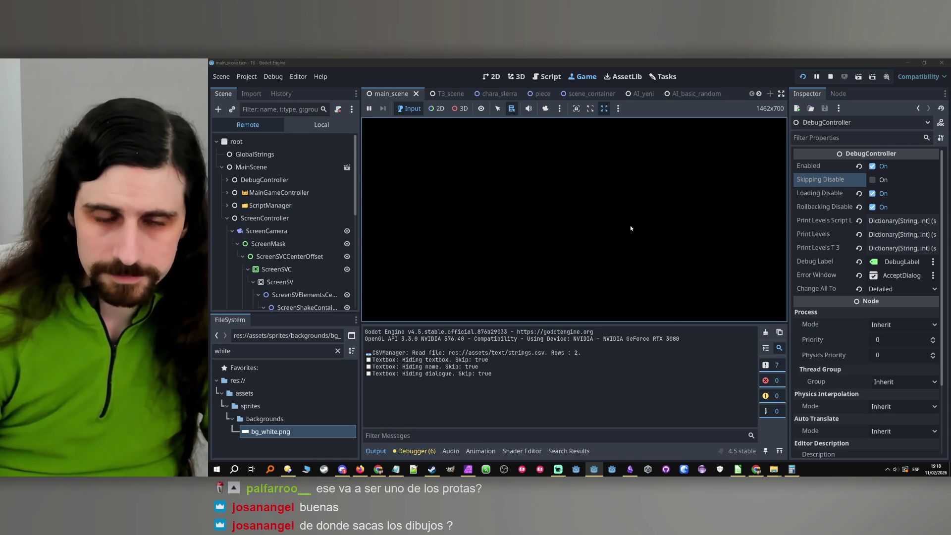
# - Fast-skip the story, answering 'Brown switches.', to reach the tic-tac-toe café scene
pyautogui.press('ctrl')
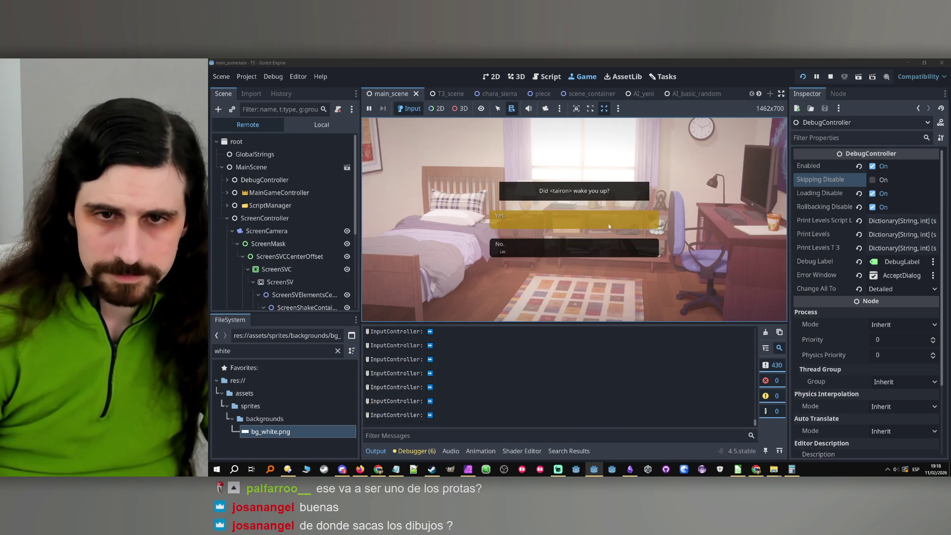
pyautogui.click(609, 227)
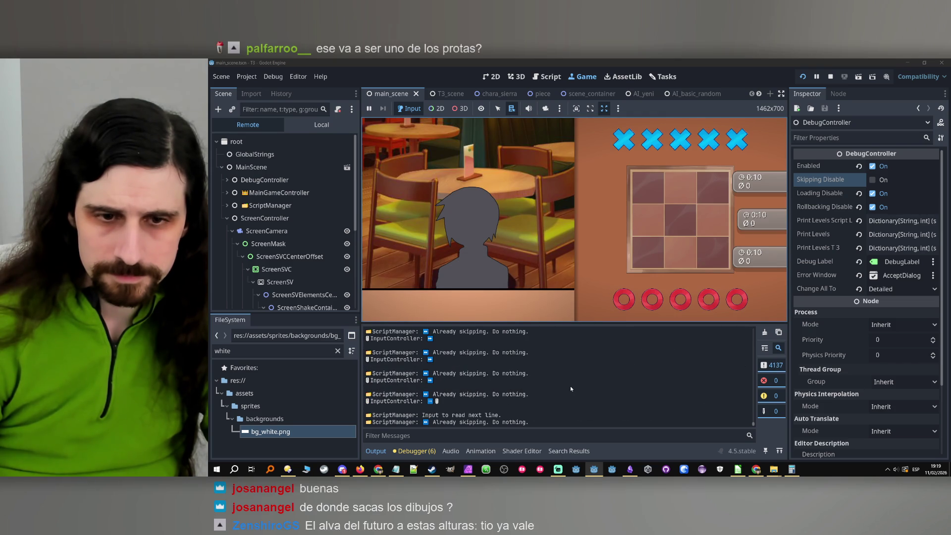
pyautogui.scroll(10, 571, 377)
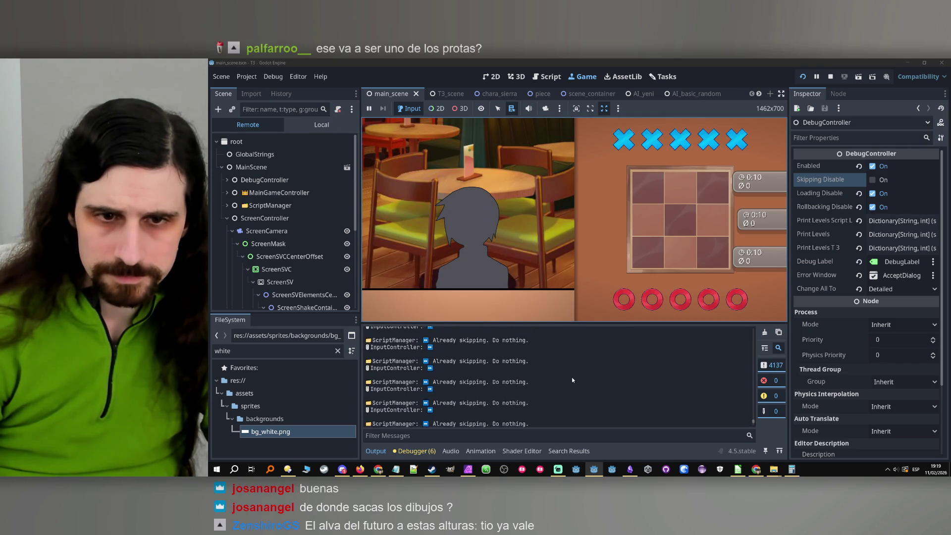
pyautogui.scroll(-5, 572, 379)
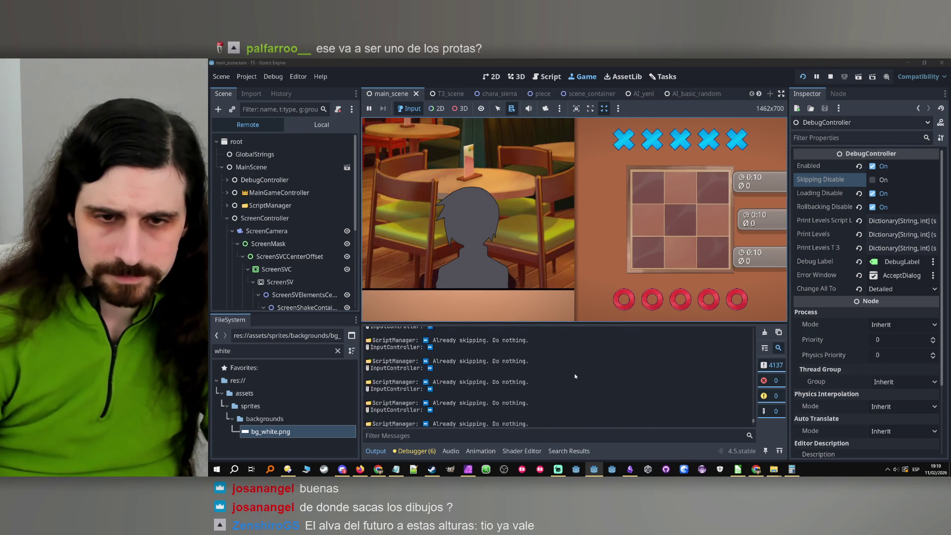
pyautogui.scroll(-2, 545, 371)
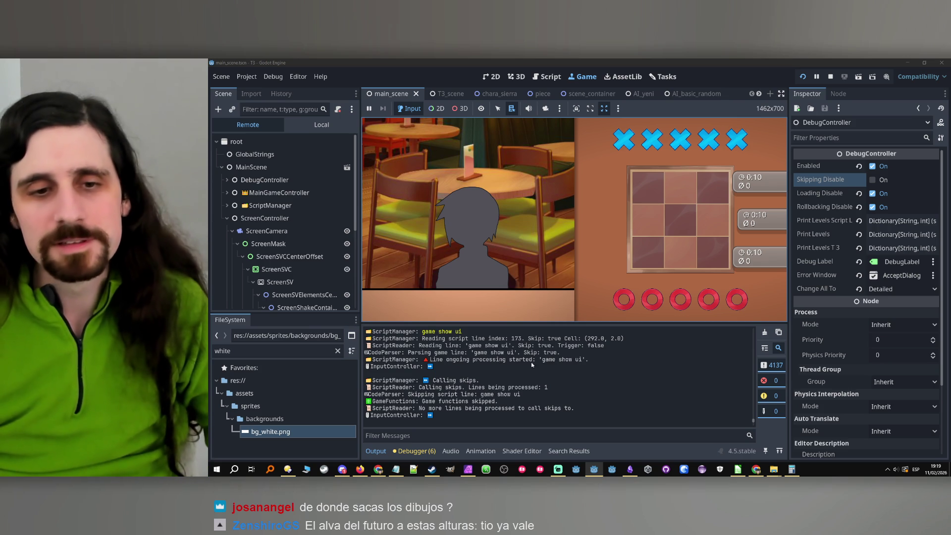
pyautogui.scroll(1, 554, 382)
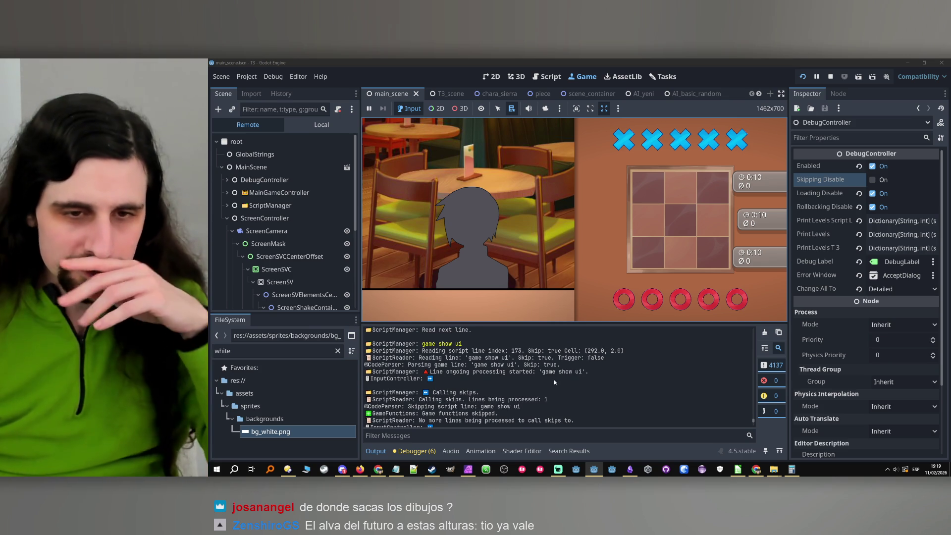
pyautogui.scroll(1, 501, 372)
pyautogui.scroll(-1, 474, 374)
# - Select the 'game show ui' and skip messages in the Output log, then stop the game
pyautogui.moveTo(449, 372); pyautogui.dragTo(606, 377)
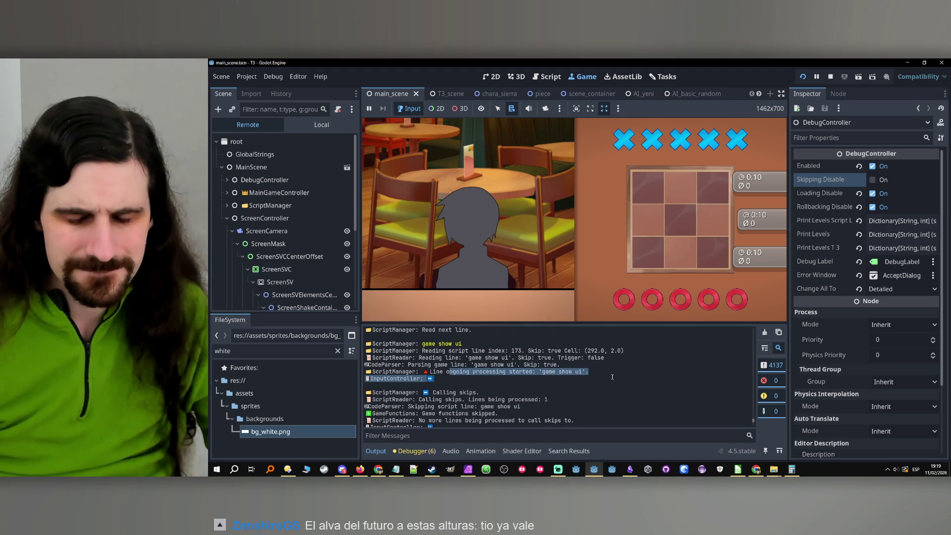
pyautogui.moveTo(396, 376)
pyautogui.mouseDown()
pyautogui.moveTo(525, 382)
pyautogui.moveTo(515, 402)
pyautogui.mouseUp()
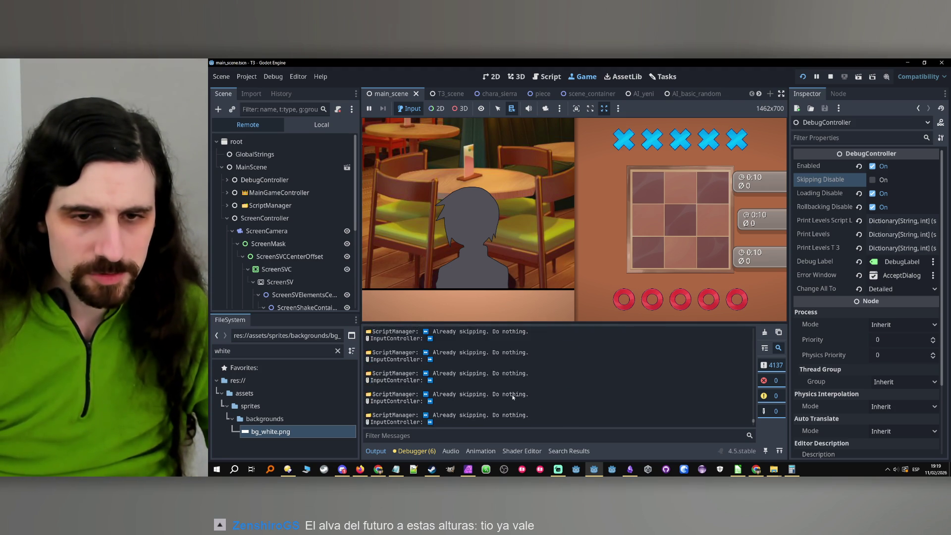
pyautogui.scroll(5, 495, 398)
pyautogui.scroll(1, 476, 384)
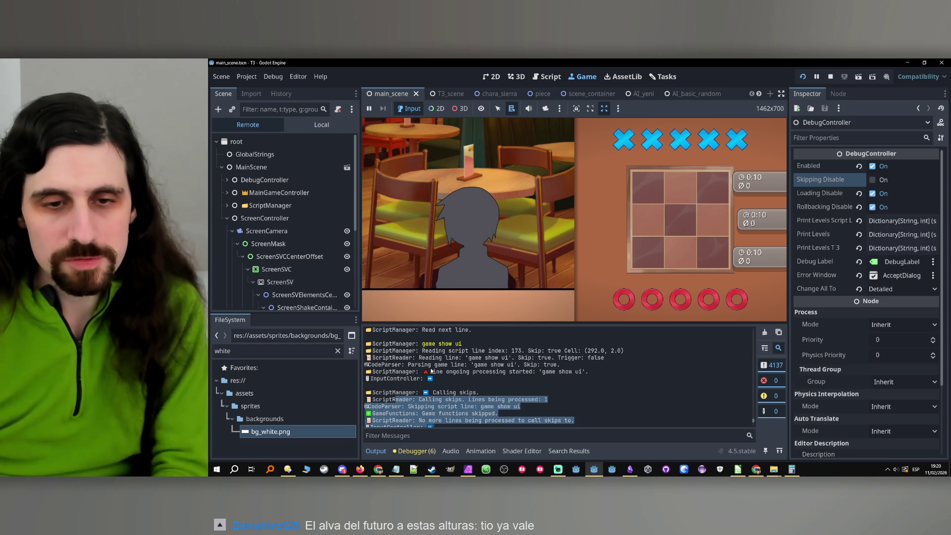
pyautogui.moveTo(589, 372); pyautogui.dragTo(430, 372)
pyautogui.press('F8')
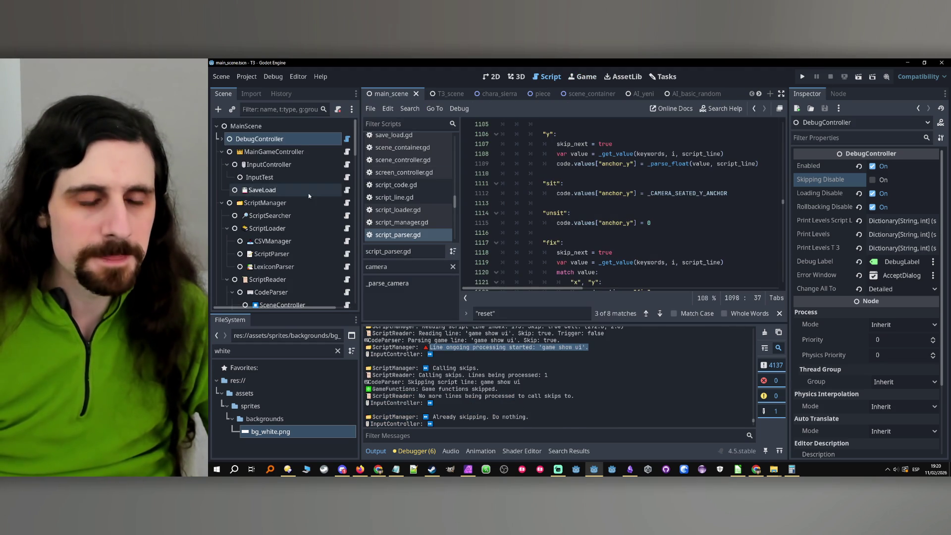
# - Open the GameFunctions script and filter its methods for 'skip' to reach do_skip
pyautogui.scroll(-5, 309, 196)
pyautogui.click(297, 247)
pyautogui.click(346, 246)
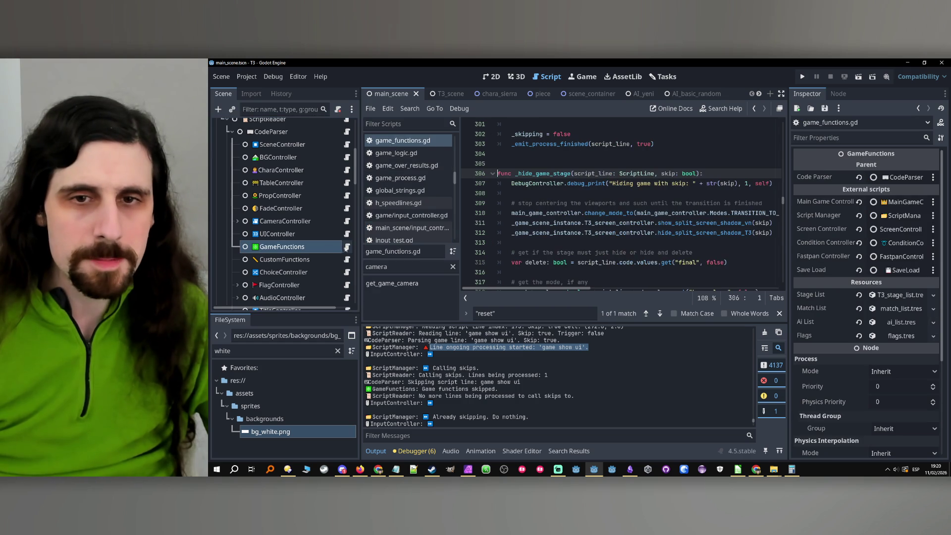
pyautogui.click(412, 267)
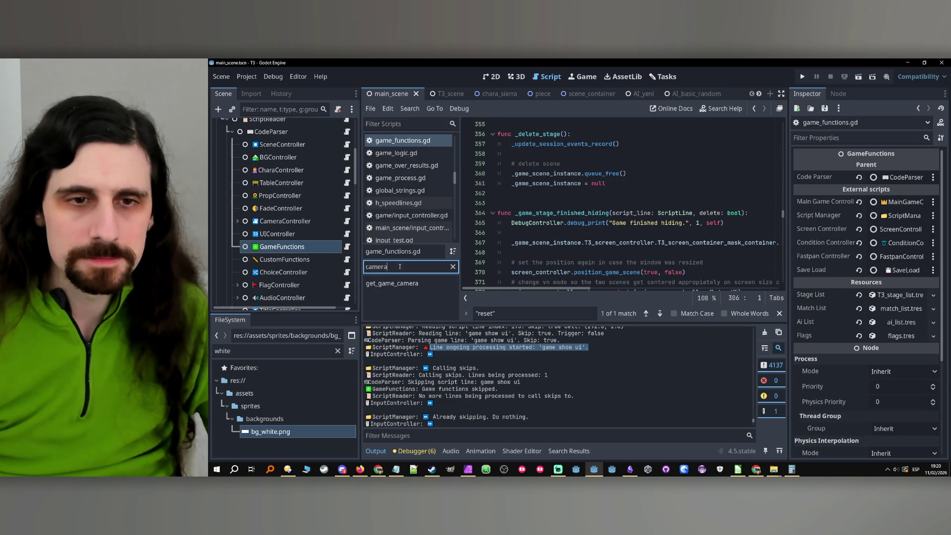
pyautogui.press('BackSpace')
pyautogui.press('BackSpace')
pyautogui.press('BackSpace')
pyautogui.write('skip')
pyautogui.click(376, 282)
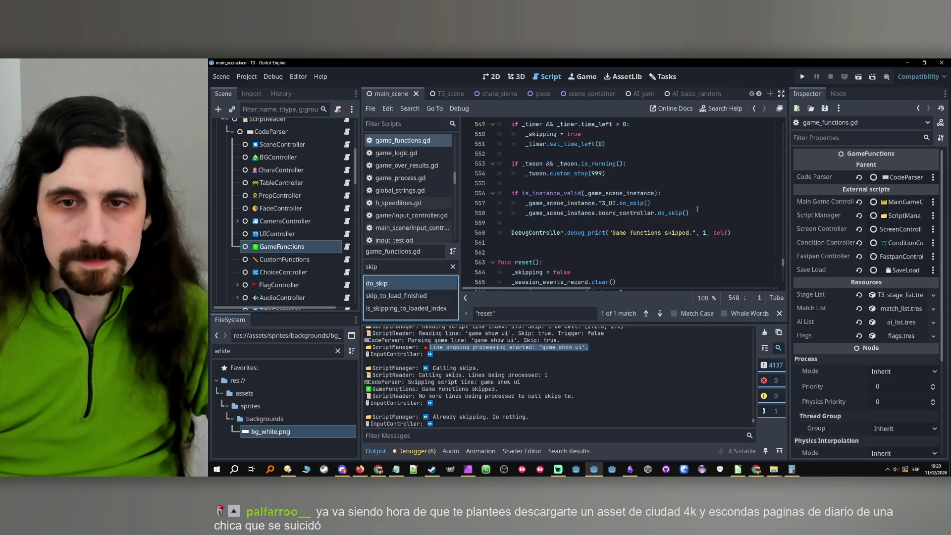
# - Follow the T3_UI do_skip call to its definition and highlight the _players_tween uses
pyautogui.scroll(1, 674, 204)
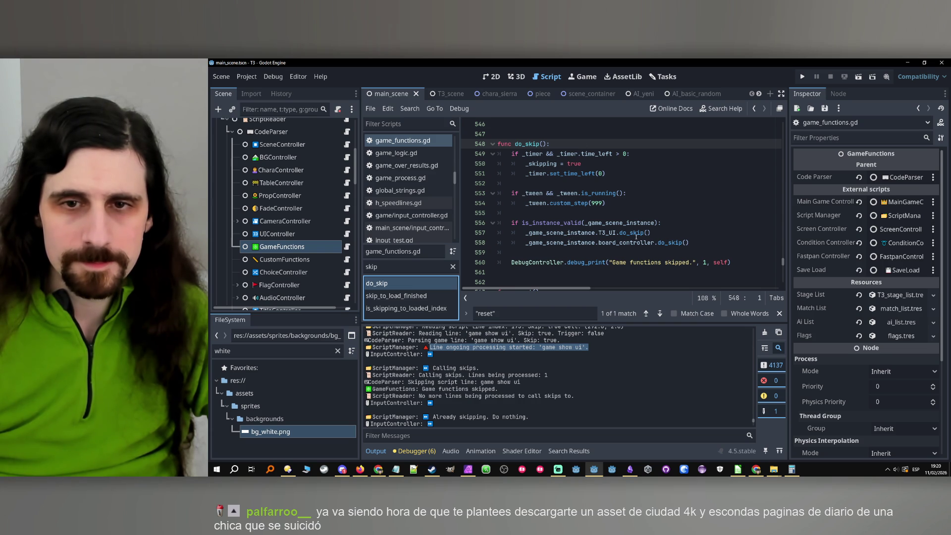
pyautogui.moveTo(630, 232)
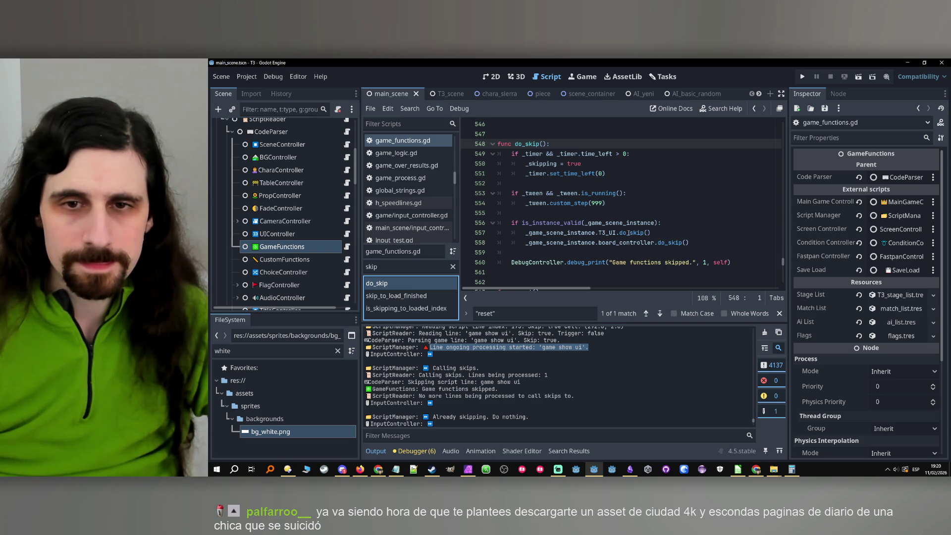
pyautogui.click(628, 233)
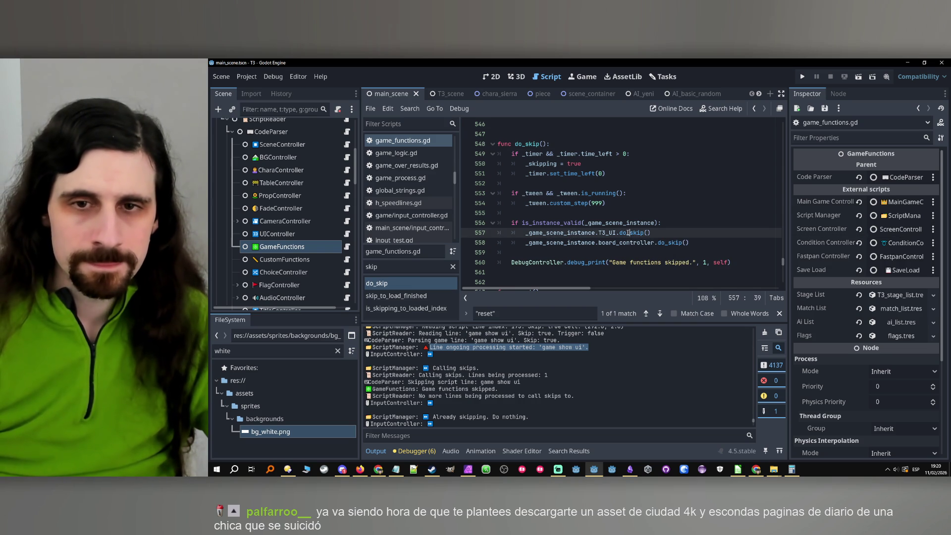
pyautogui.keyDown('ctrl'); pyautogui.click(628, 232); pyautogui.keyUp('ctrl')
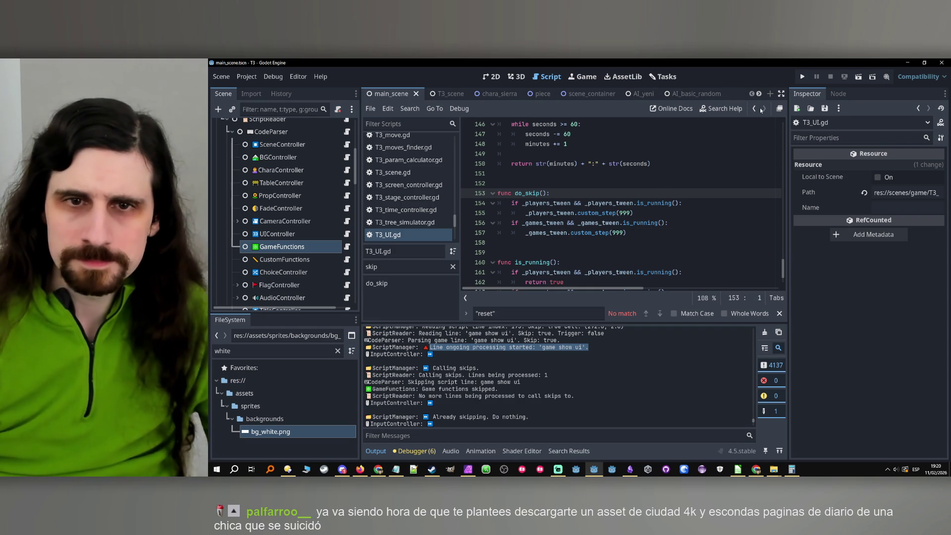
pyautogui.doubleClick(545, 203)
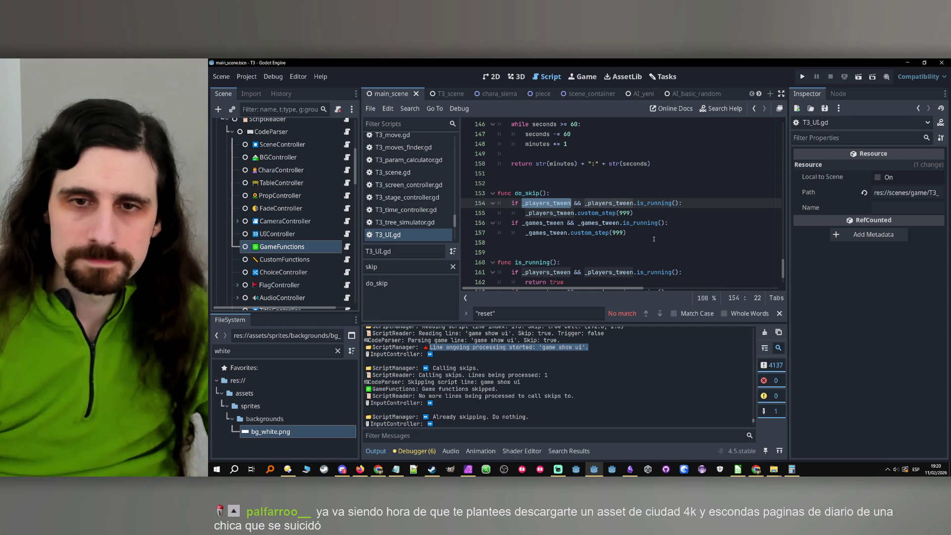
pyautogui.scroll(20, 654, 239)
pyautogui.scroll(-1, 655, 239)
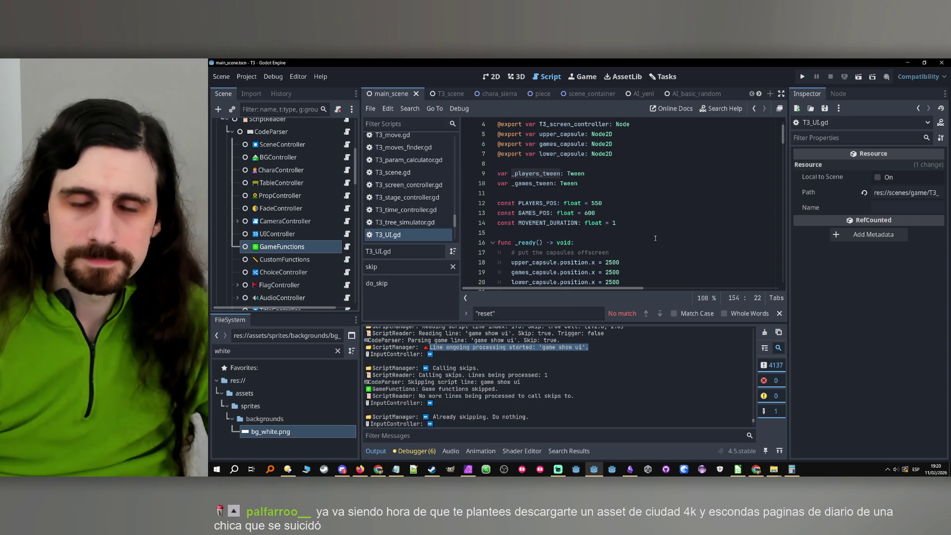
pyautogui.scroll(-20, 655, 238)
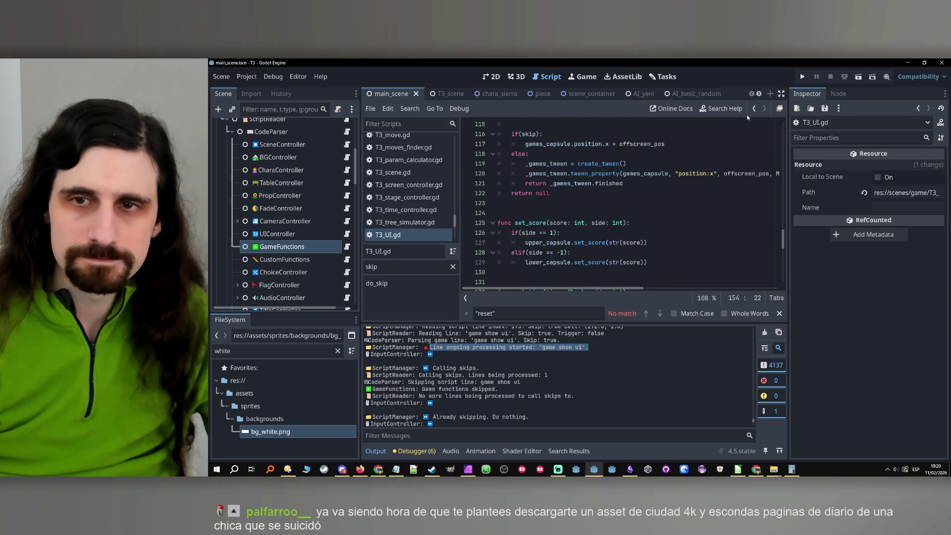
pyautogui.scroll(-5, 655, 239)
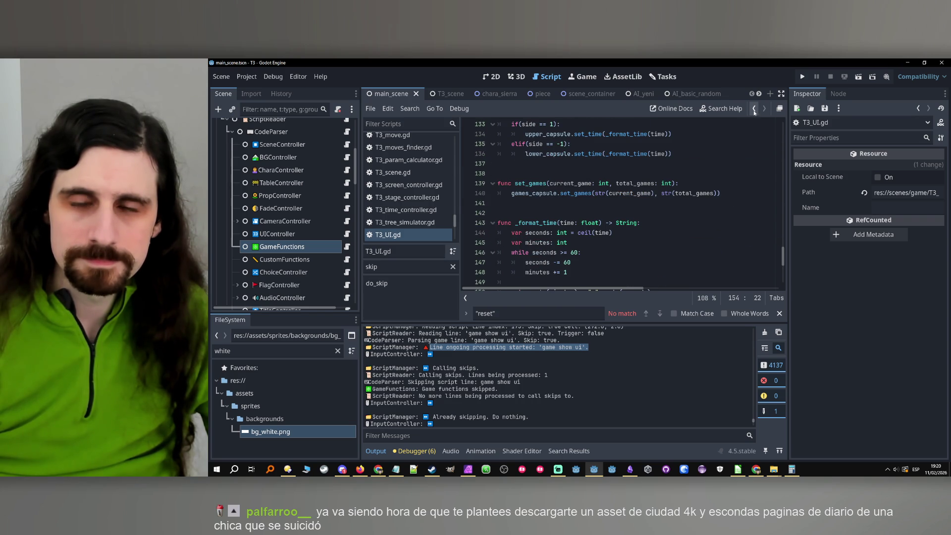
# - Return to game_functions.gd do_skip, set a breakpoint on line 557, and run the project
pyautogui.click(754, 109)
pyautogui.click(377, 282)
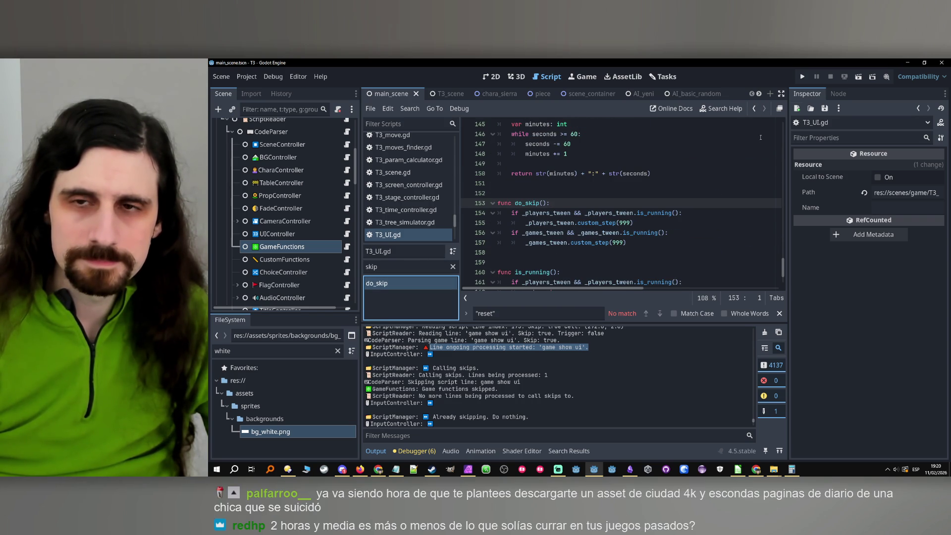
pyautogui.click(753, 109)
pyautogui.click(754, 109)
pyautogui.click(753, 109)
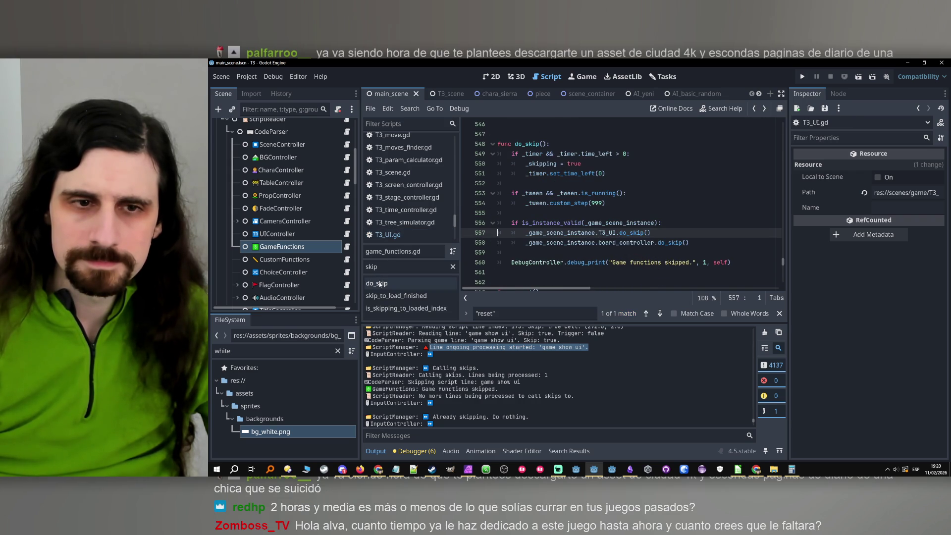
pyautogui.click(380, 284)
pyautogui.scroll(-1, 623, 242)
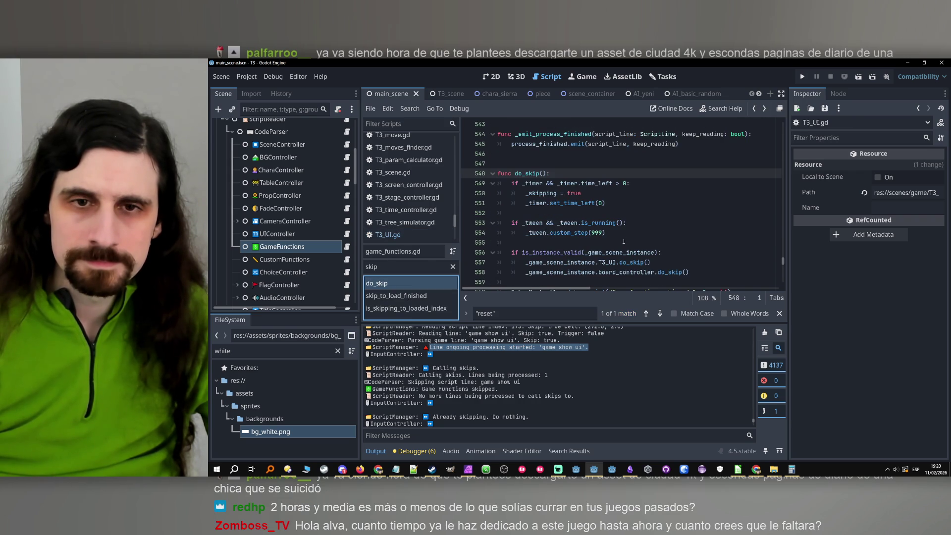
pyautogui.scroll(-1, 629, 233)
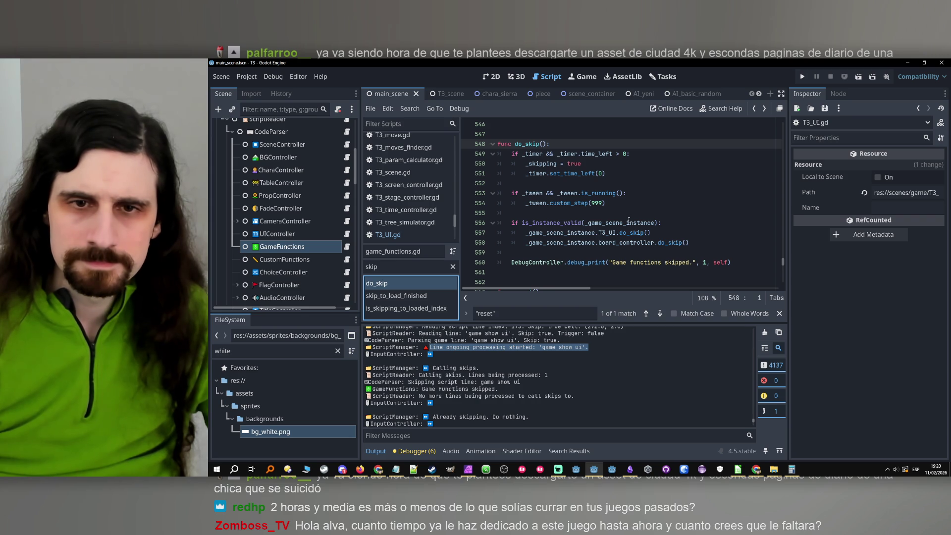
pyautogui.click(473, 233)
pyautogui.click(802, 77)
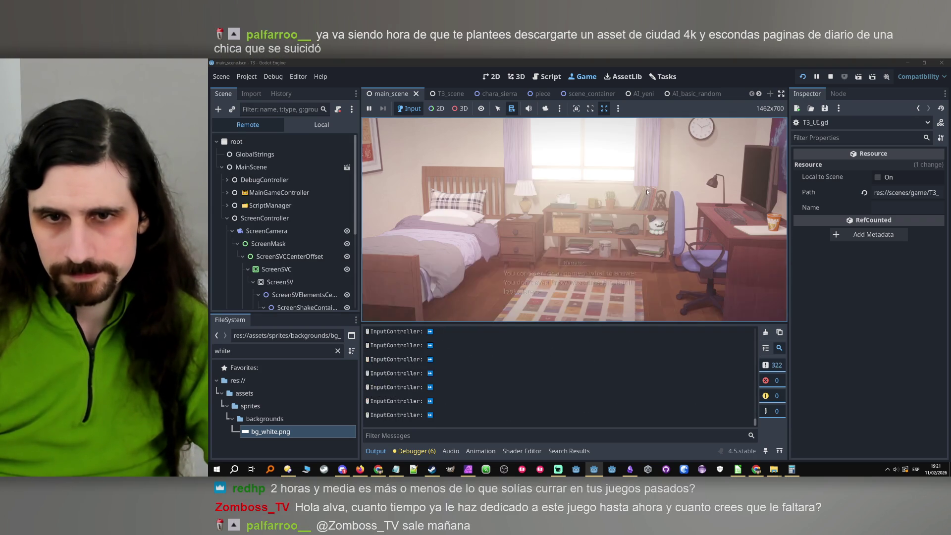
# - Play to the line 557 breakpoint, then step into T3_UI's do_skip and back out
pyautogui.click(607, 219)
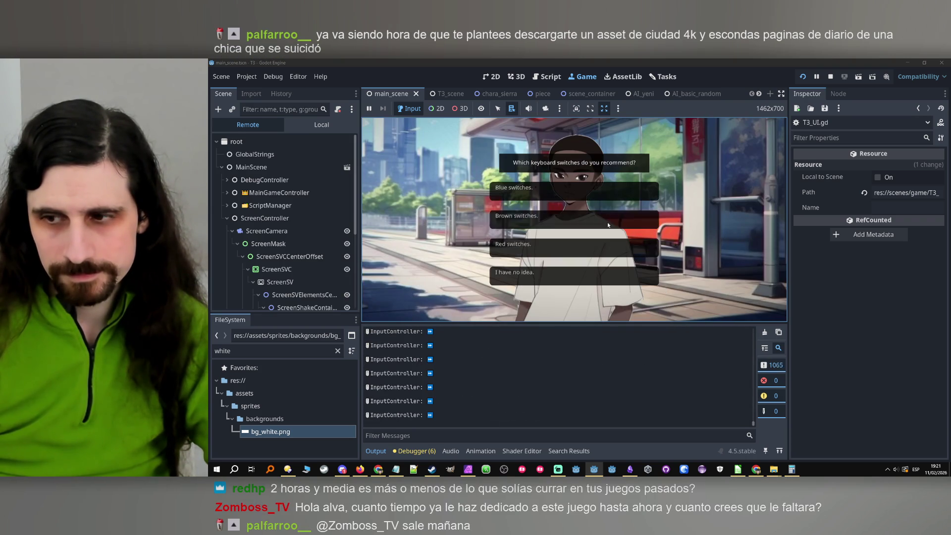
pyautogui.click(604, 221)
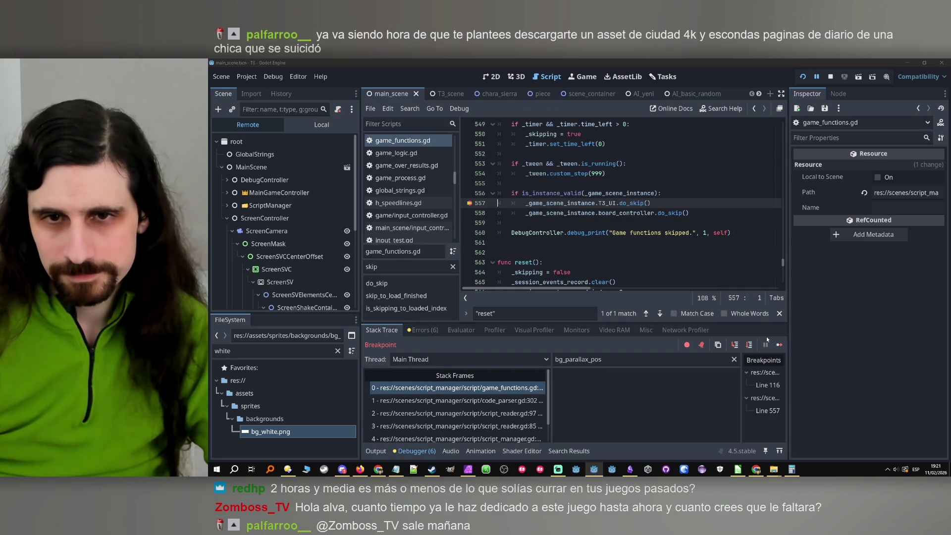
pyautogui.click(735, 348)
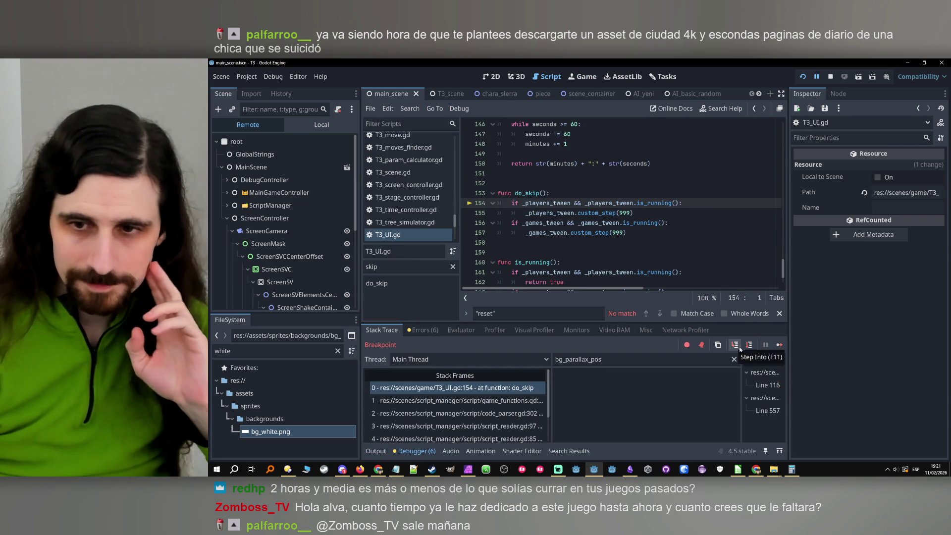
pyautogui.click(748, 348)
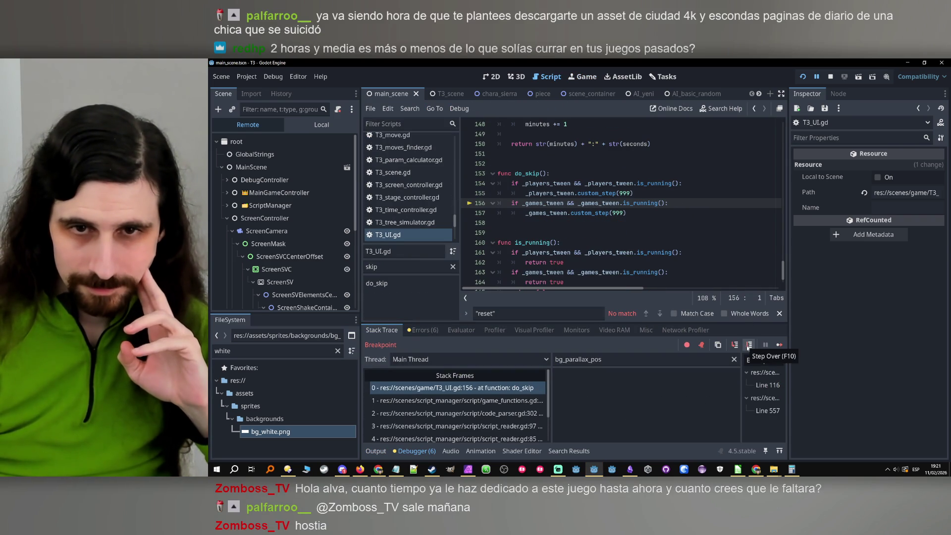
pyautogui.click(749, 348)
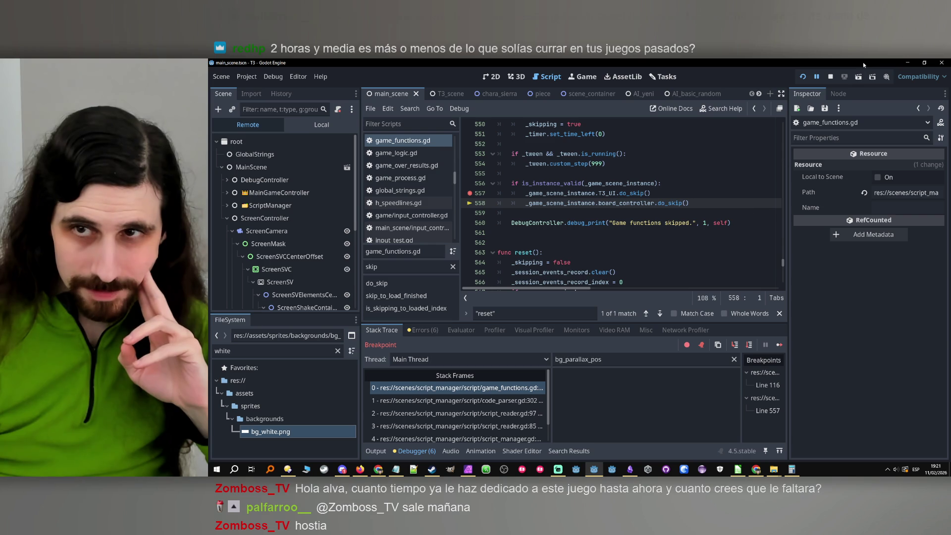
# - Stop the game, remove the line 557 breakpoint, and open do_skip in T3_UI.gd
pyautogui.press('F8')
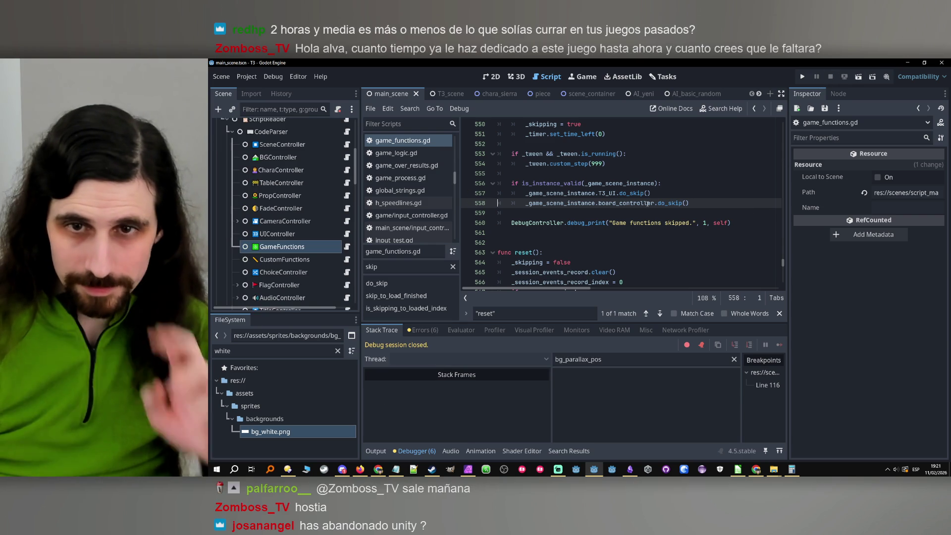
pyautogui.click(630, 193)
pyautogui.press('F9')
pyautogui.keyDown('ctrl'); pyautogui.click(629, 194); pyautogui.keyUp('ctrl')
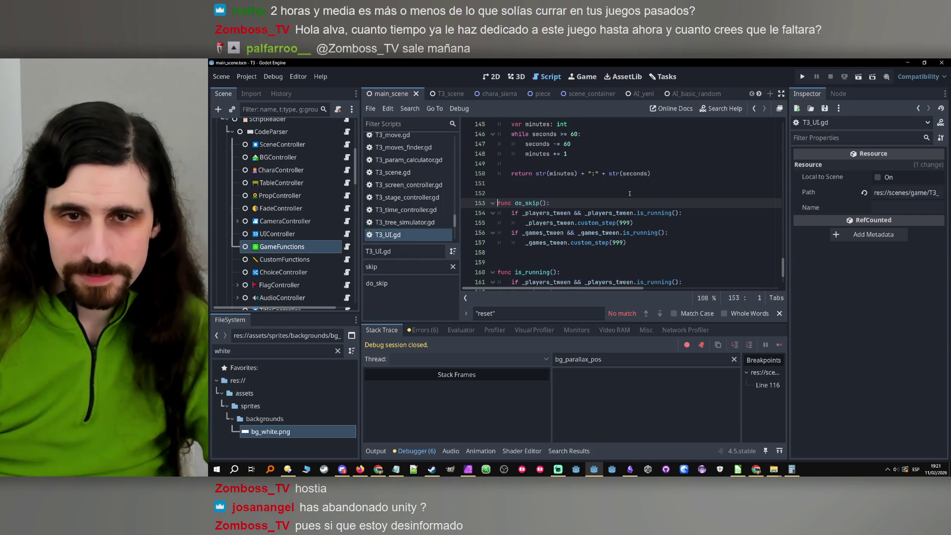
# - Add a breakpoint on show_UI line 54 in T3_UI.gd and rerun the project
pyautogui.scroll(9, 545, 211)
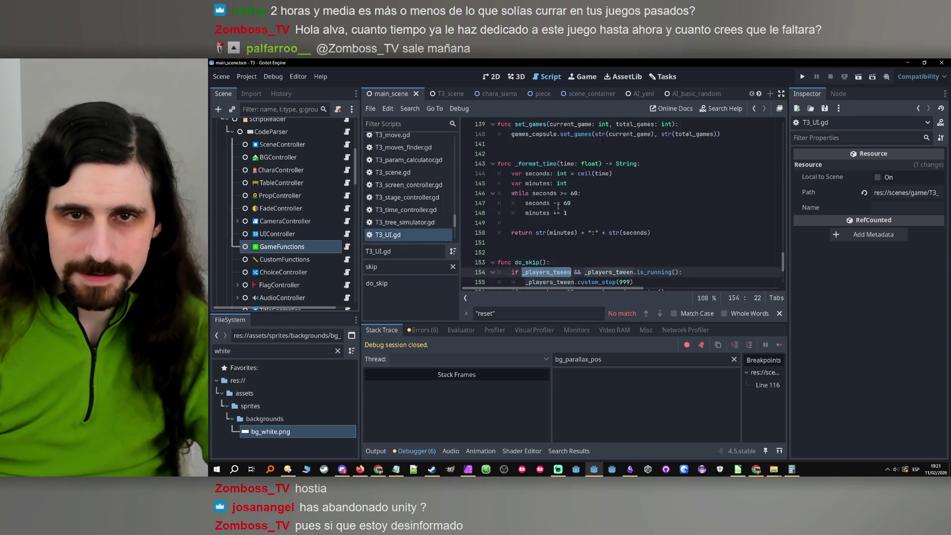
pyautogui.scroll(20, 558, 207)
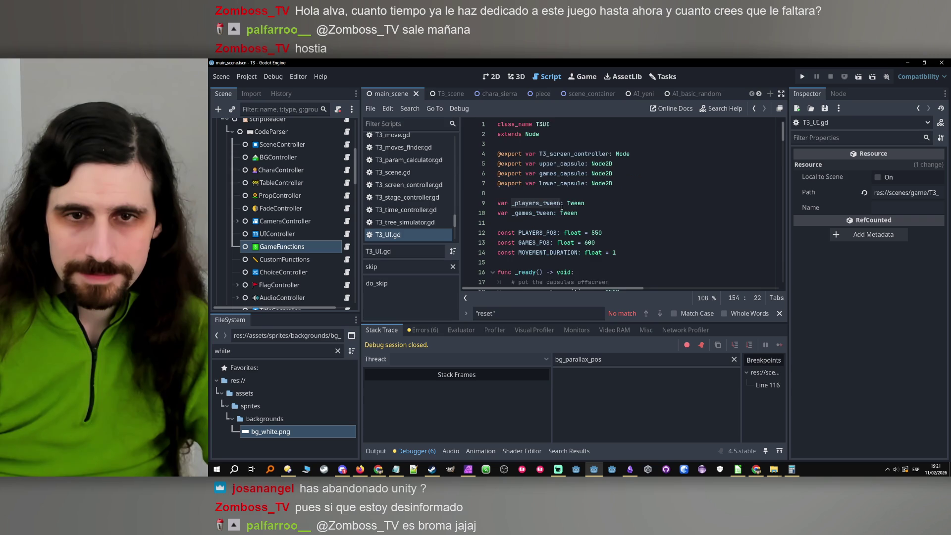
pyautogui.scroll(-4, 563, 207)
pyautogui.scroll(-2, 562, 207)
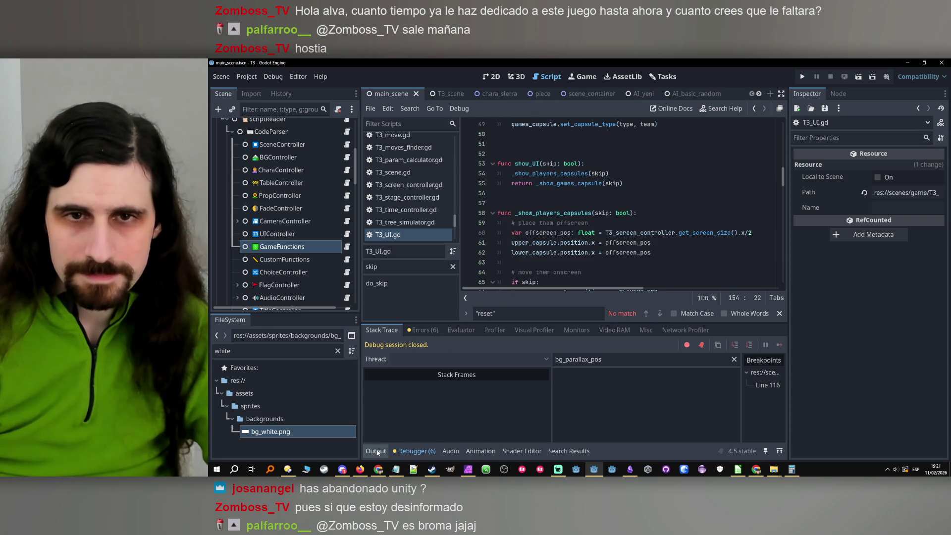
pyautogui.click(470, 174)
pyautogui.scroll(-16, 599, 246)
pyautogui.scroll(-16, 599, 246)
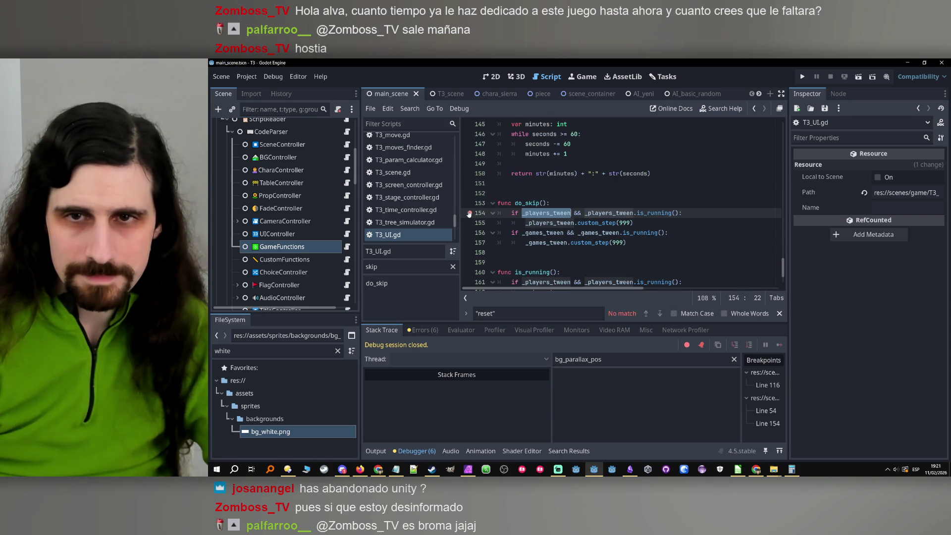
pyautogui.press('F5')
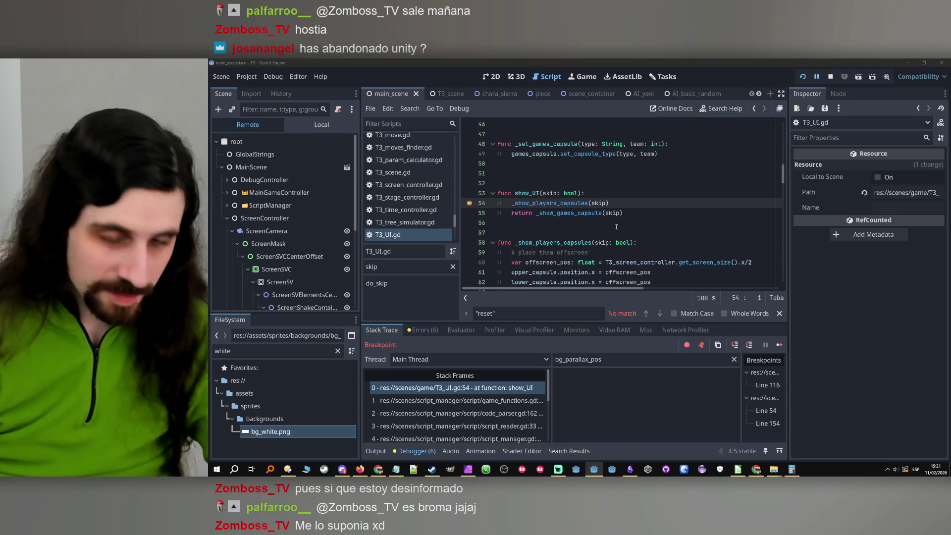
# - Inspect the paused show_UI lines 54 and 55 in T3_UI.gd
pyautogui.click(655, 213)
pyautogui.click(650, 194)
pyautogui.click(647, 203)
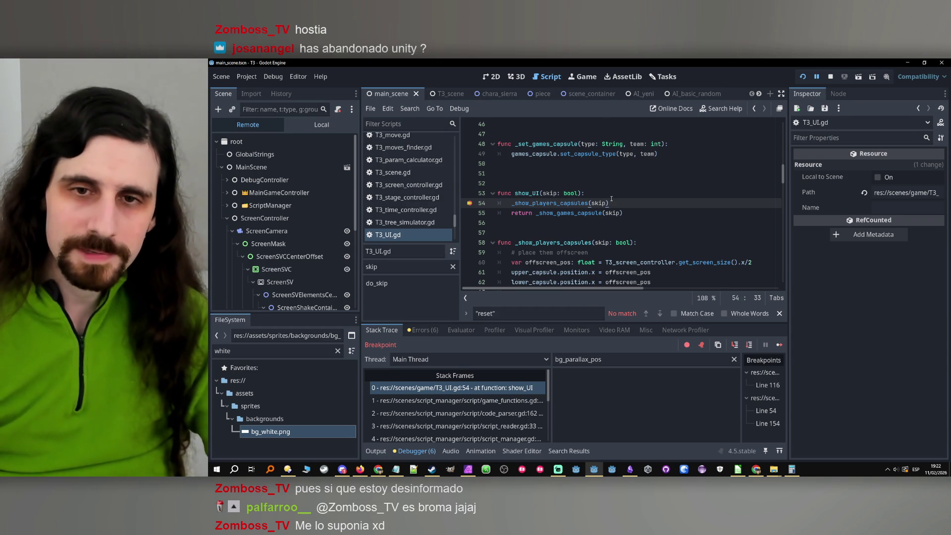
pyautogui.click(649, 214)
pyautogui.press('Up')
pyautogui.press('Up')
pyautogui.press('Down')
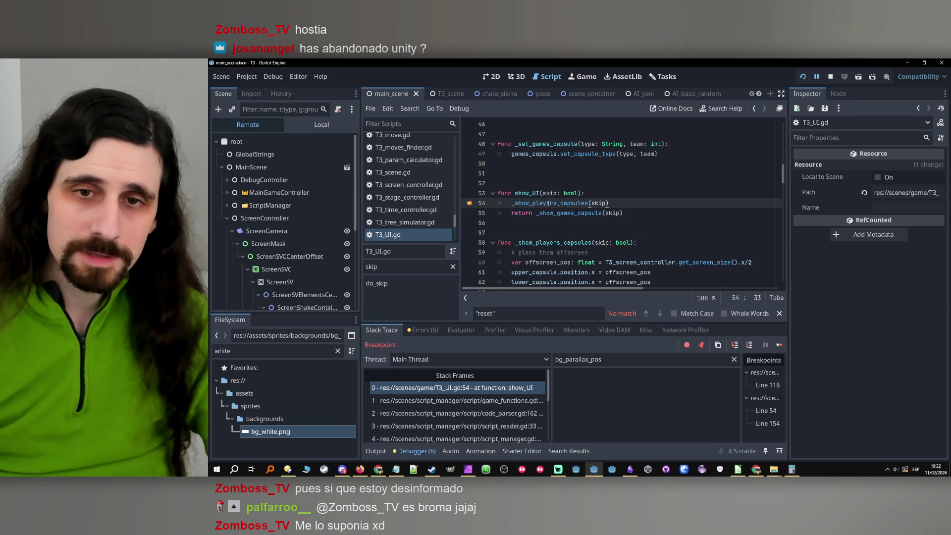
# - Step into _show_players_capsules and step over through line 73 back to game_functions.gd line 96
pyautogui.click(732, 345)
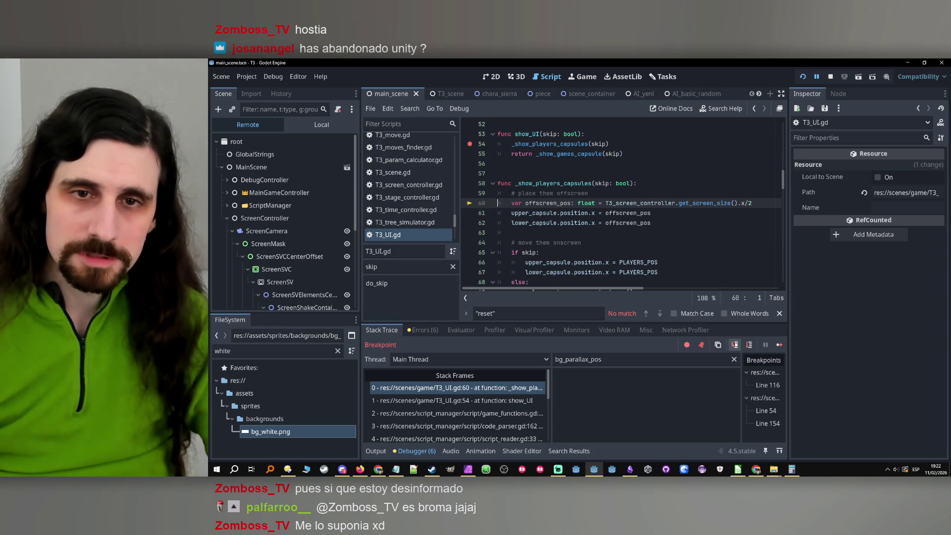
pyautogui.click(748, 345)
pyautogui.click(748, 345)
pyautogui.click(748, 345)
pyautogui.click(748, 345)
pyautogui.click(748, 345)
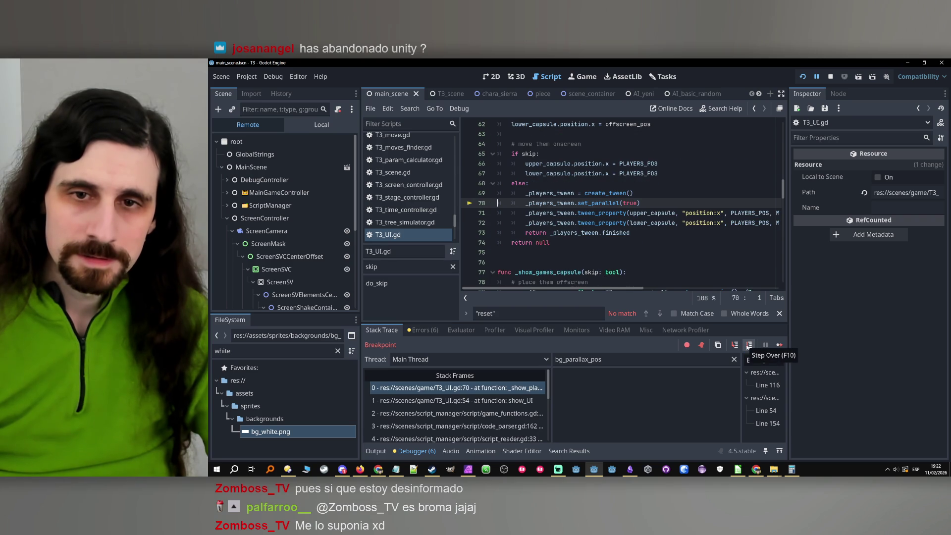
pyautogui.click(748, 345)
pyautogui.click(748, 346)
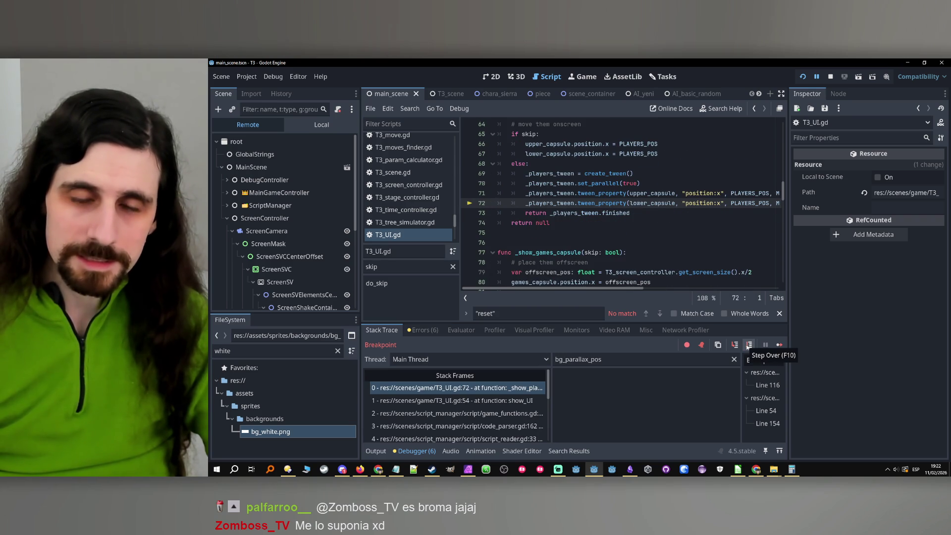
pyautogui.click(748, 345)
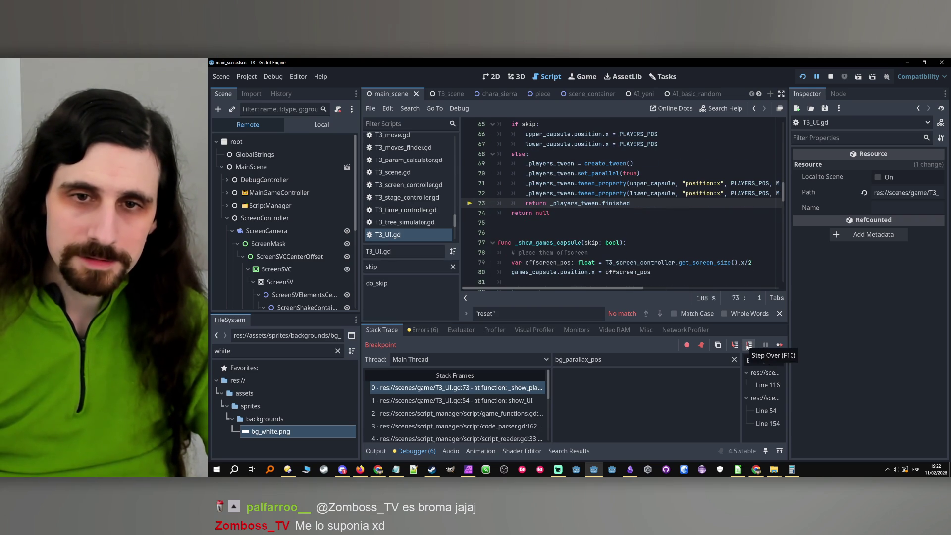
pyautogui.click(748, 345)
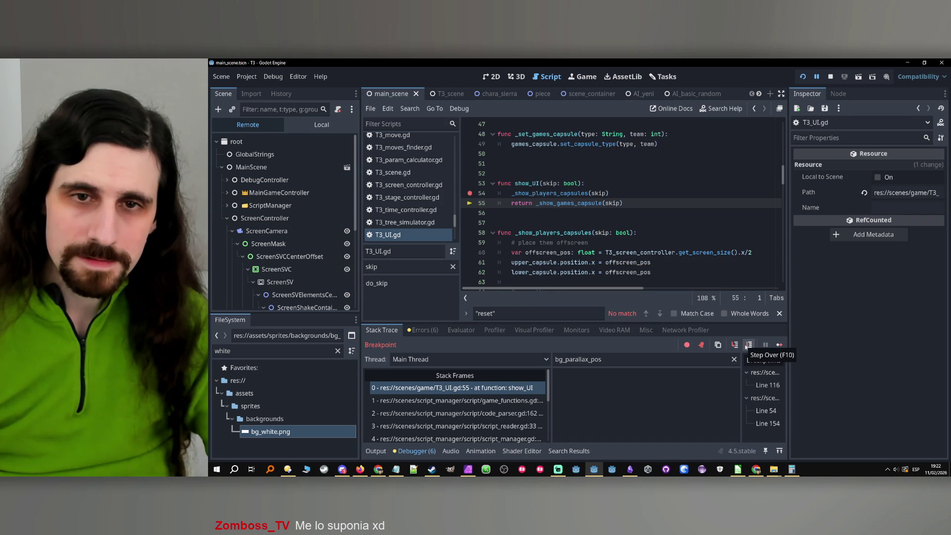
pyautogui.click(748, 345)
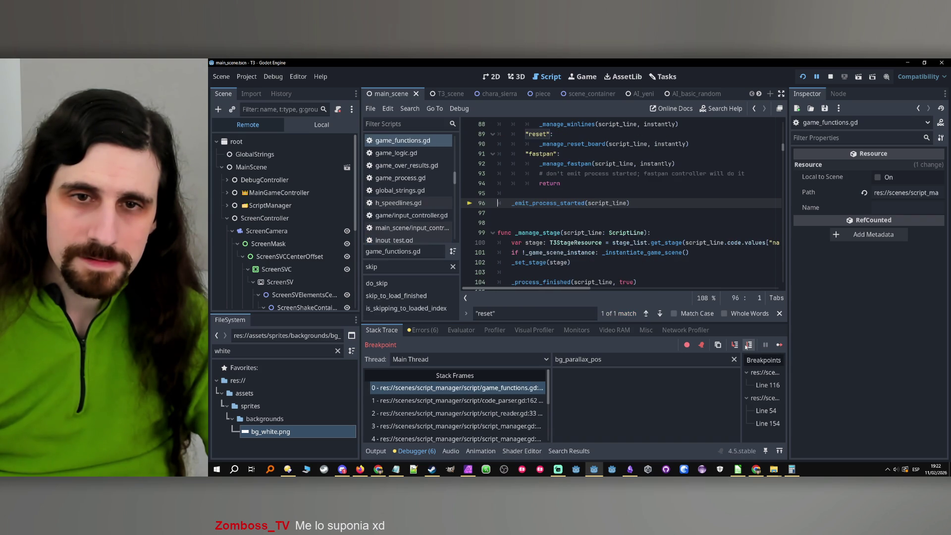
# - Scroll through game_functions.gd to inspect the code around the paused line 96
pyautogui.scroll(10, 645, 199)
pyautogui.scroll(-4, 650, 207)
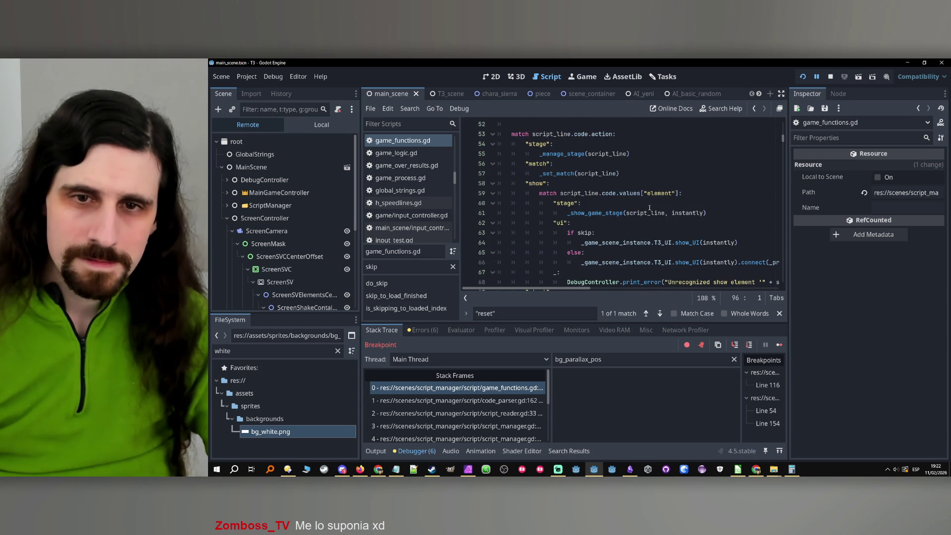
pyautogui.scroll(1, 649, 207)
pyautogui.moveTo(648, 208)
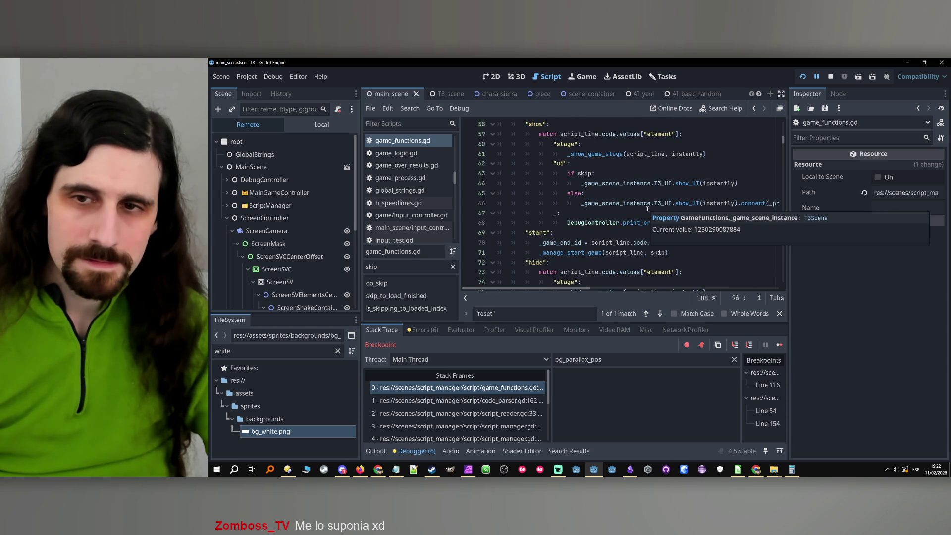
pyautogui.moveTo(583, 292)
pyautogui.mouseDown()
pyautogui.moveTo(606, 287)
pyautogui.moveTo(563, 281)
pyautogui.mouseUp()
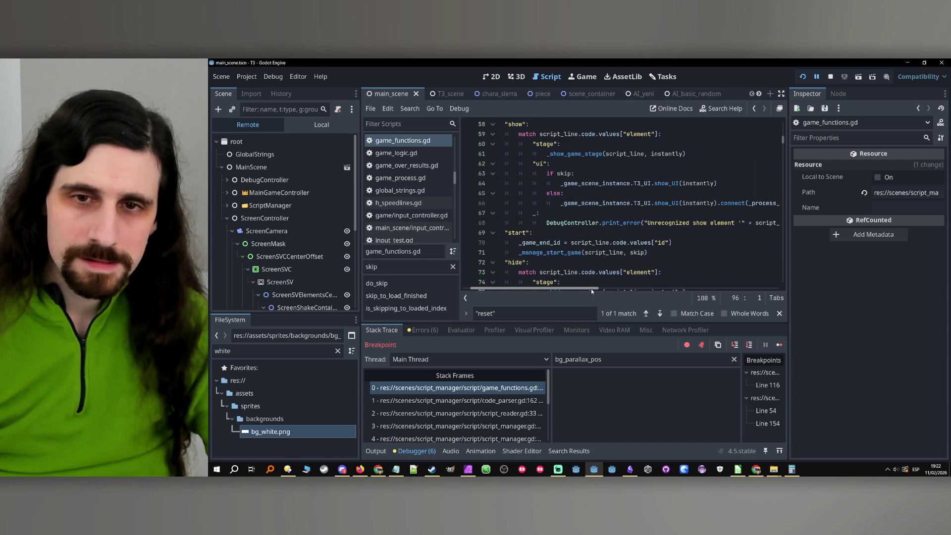
pyautogui.scroll(-8, 605, 254)
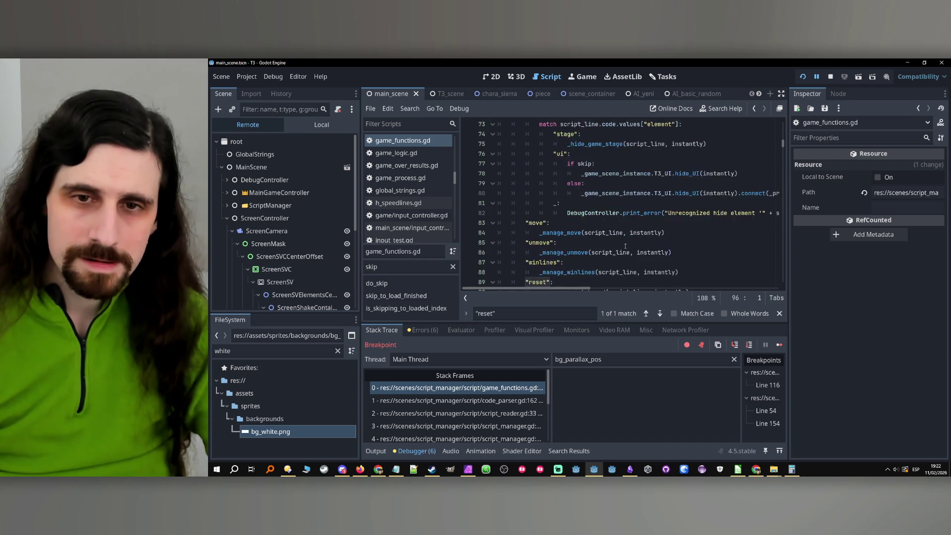
pyautogui.scroll(10, 572, 284)
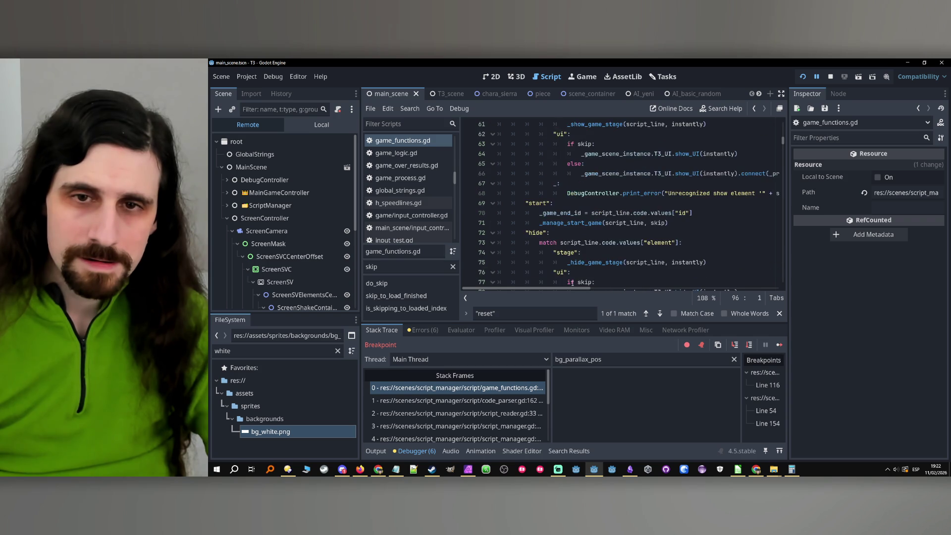
pyautogui.scroll(-1, 673, 243)
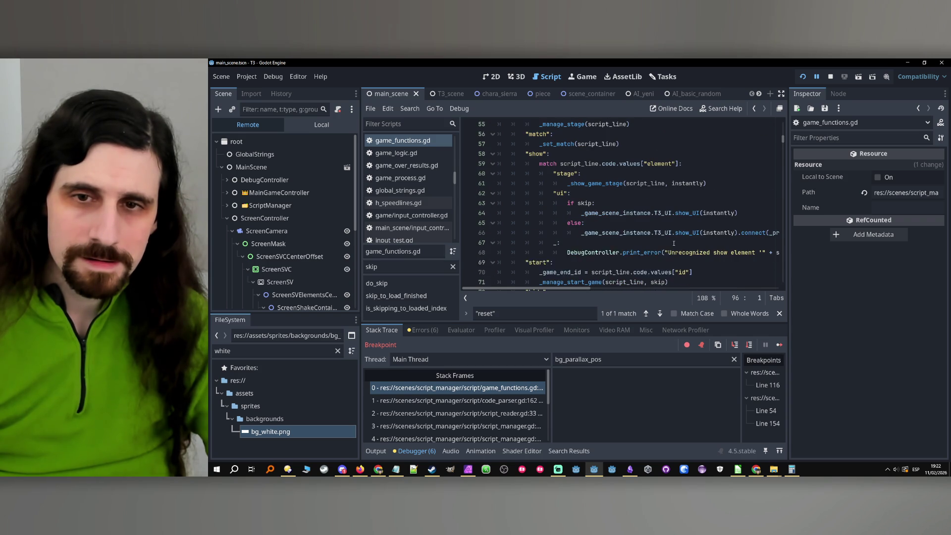
# - Stop the running game and select _process_finished on line 66 in the 'ui' show branch
pyautogui.click(830, 77)
pyautogui.click(636, 243)
pyautogui.moveTo(587, 288)
pyautogui.mouseDown()
pyautogui.moveTo(649, 290)
pyautogui.moveTo(547, 291)
pyautogui.mouseUp()
pyautogui.doubleClick(648, 231)
pyautogui.hotkey('ctrl', 'c')
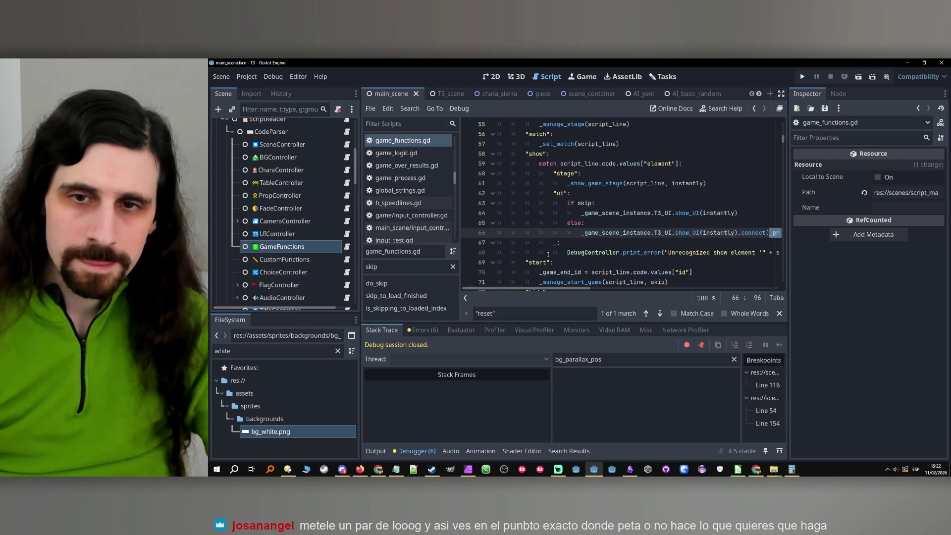
# - Add _process_finished(script_line, true) on a new line under show_UI(instantly)
pyautogui.click(746, 213)
pyautogui.press('Return')
pyautogui.hotkey('ctrl', 'v')
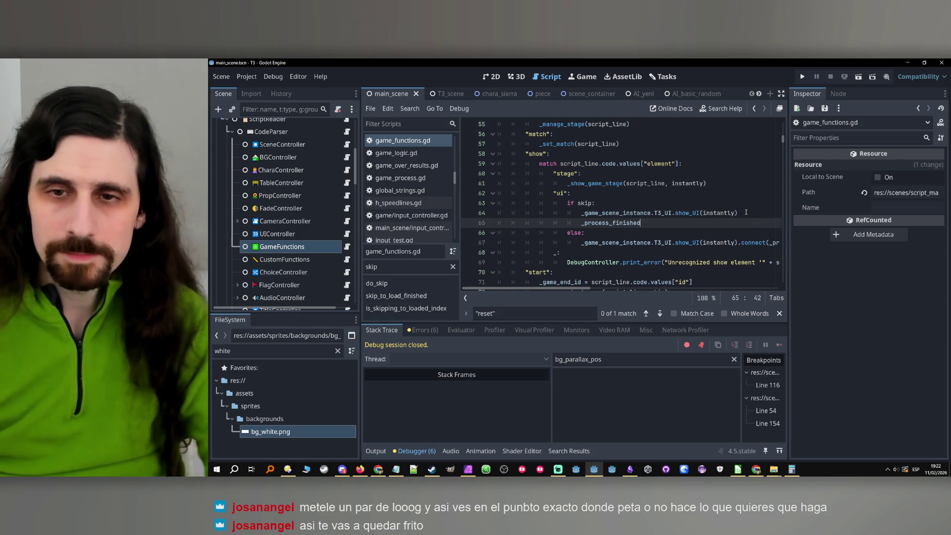
pyautogui.write('(')
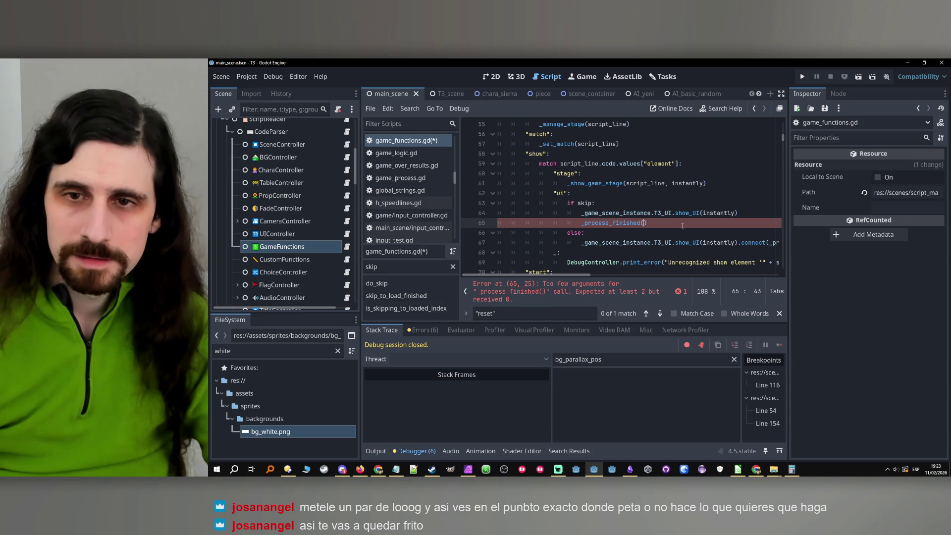
pyautogui.moveTo(583, 277); pyautogui.dragTo(638, 280)
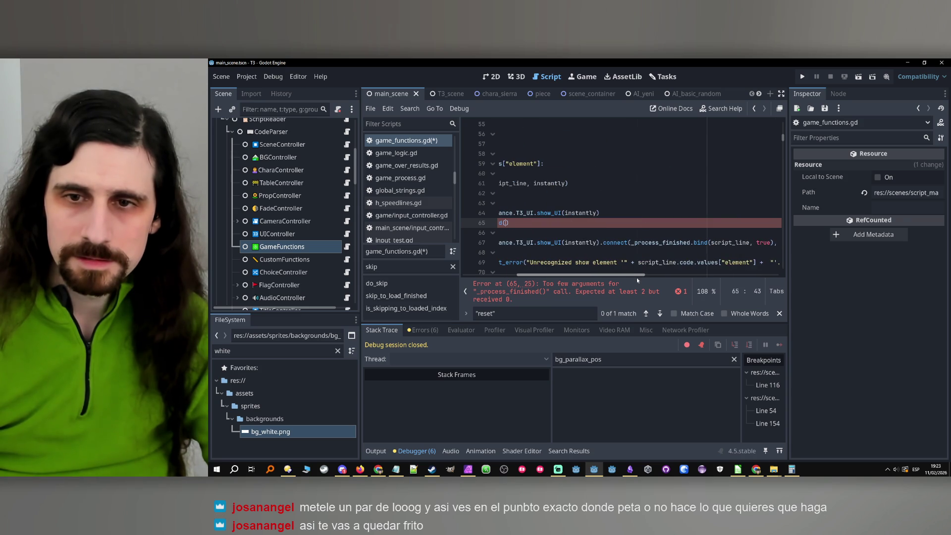
pyautogui.doubleClick(735, 243)
pyautogui.click(750, 243)
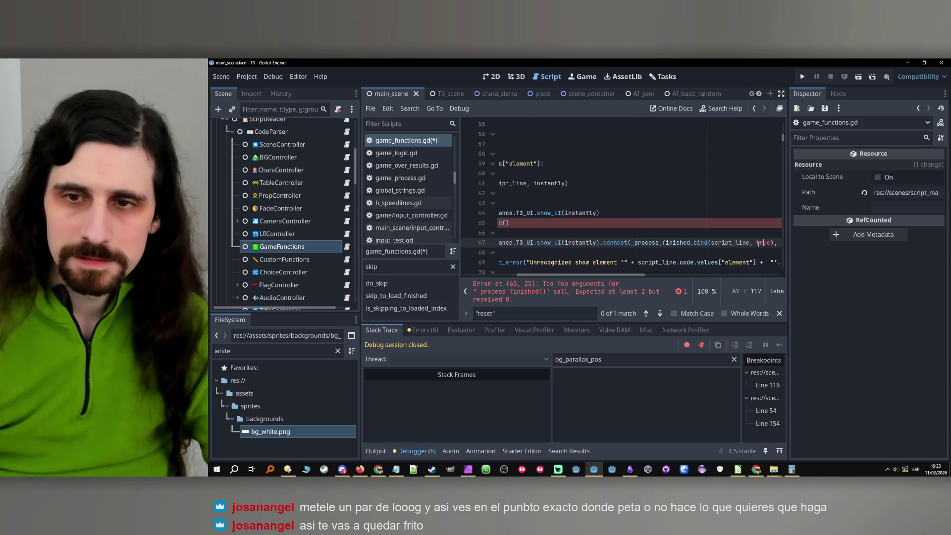
pyautogui.moveTo(606, 277); pyautogui.dragTo(583, 277)
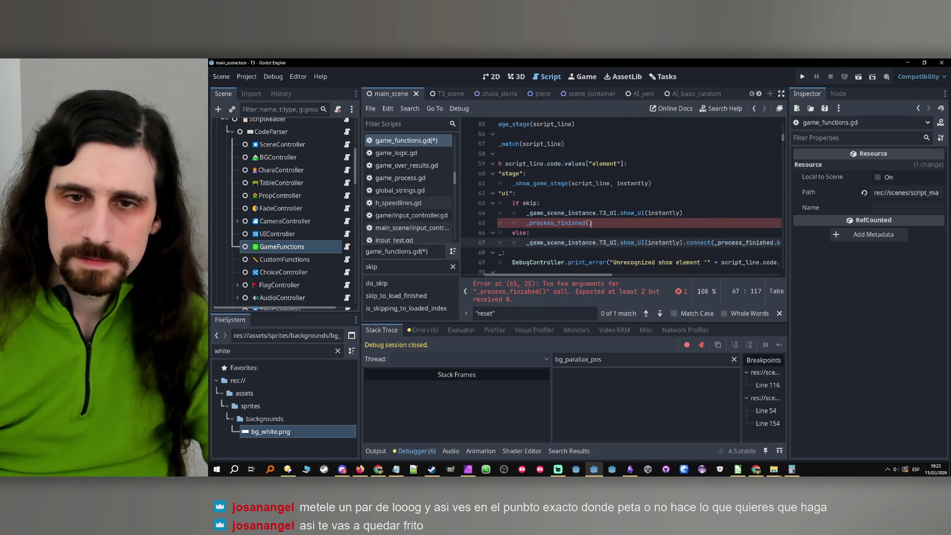
pyautogui.click(590, 223)
pyautogui.keyDown('ctrl'); pyautogui.click(580, 223); pyautogui.keyUp('ctrl')
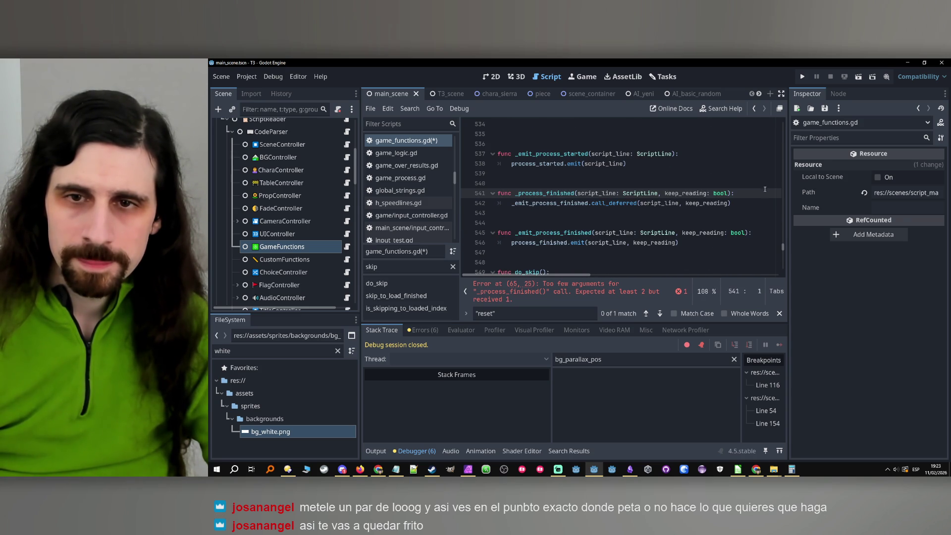
pyautogui.click(756, 110)
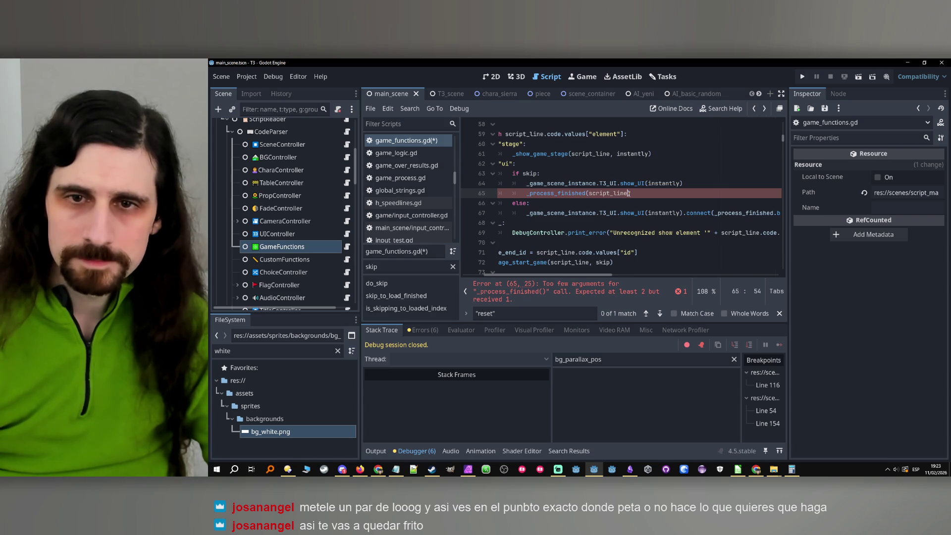
pyautogui.write(', true')
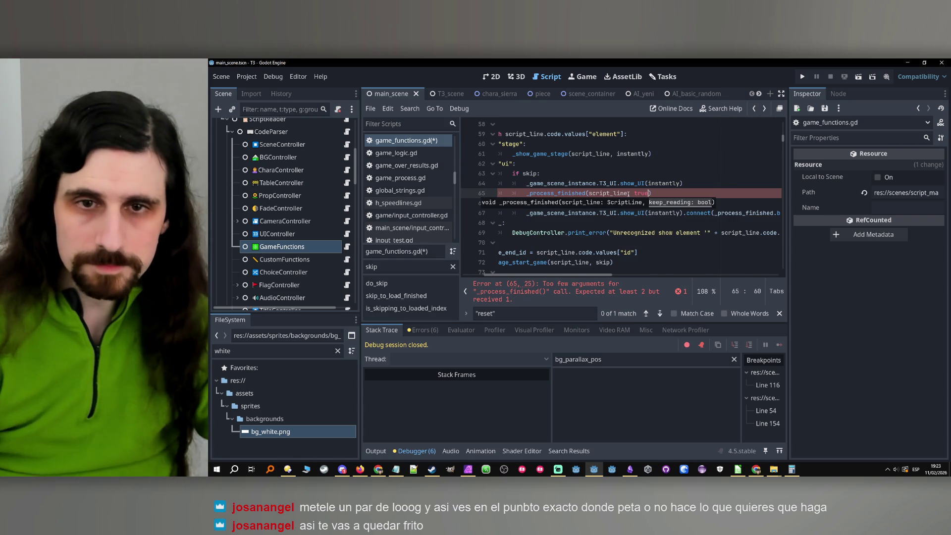
pyautogui.moveTo(650, 193); pyautogui.dragTo(523, 196)
pyautogui.hotkey('ctrl', 'c')
# - Paste the same _process_finished call under hide_UI(instantly), save, and run the game
pyautogui.moveTo(562, 288); pyautogui.dragTo(457, 286)
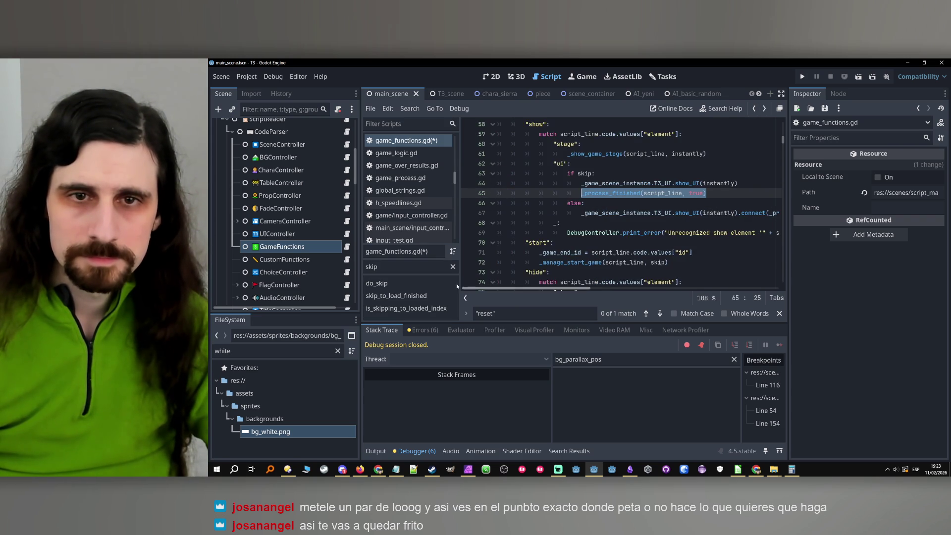
pyautogui.scroll(-4, 583, 218)
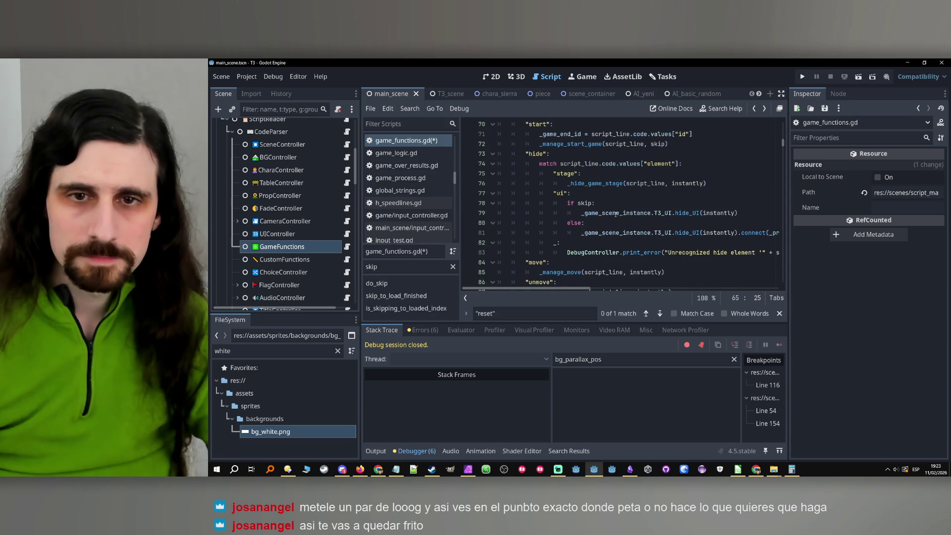
pyautogui.click(752, 218)
pyautogui.press('Return')
pyautogui.hotkey('ctrl', 'v')
pyautogui.click(683, 206)
pyautogui.hotkey('ctrl', 's')
pyautogui.click(803, 76)
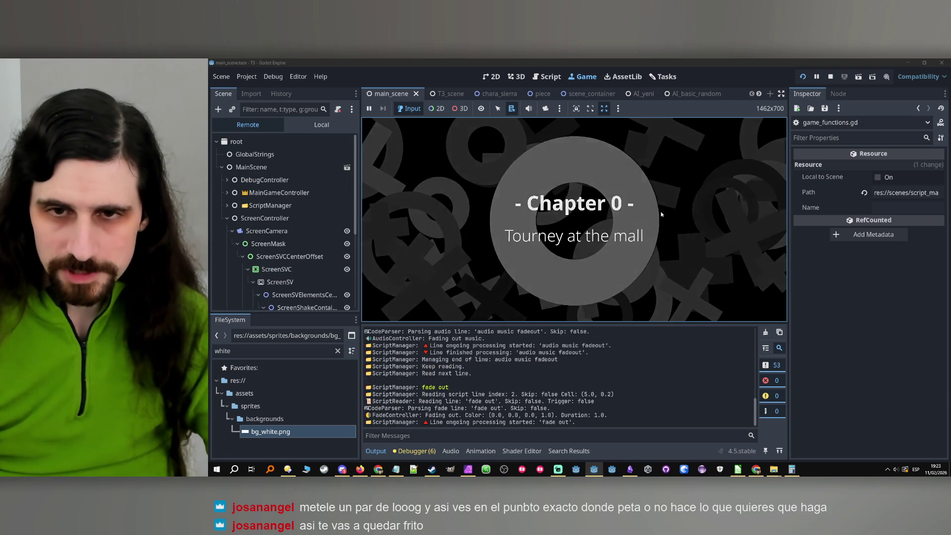
# - Stop the game paused at T3_UI.gd line 54, clear that breakpoint, and rerun the project
pyautogui.click(661, 212)
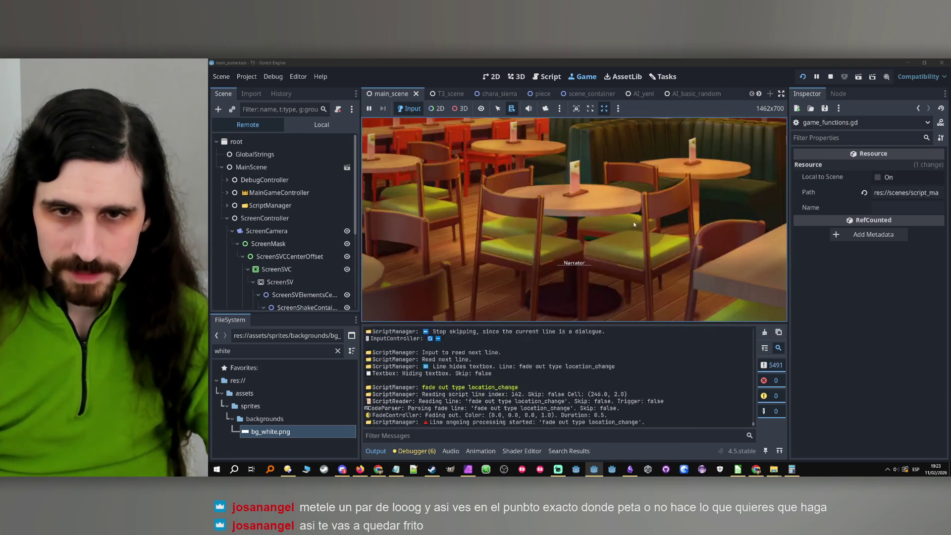
pyautogui.click(831, 76)
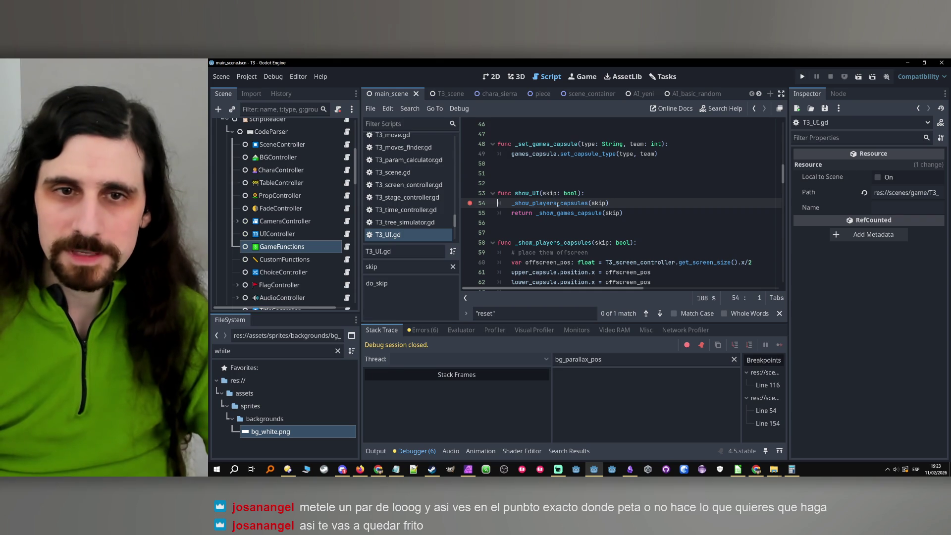
pyautogui.scroll(-5, 499, 207)
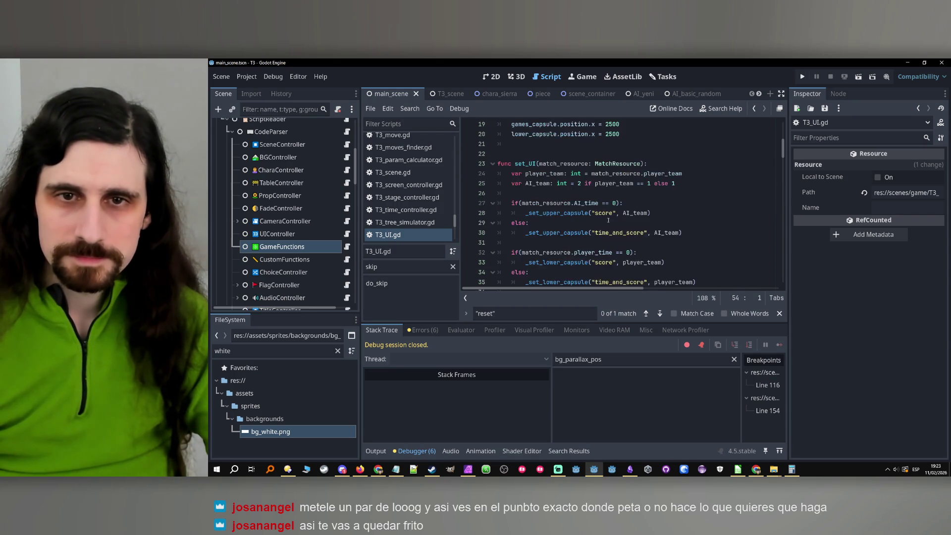
pyautogui.scroll(7, 619, 198)
pyautogui.click(801, 77)
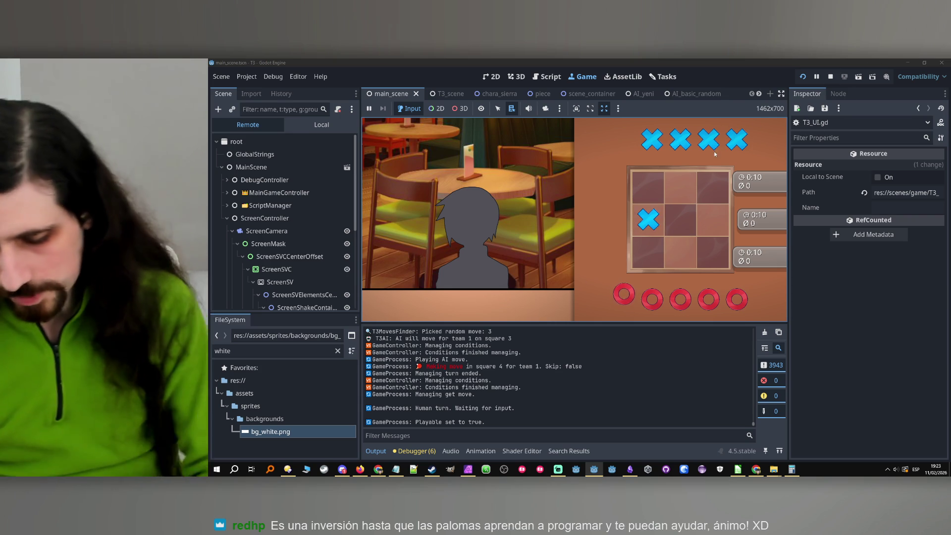
# - Skip the tic-tac-toe match and its restarts with the S key
pyautogui.press('s')
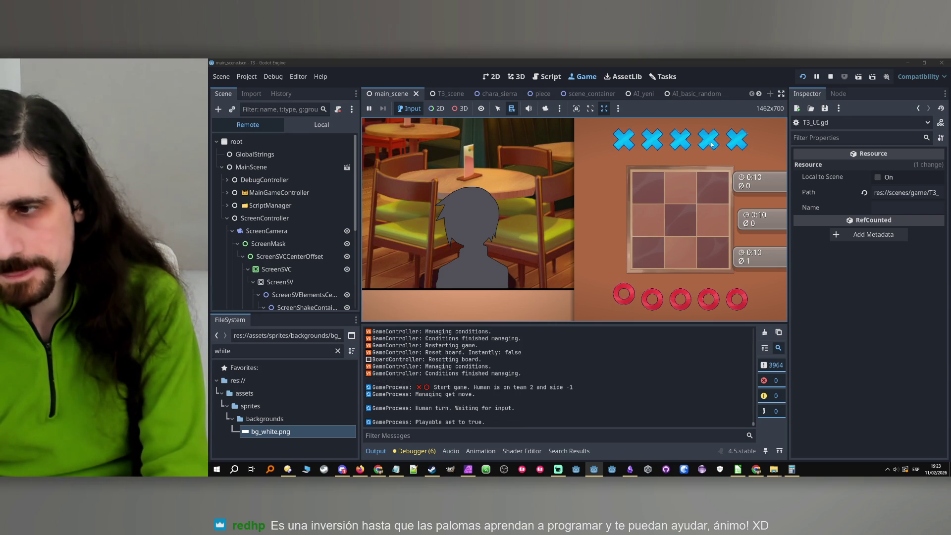
pyautogui.press('s')
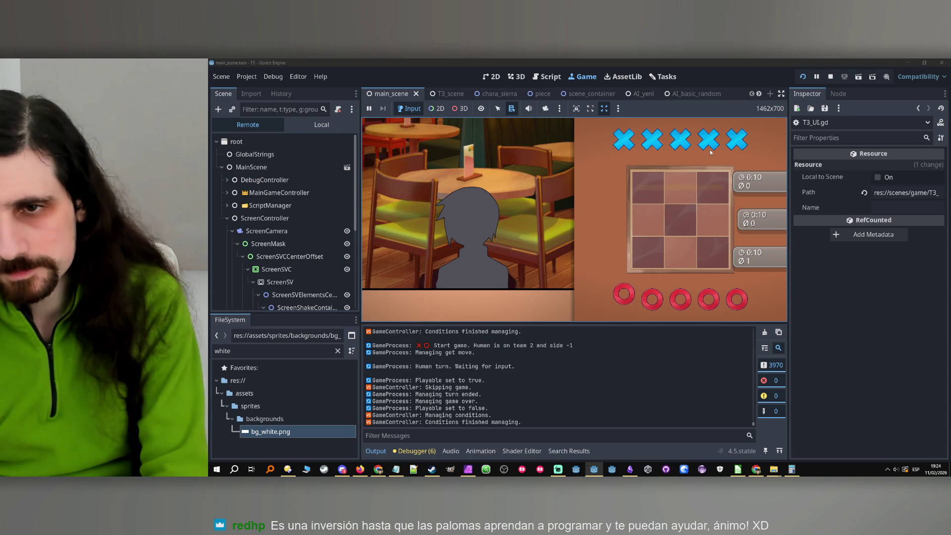
pyautogui.press('s')
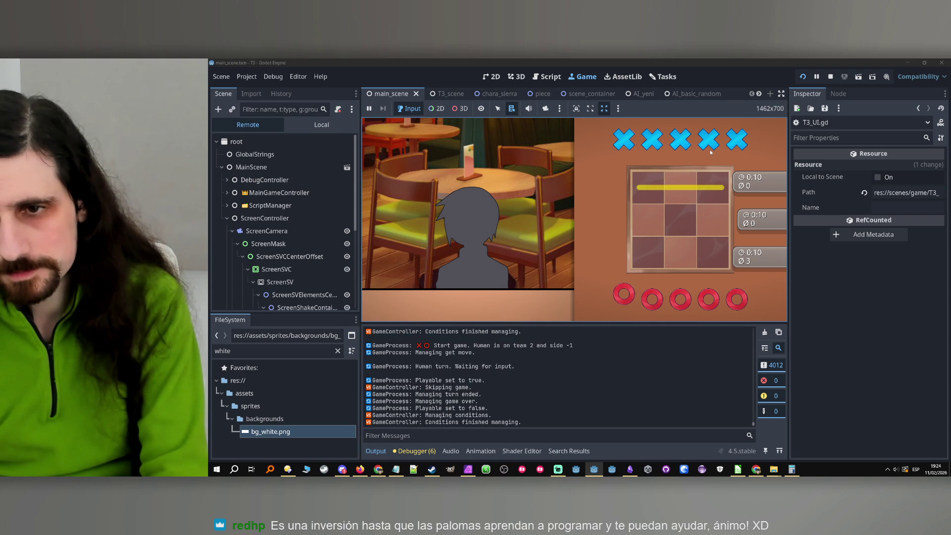
pyautogui.press('s')
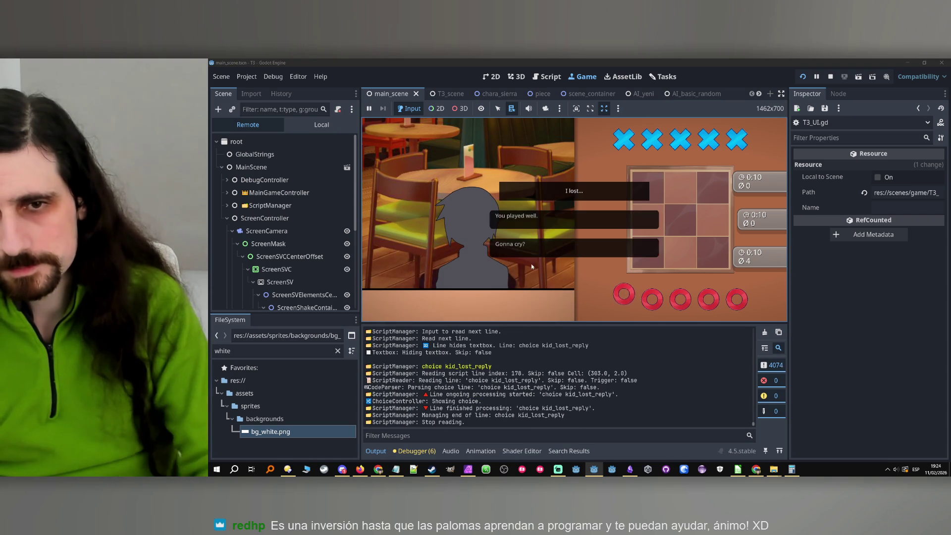
# - Answer 'You played well.', advance Tairon's dialogue, and choose 'Yes. Let's get it over with quickly.'
pyautogui.click(568, 255)
pyautogui.click(564, 256)
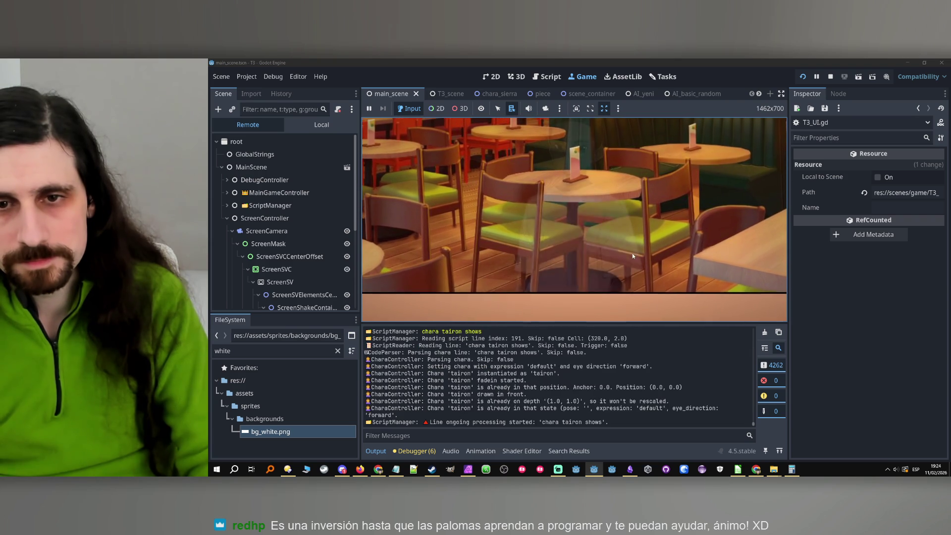
pyautogui.click(633, 256)
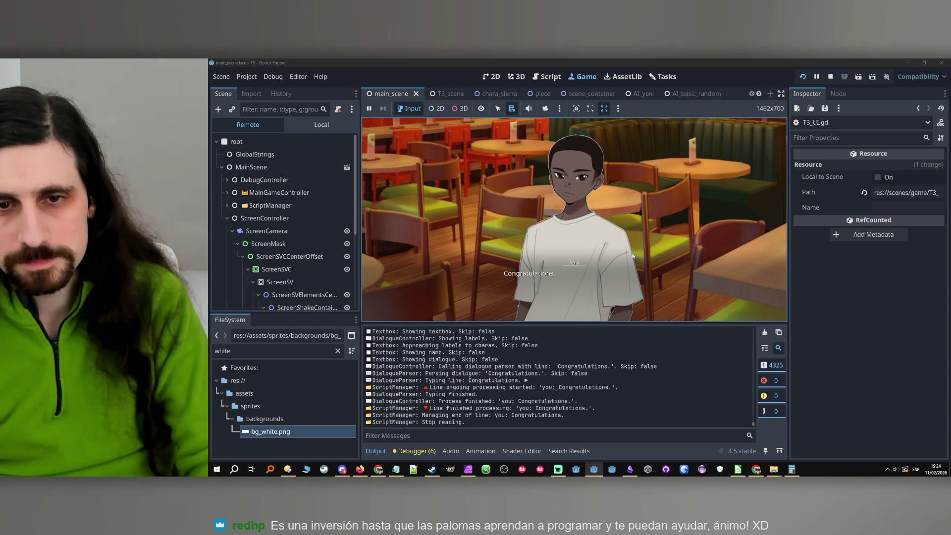
pyautogui.click(639, 257)
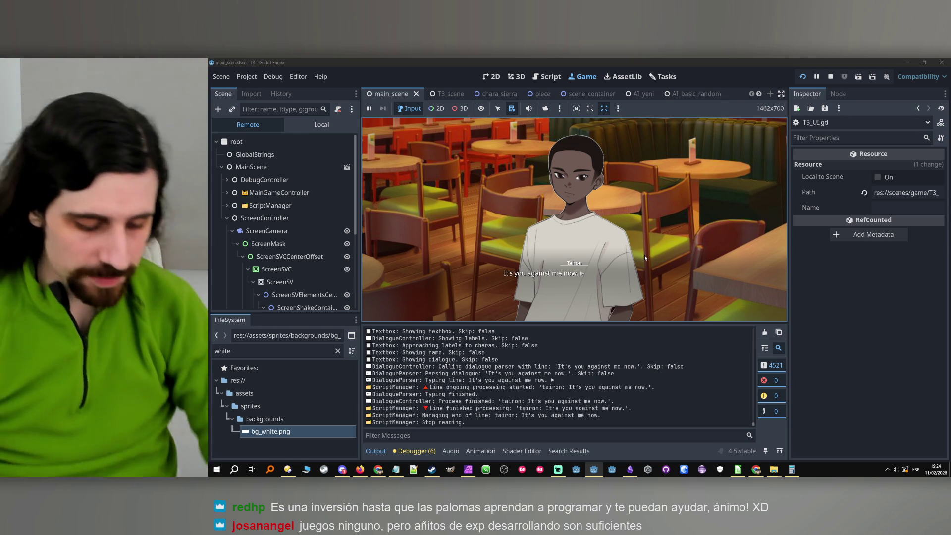
pyautogui.click(545, 277)
pyautogui.click(544, 277)
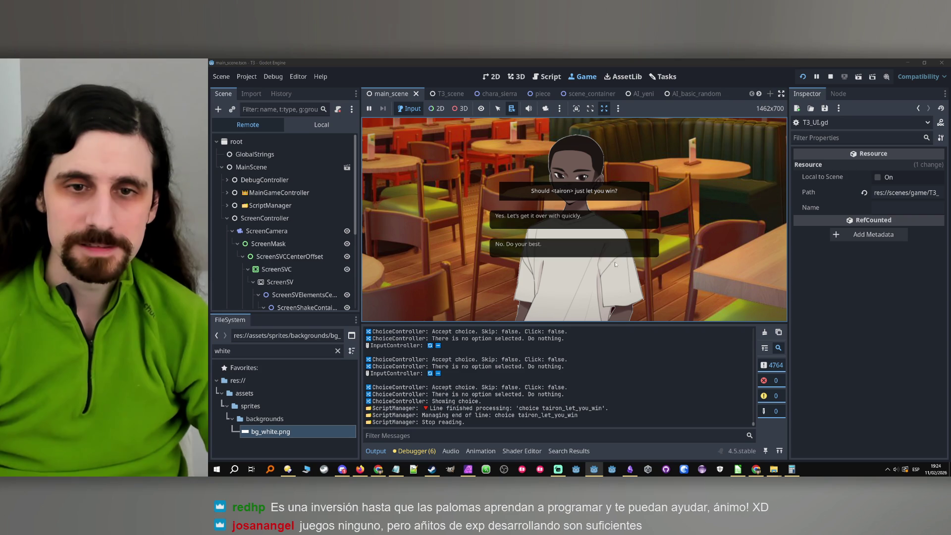
pyautogui.click(617, 227)
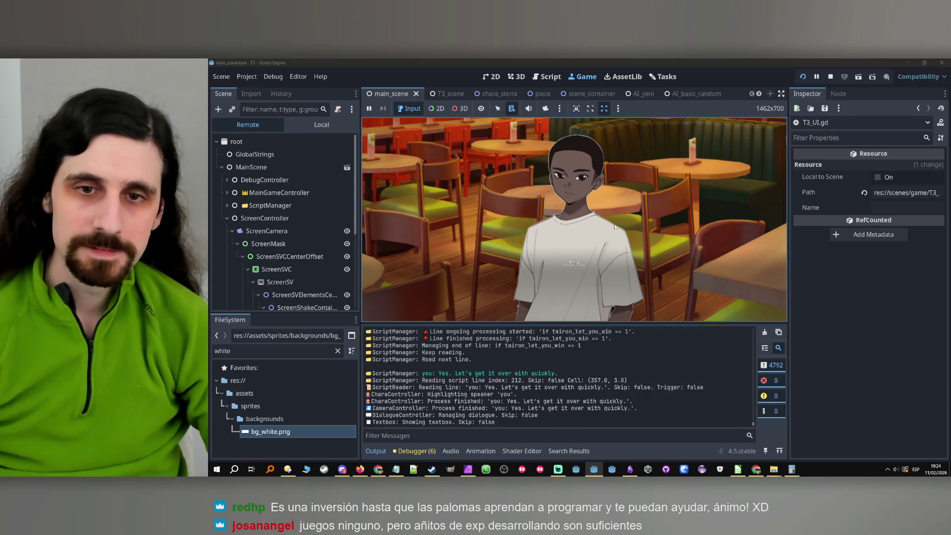